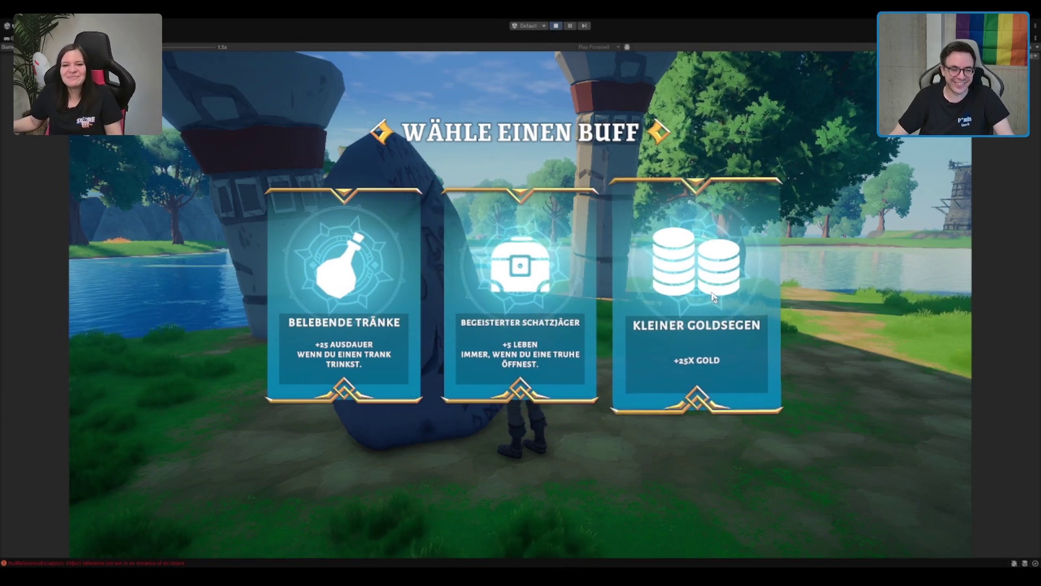
Take the Kleiner Goldsegen buff, run toward the lake, and view the abilities page listing both active buffs
key("Return")
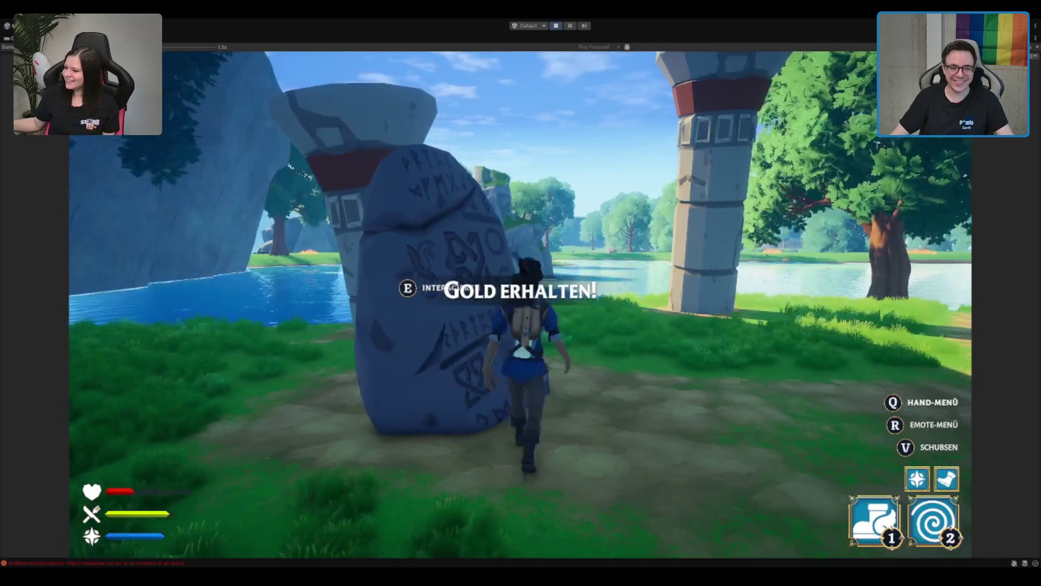
key("i")
mouse_move(345, 236)
key("Escape")
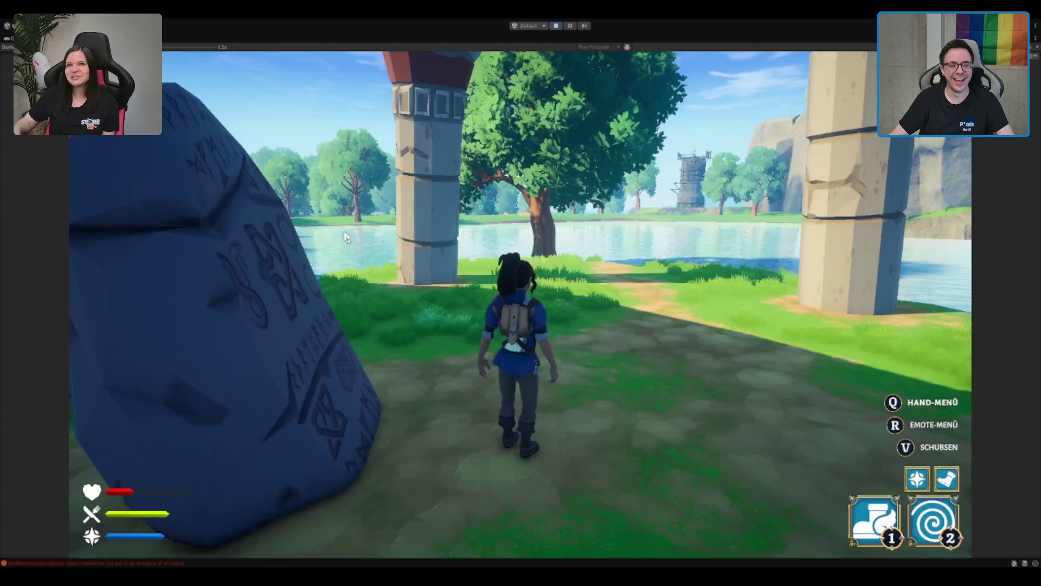
key("w")
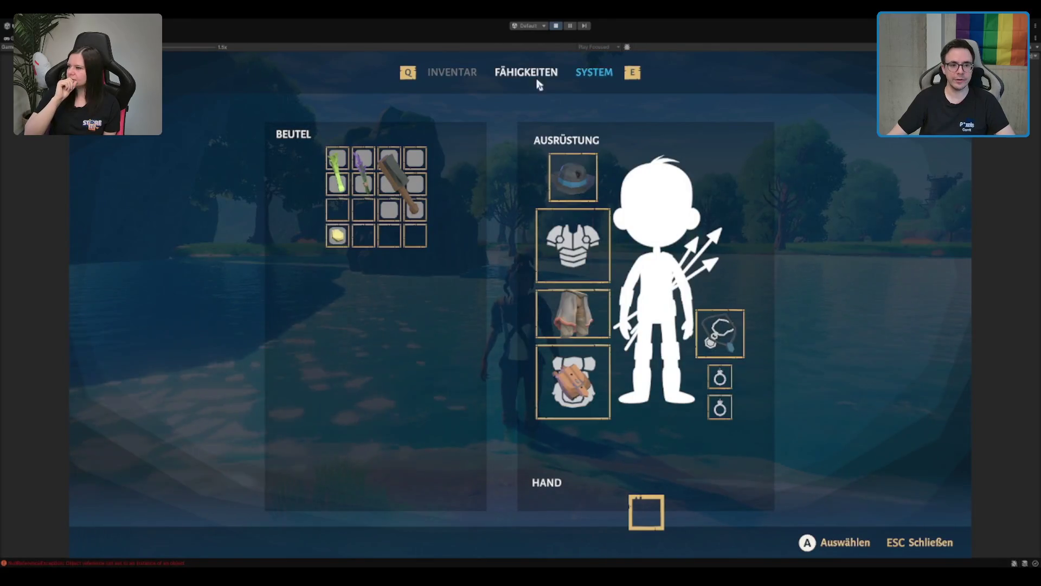
left_click(581, 72)
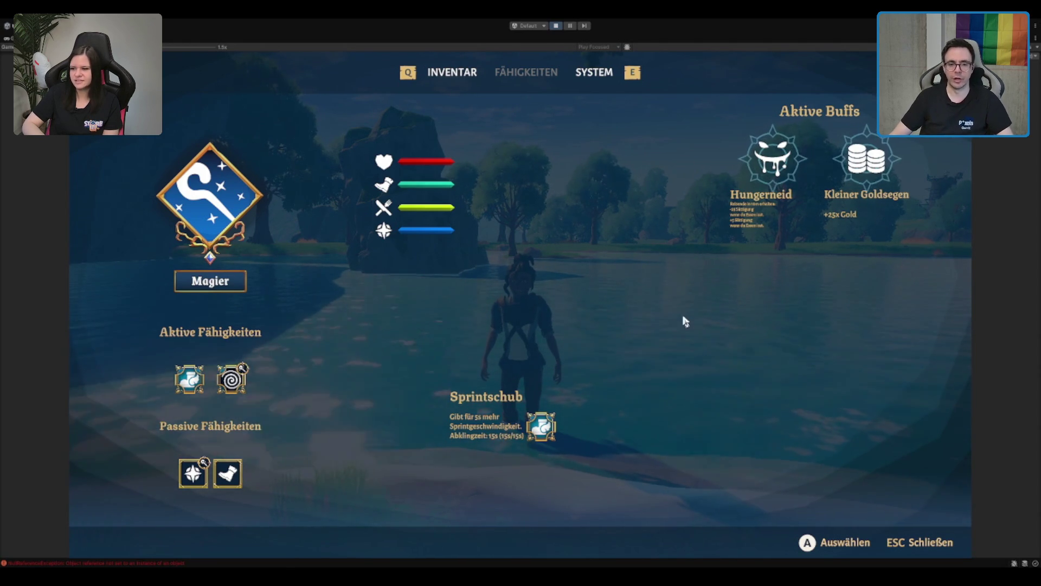
Leave the character menu, then jump and swim the character deep into the lake
key("Escape")
key("space")
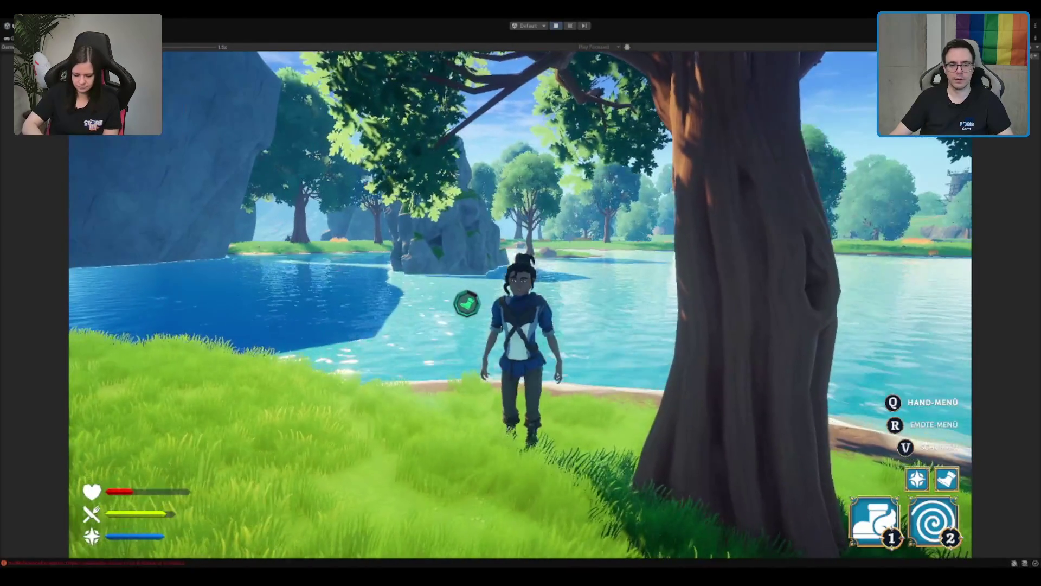
key("w")
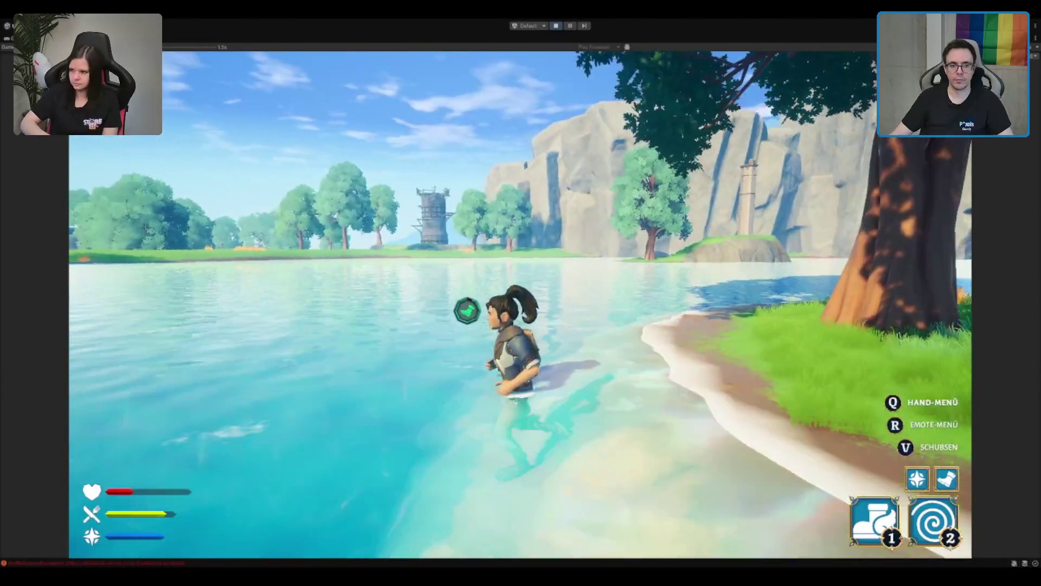
key("w")
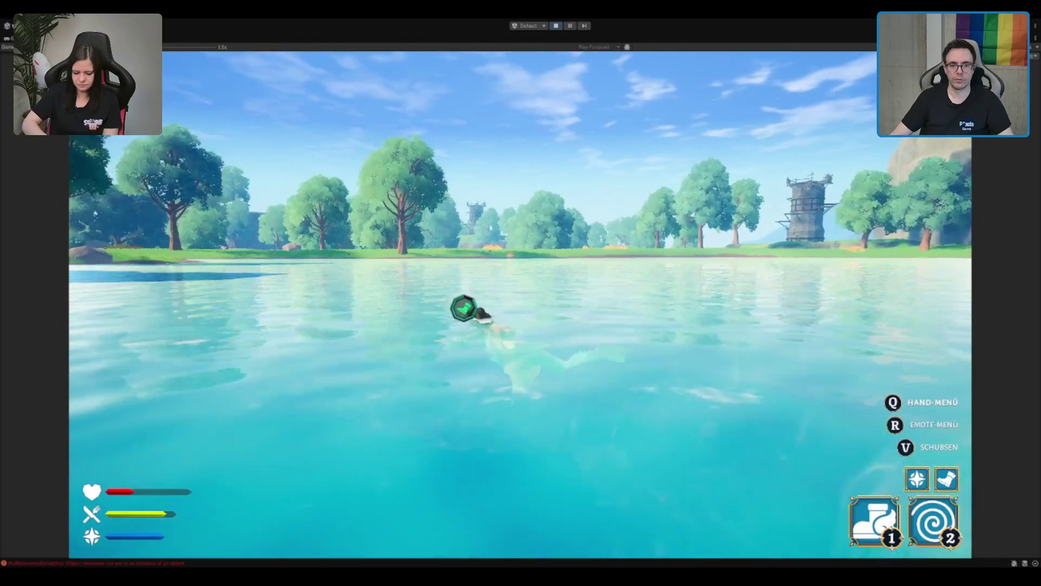
key("w")
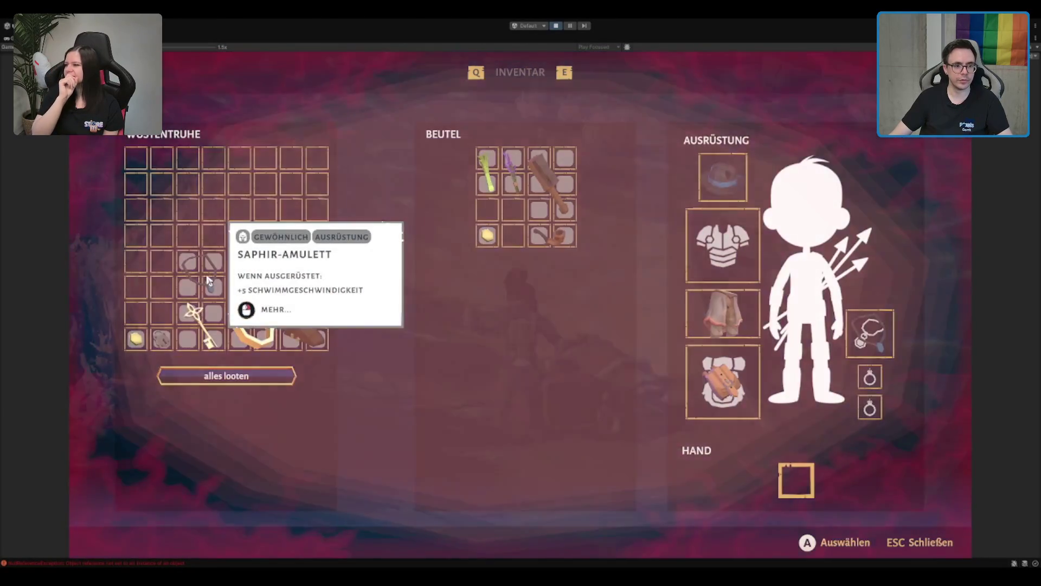
Close the chest inventory and play on until the 'Die Reise ist vorbei!' end screen appears
key("Escape")
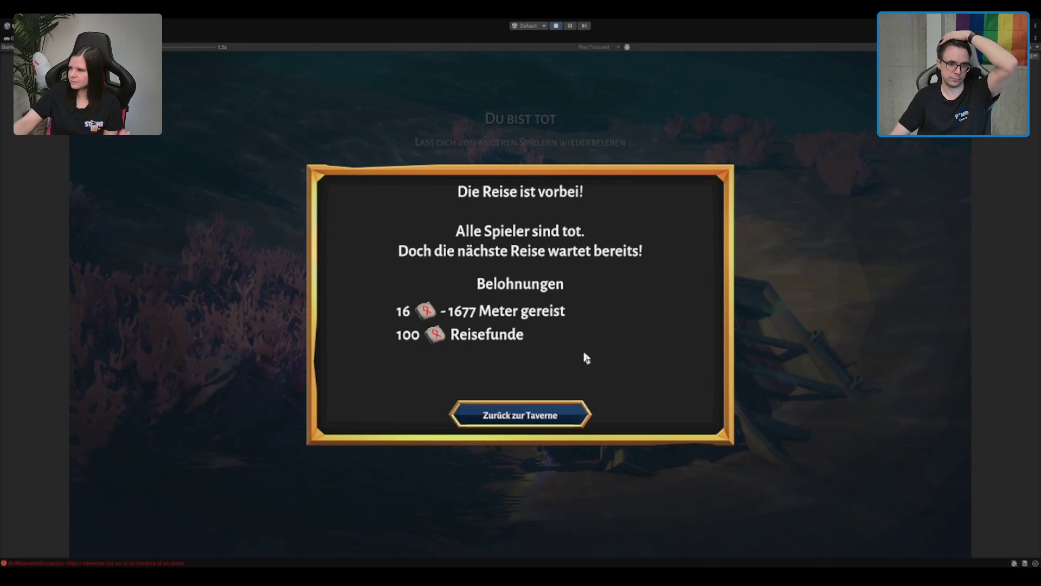
Return to the tavern, walk to the side-room upgrade desk, and briefly check its class menu
left_click(543, 414)
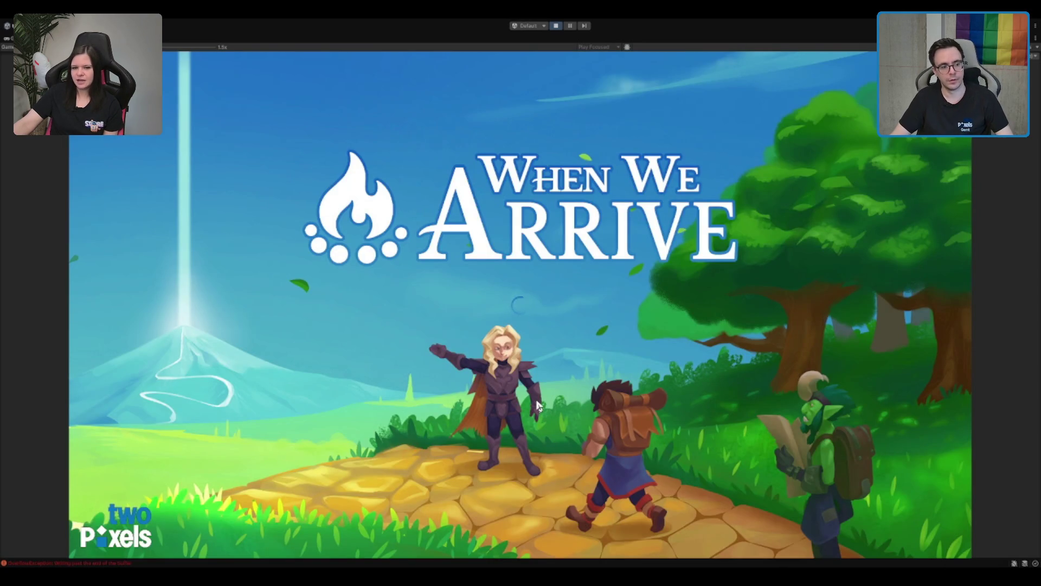
key("w")
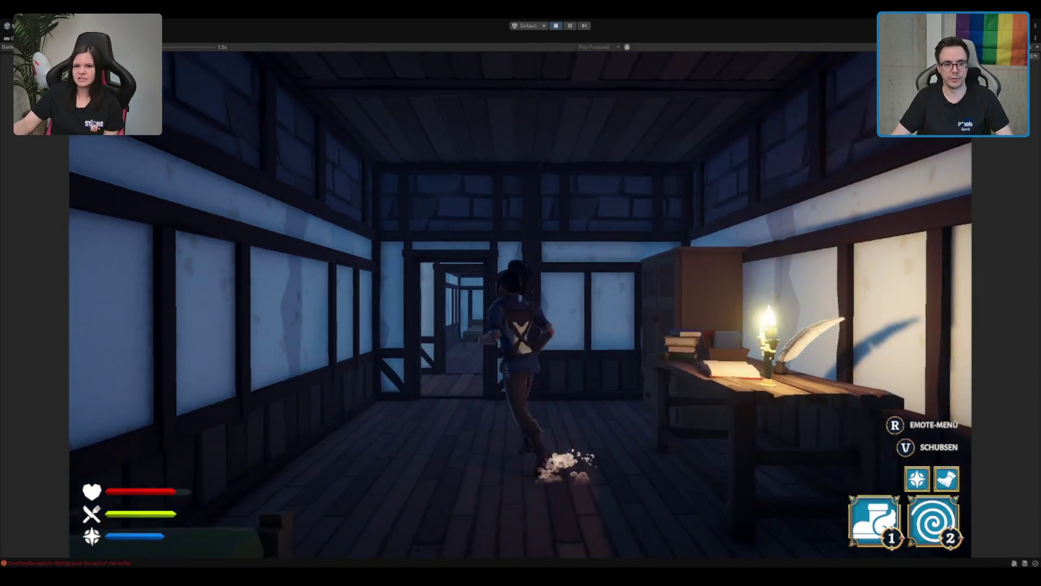
key("a")
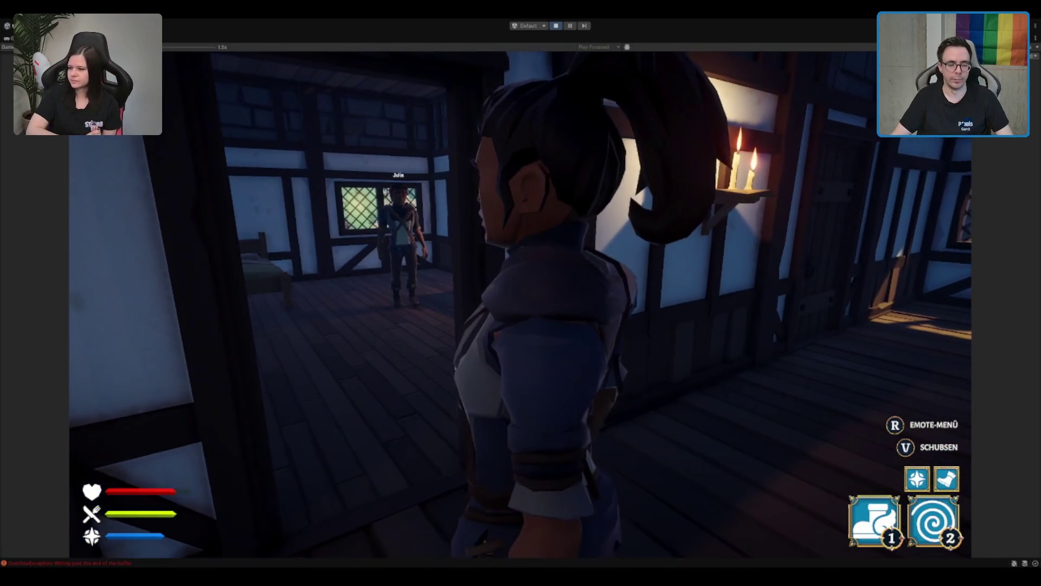
key("w")
key("d")
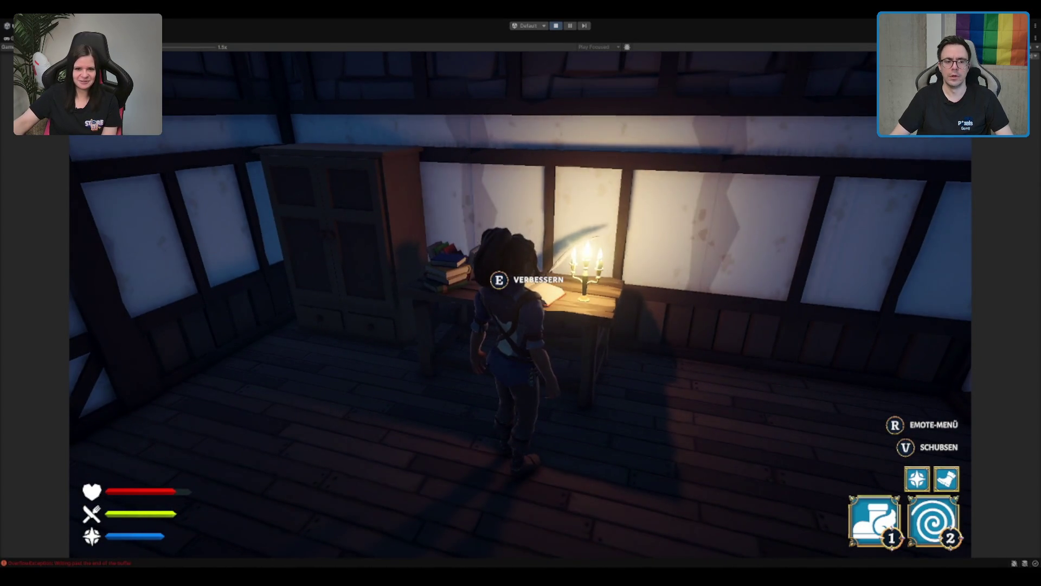
key("s")
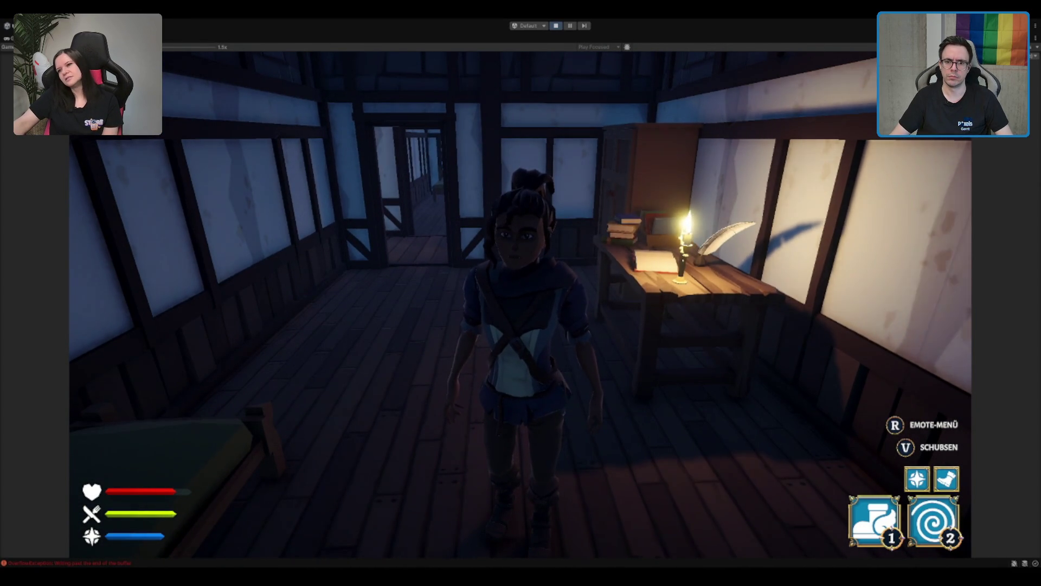
key("w")
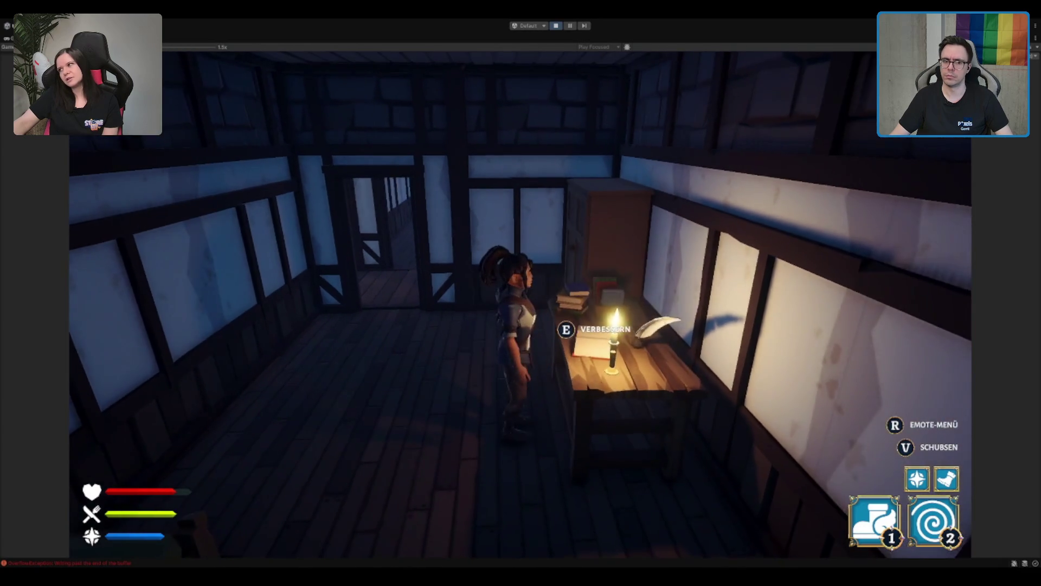
key("e")
key("Escape")
Run back through the tavern hall toward the portal and side hall, then pause the game
key("w")
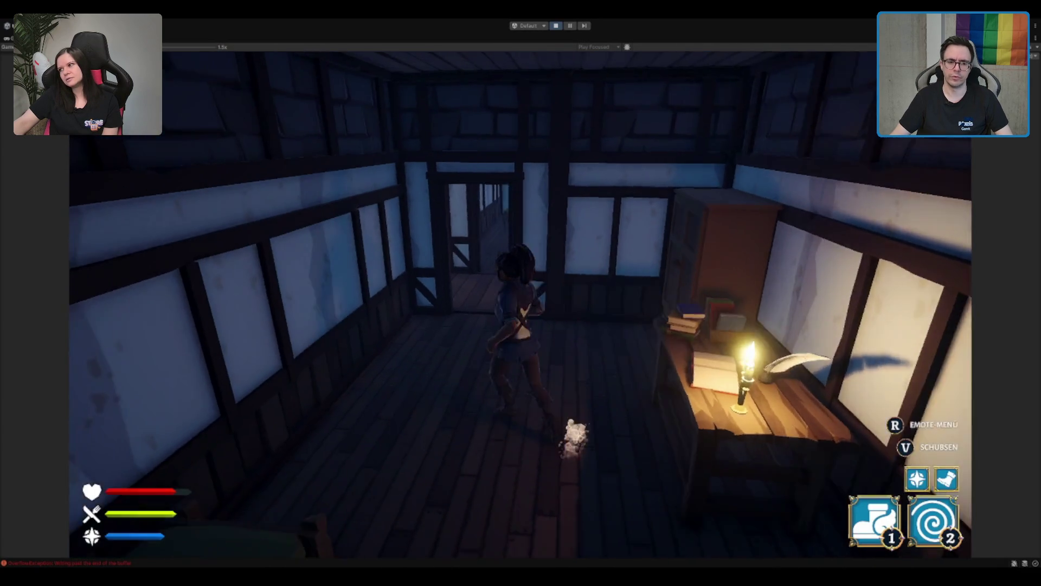
key("w")
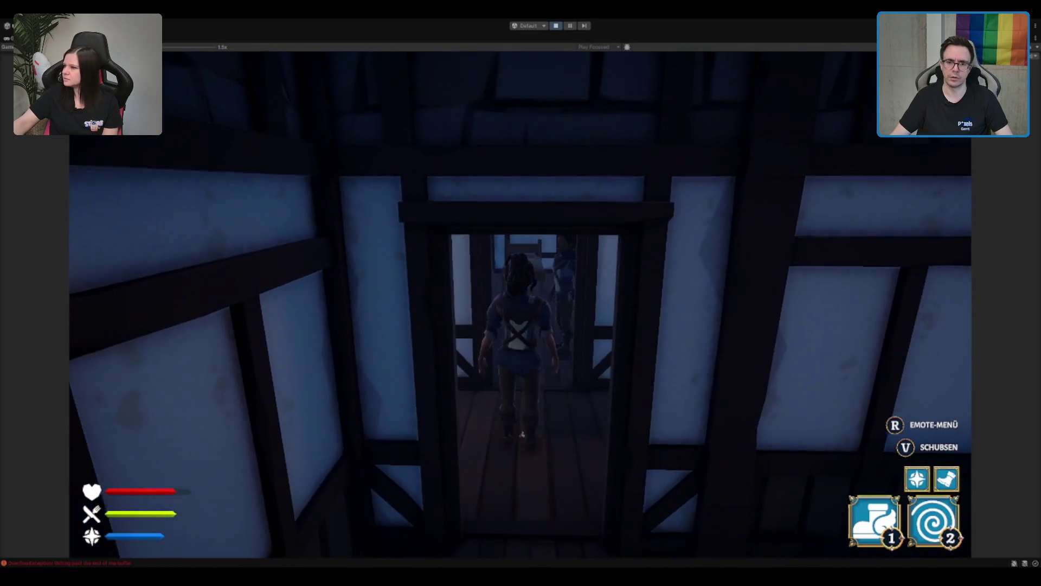
key("s")
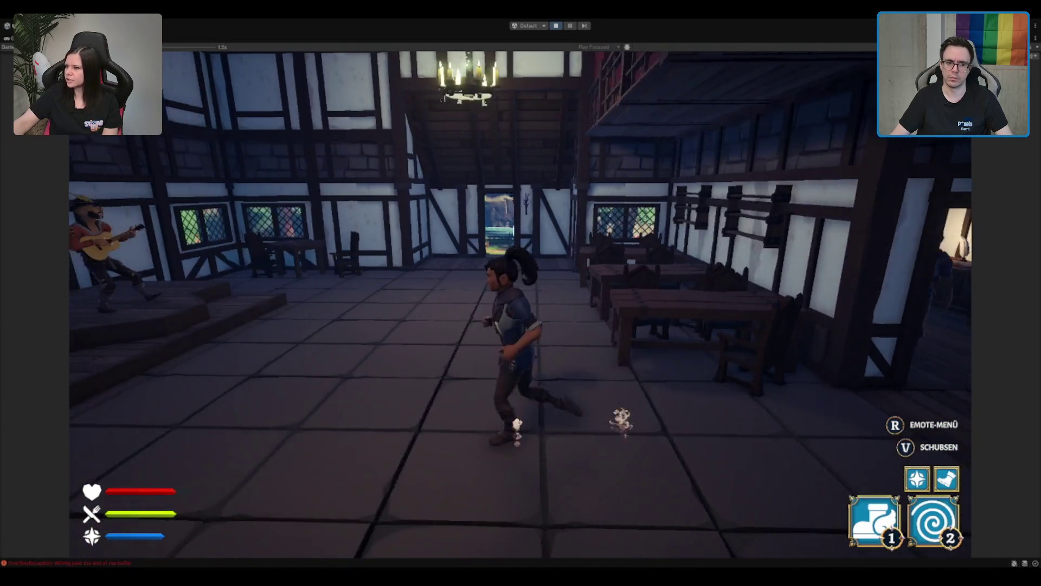
key("w")
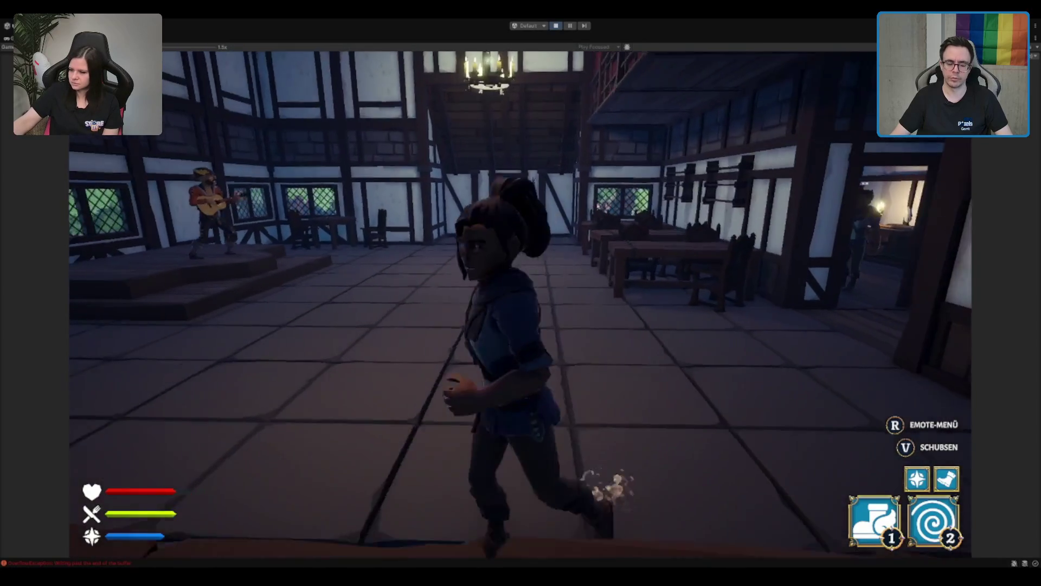
key("a")
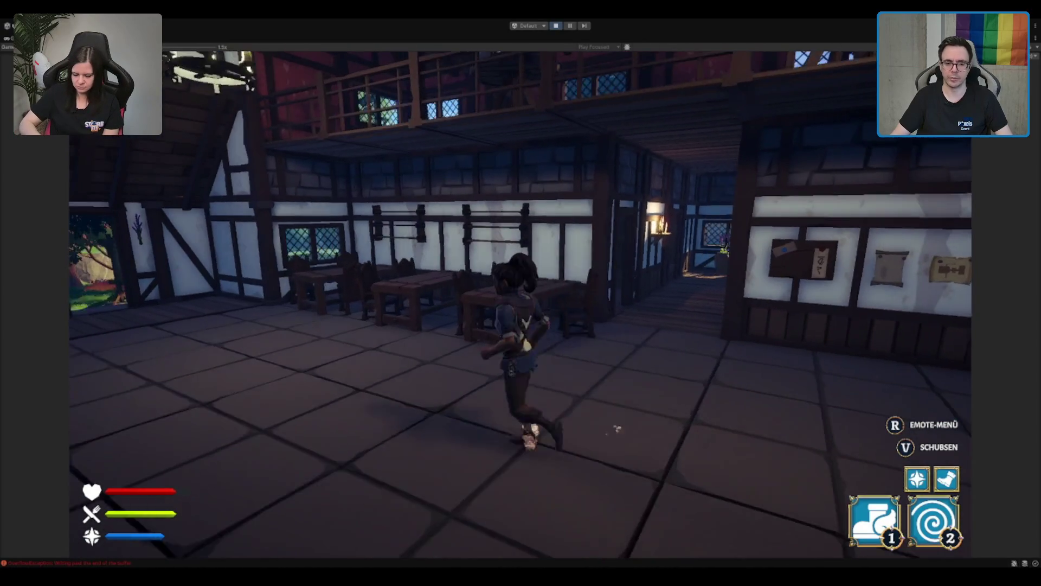
key("w")
key("Escape")
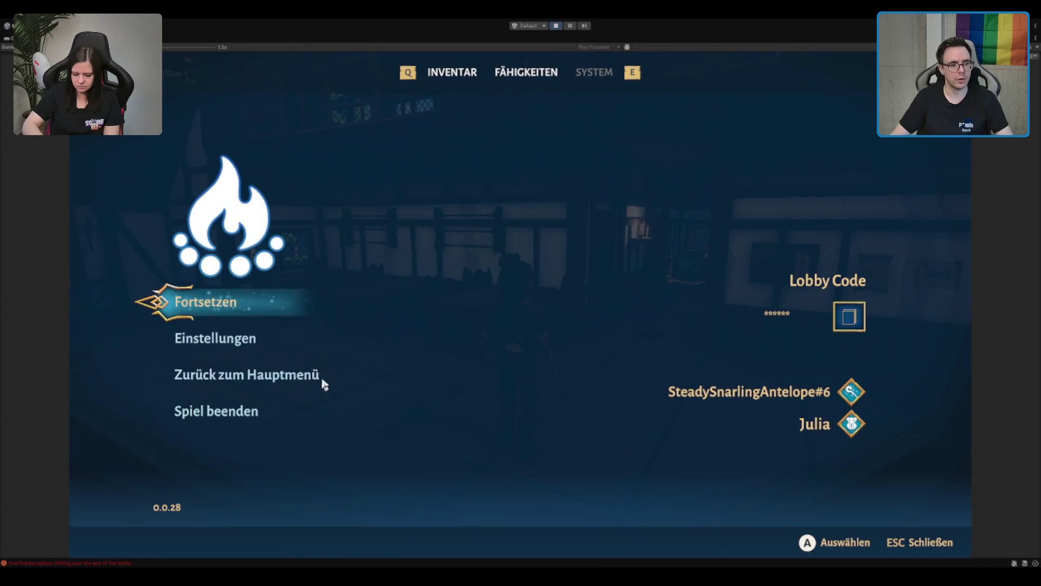
Go back to the main menu, host a new lobby, and open the progress menu's Klassen page
left_click(311, 376)
left_click(422, 353)
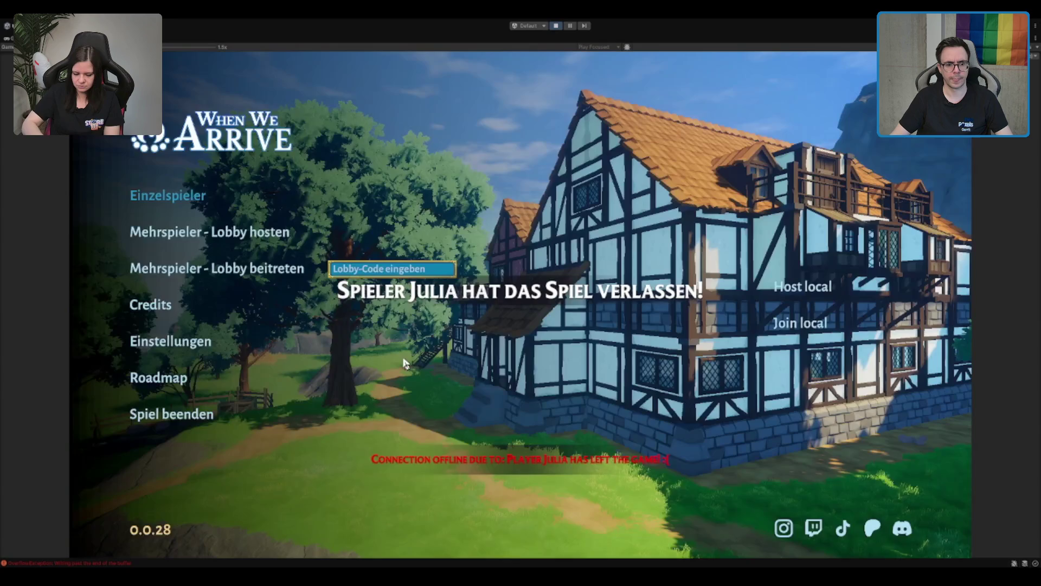
left_click(177, 236)
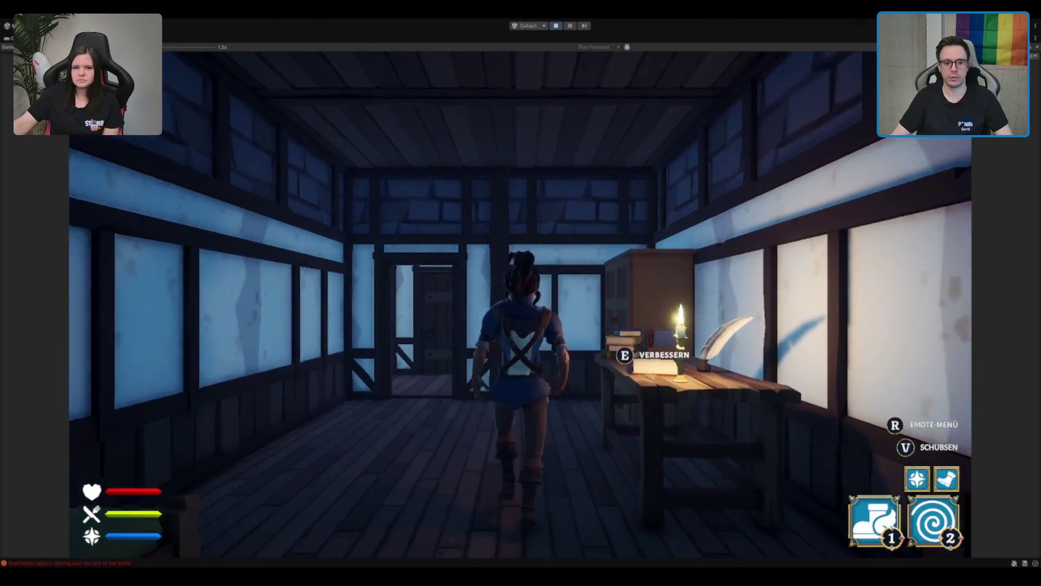
key("Tab")
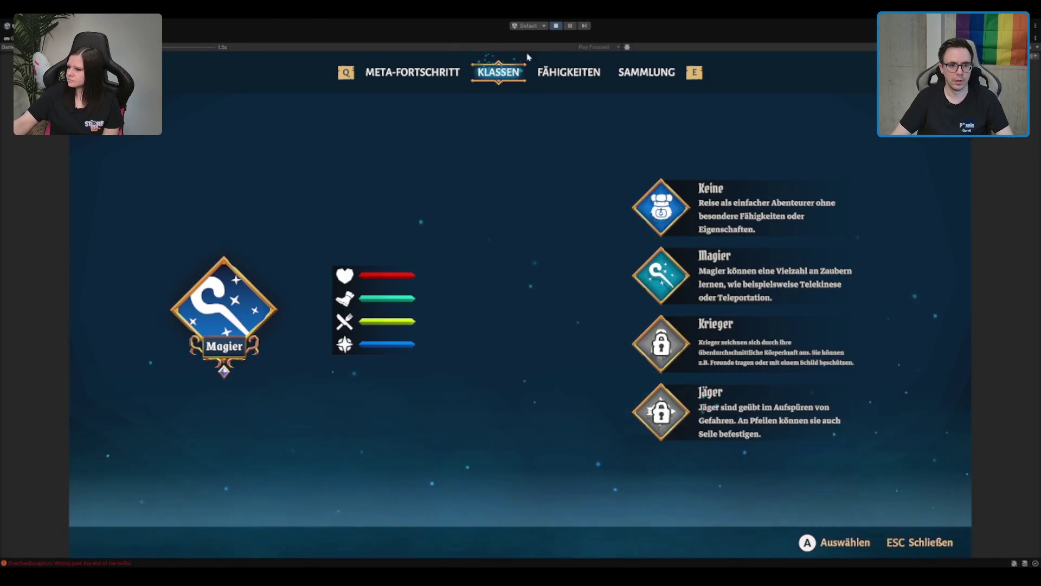
Browse the Sammlung collection grid of Ausrüstung, Hand, Benutzbar and Gegenstand items, then close the menu
left_click(570, 73)
left_click(624, 75)
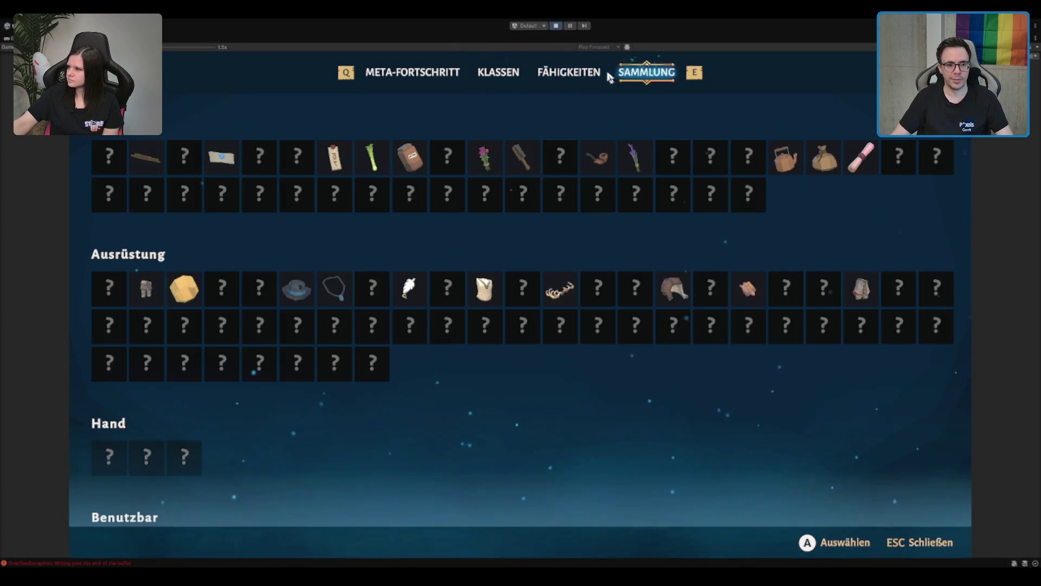
scroll(552, 249, "down", 5)
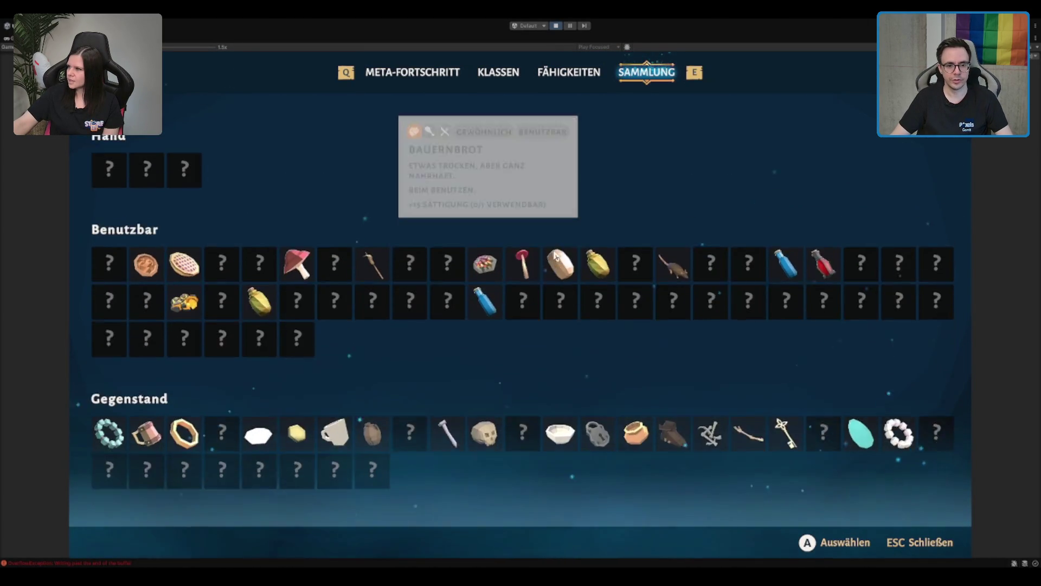
scroll(556, 258, "up", 3)
scroll(556, 259, "up", 2)
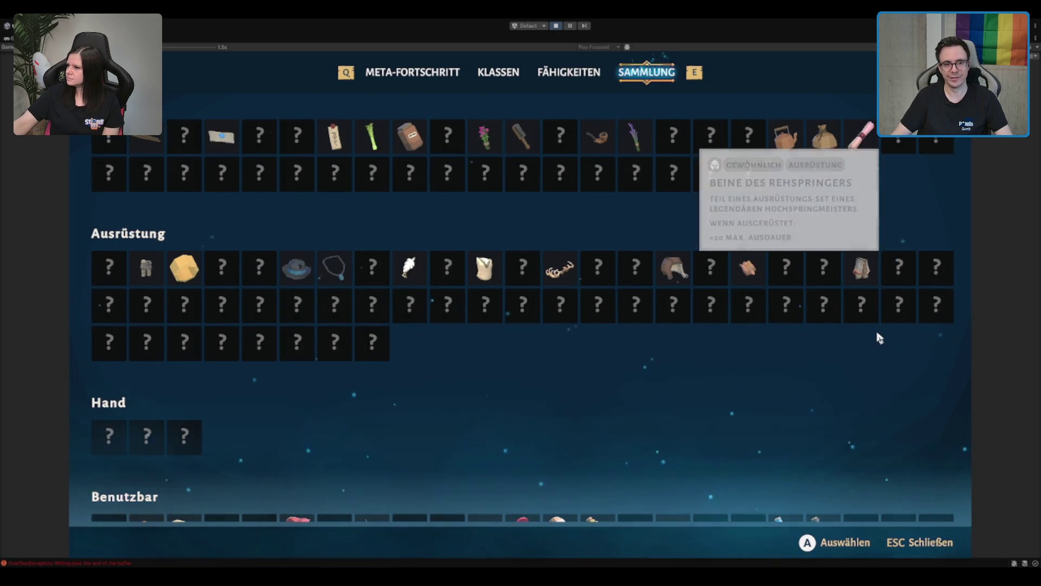
scroll(879, 339, "up", 1)
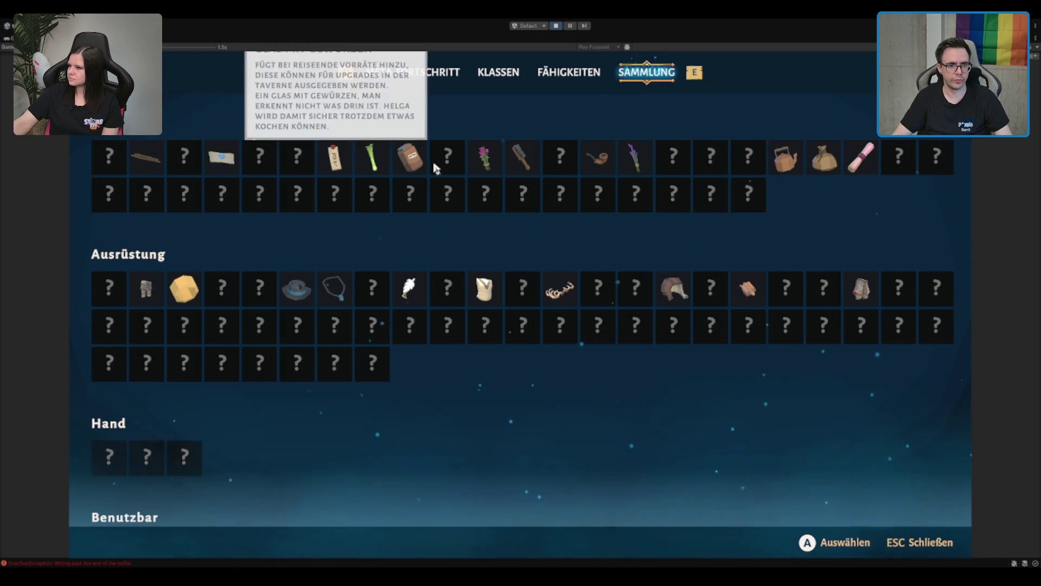
key("Escape")
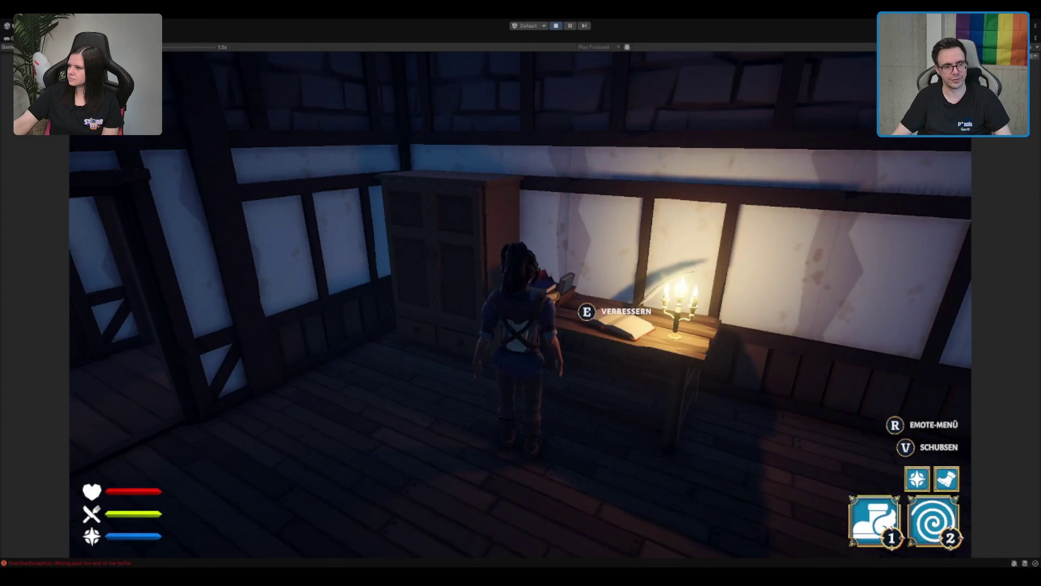
Walk the character into the tavern hall and jump up onto the bar counter
key("w")
key("w")
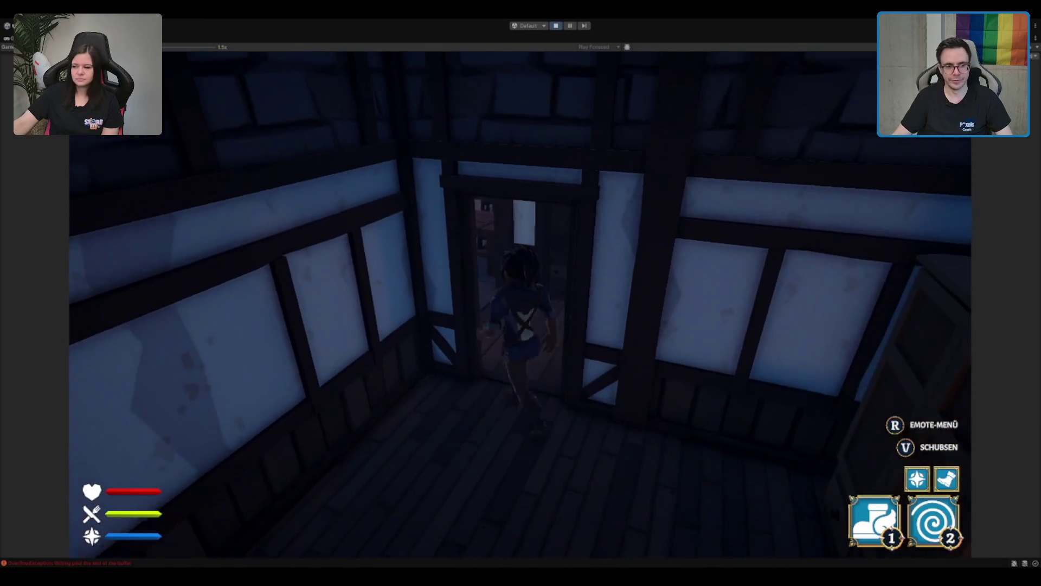
key("w")
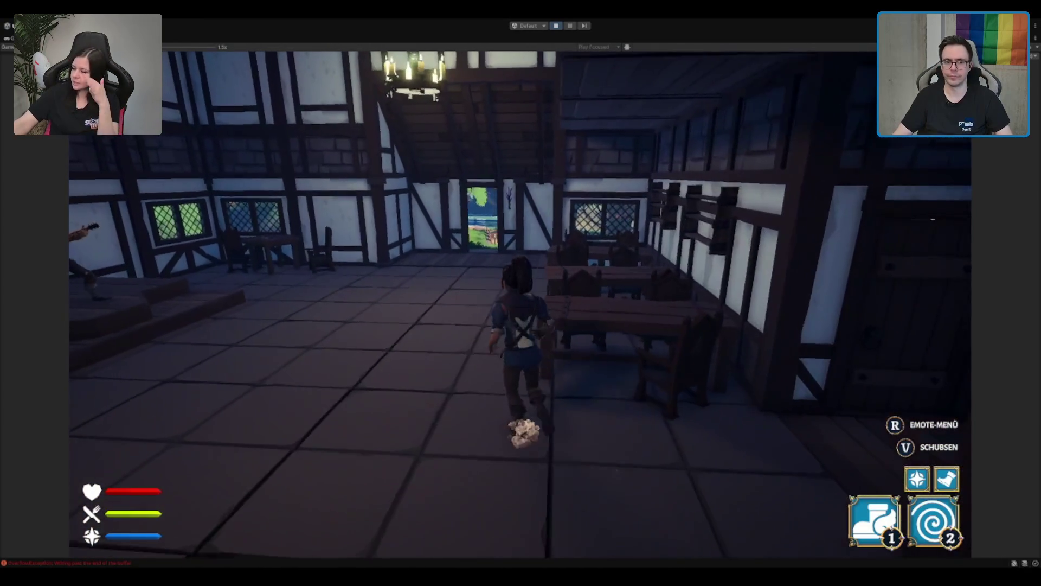
key("s")
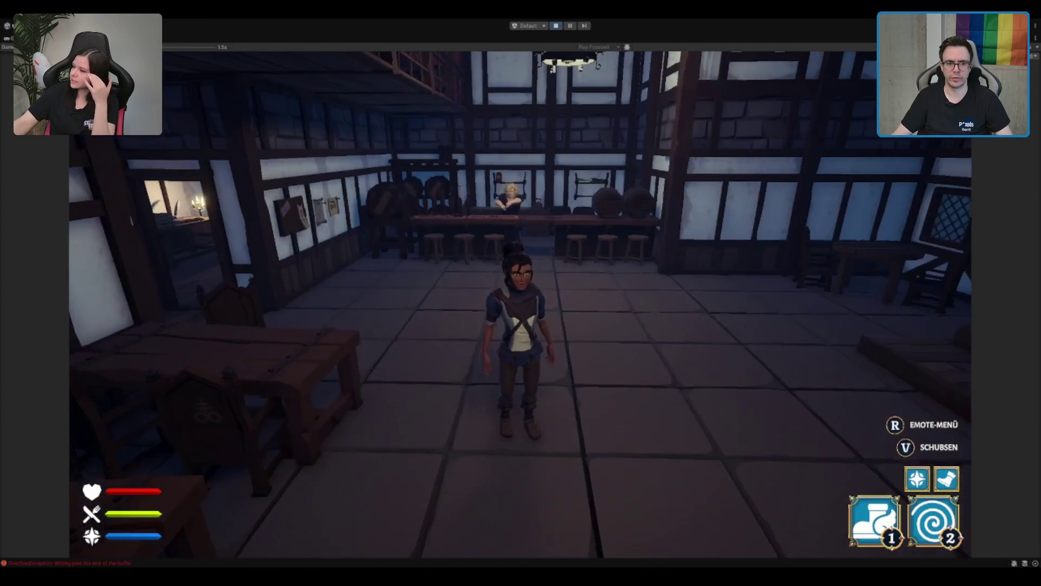
key("w")
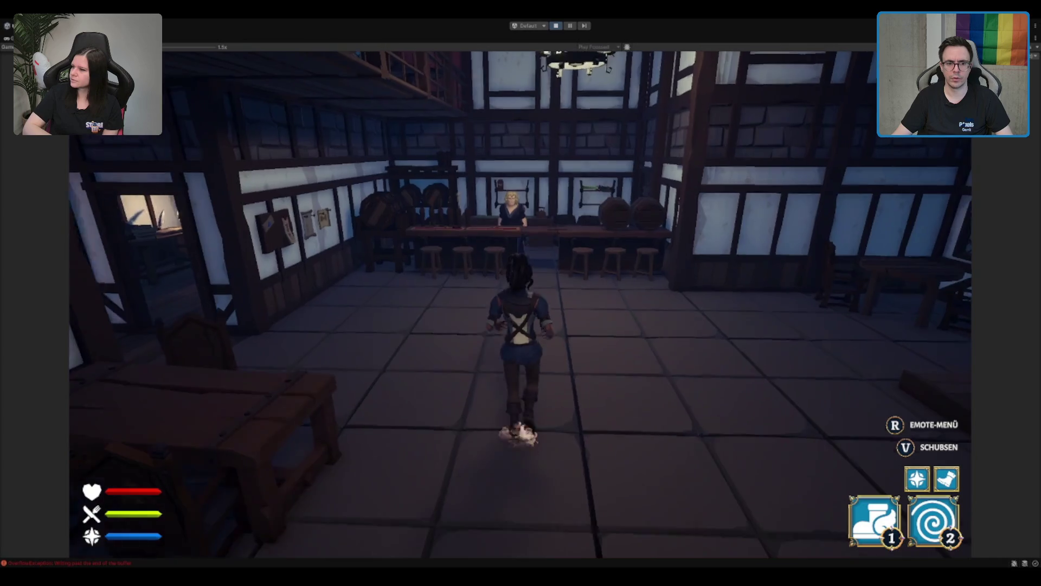
key("space")
key("w")
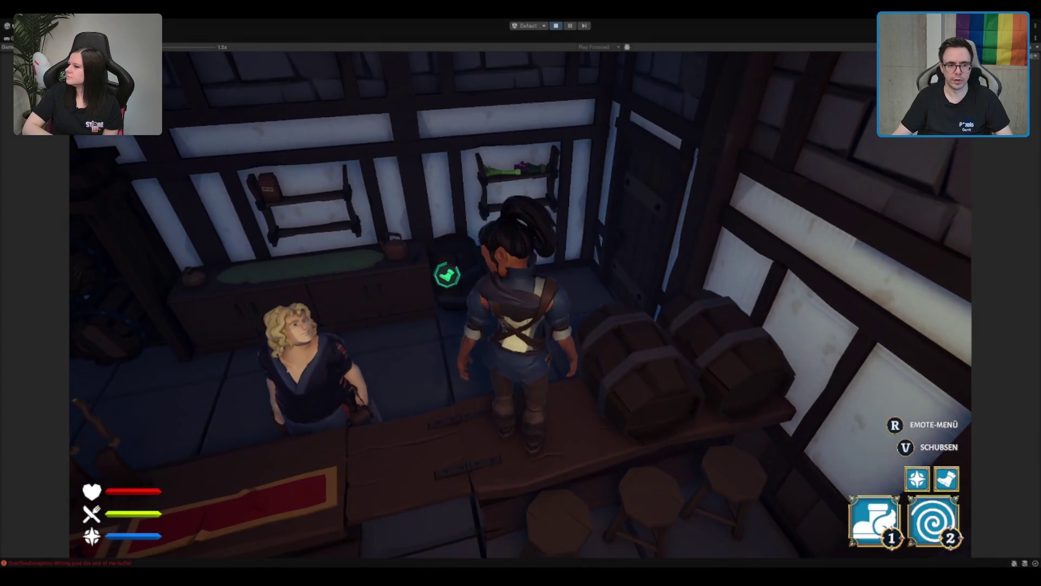
key("s")
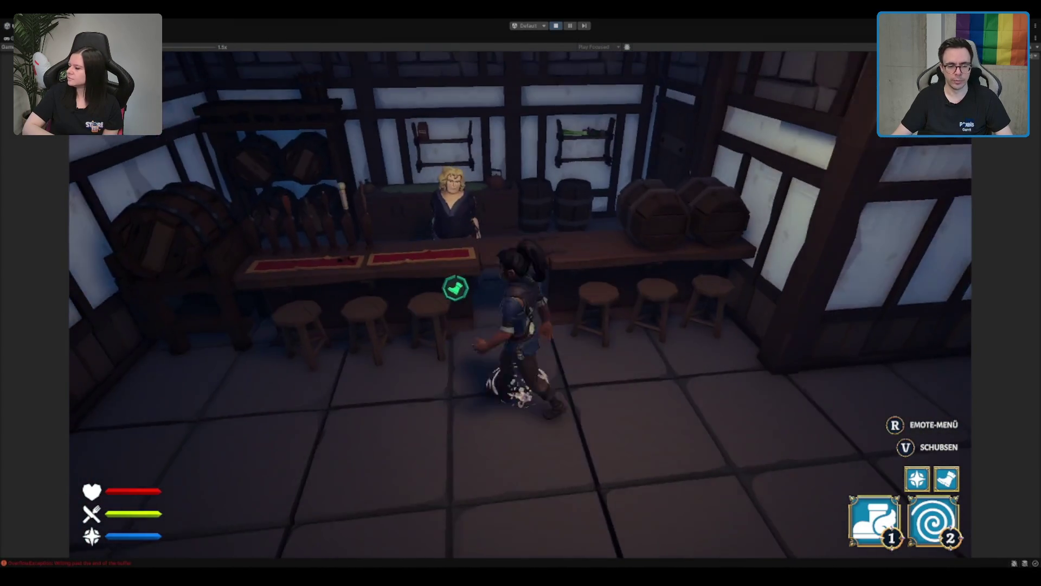
Run past the tables and window table, then out the doorway onto the village path
key("w")
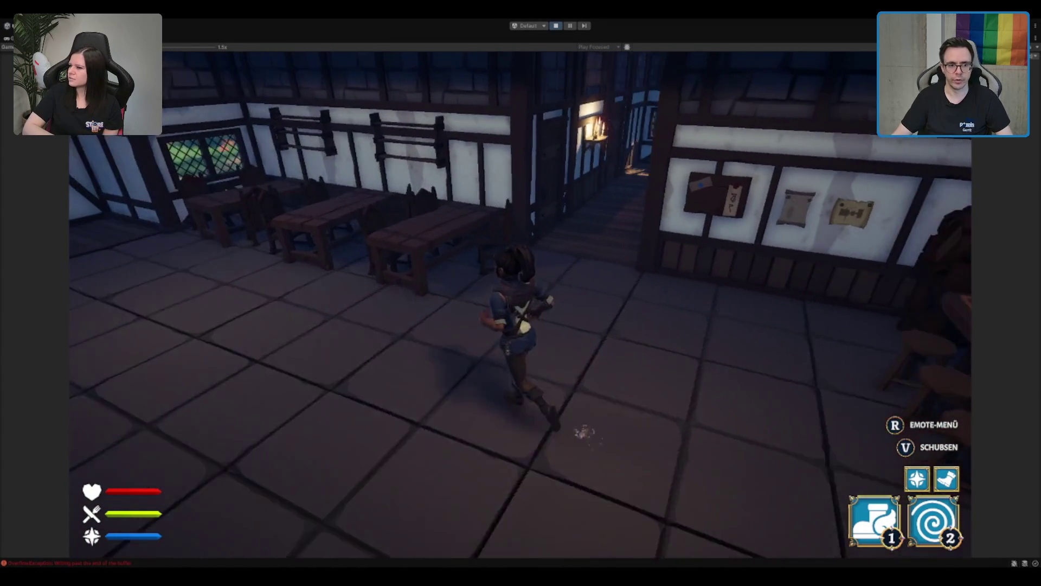
key("w")
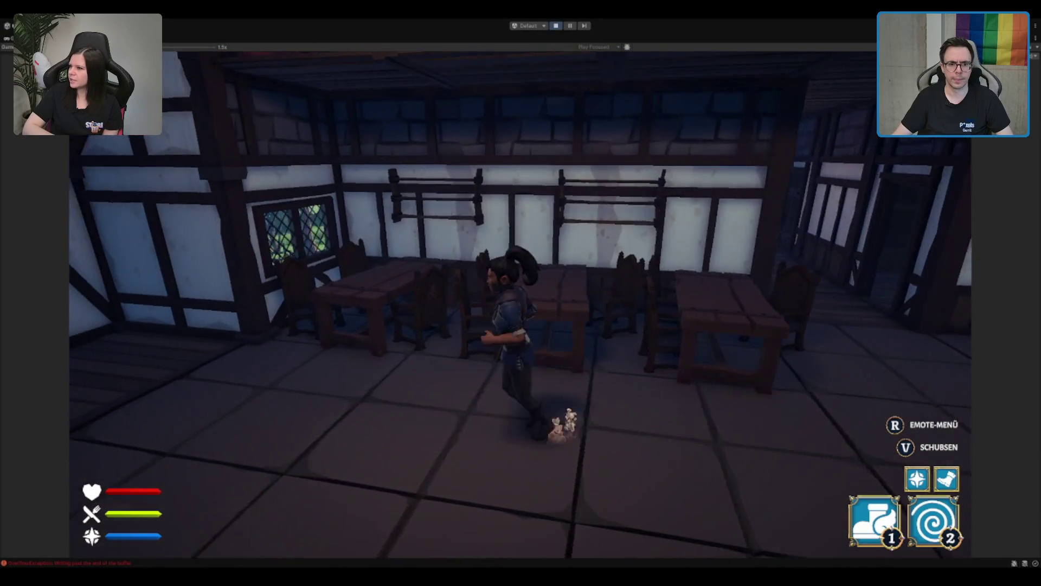
key("w")
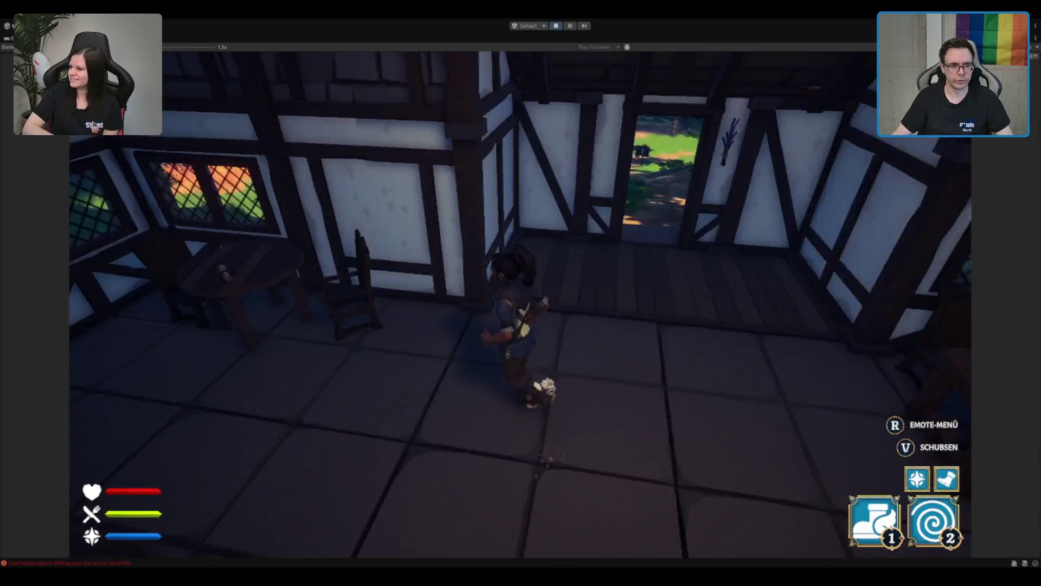
key("a")
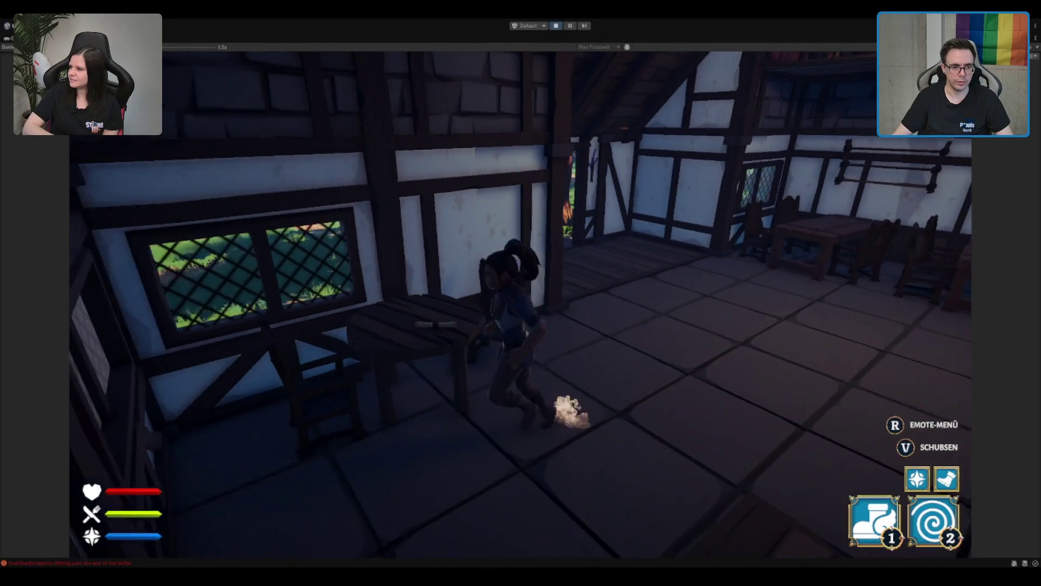
key("s")
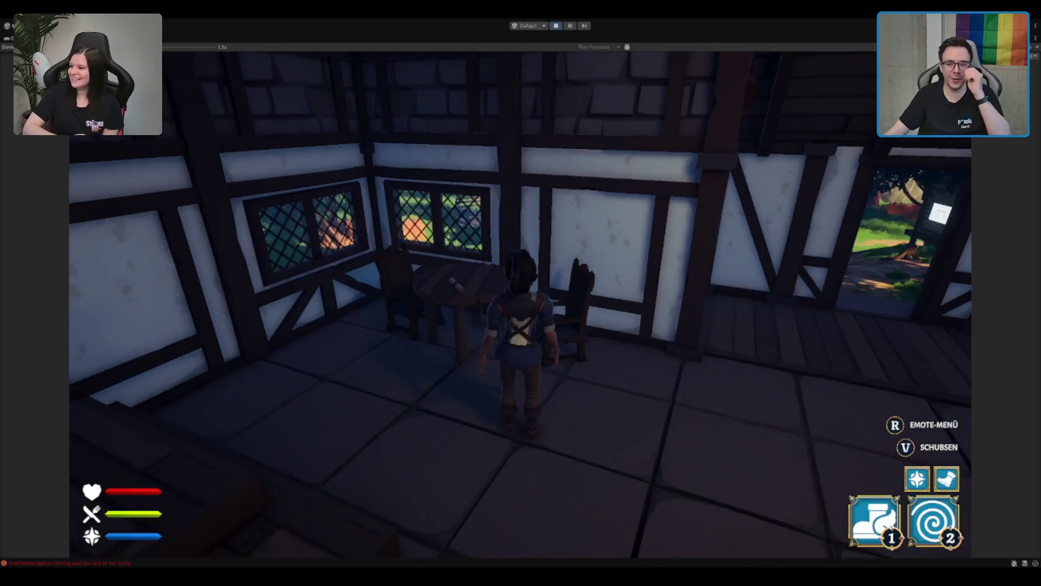
key("w")
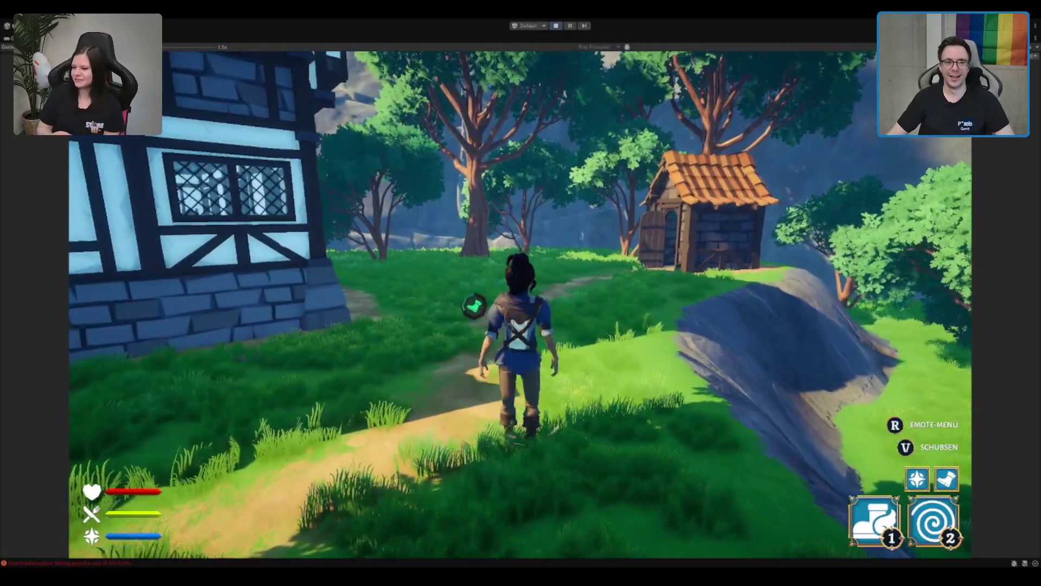
Stop Play mode at the When We Arrive title screen and restore the full editor layout
left_click(556, 25)
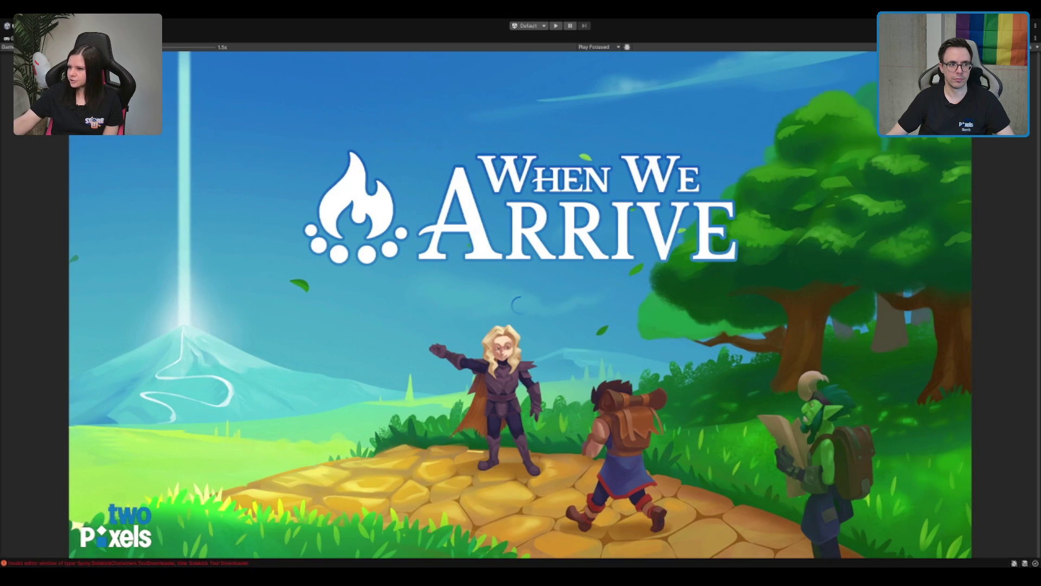
key("shift+space")
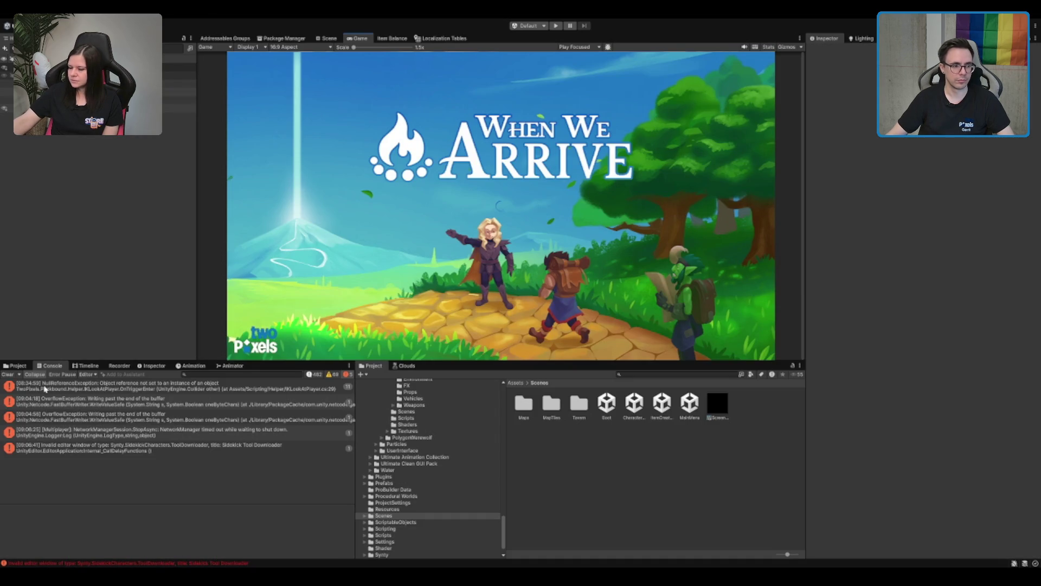
Read the NullReferenceException and OverflowException stack traces in the Console, then show the Project folder tree
left_click(136, 452)
left_click(151, 433)
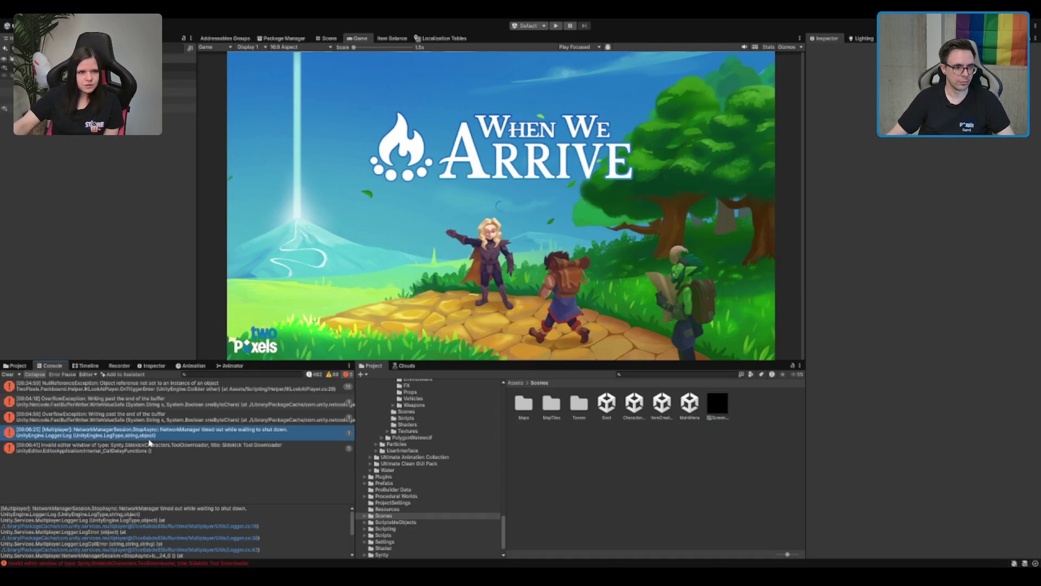
left_click(168, 416)
left_click(176, 404)
left_click(186, 388)
left_click(175, 404)
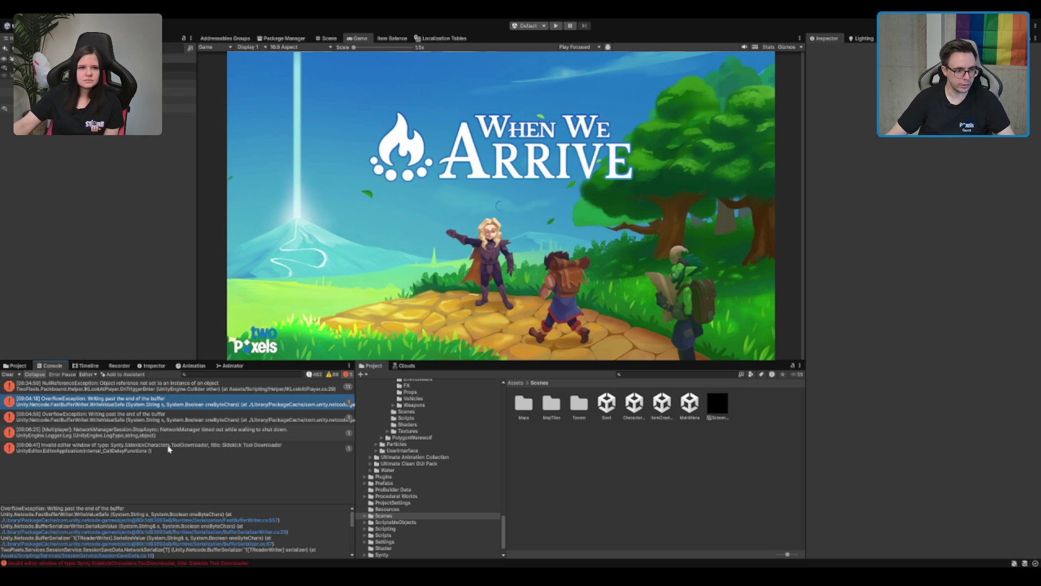
scroll(212, 546, "down", 3)
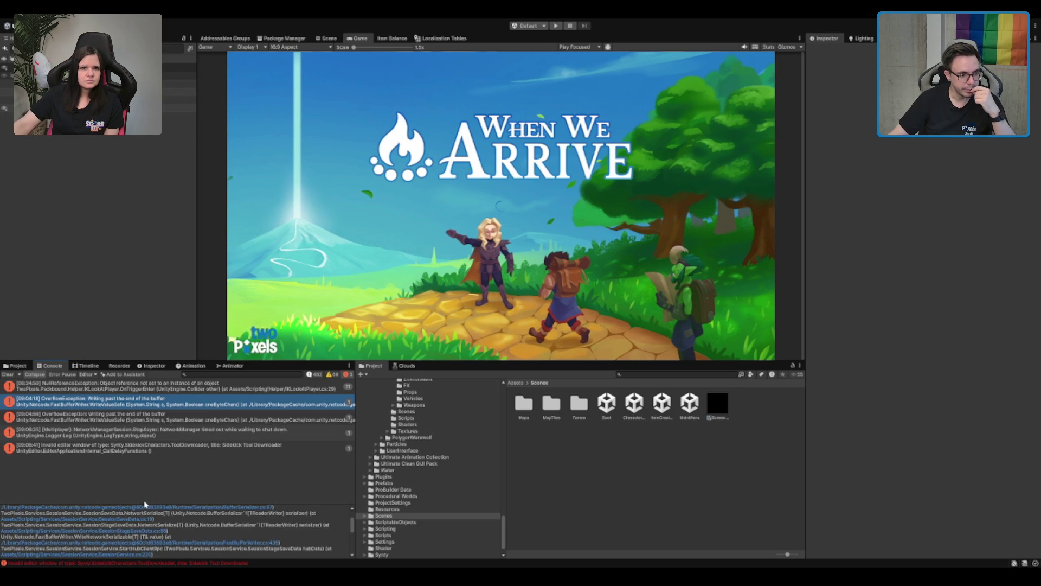
left_click(189, 421)
left_click(219, 405)
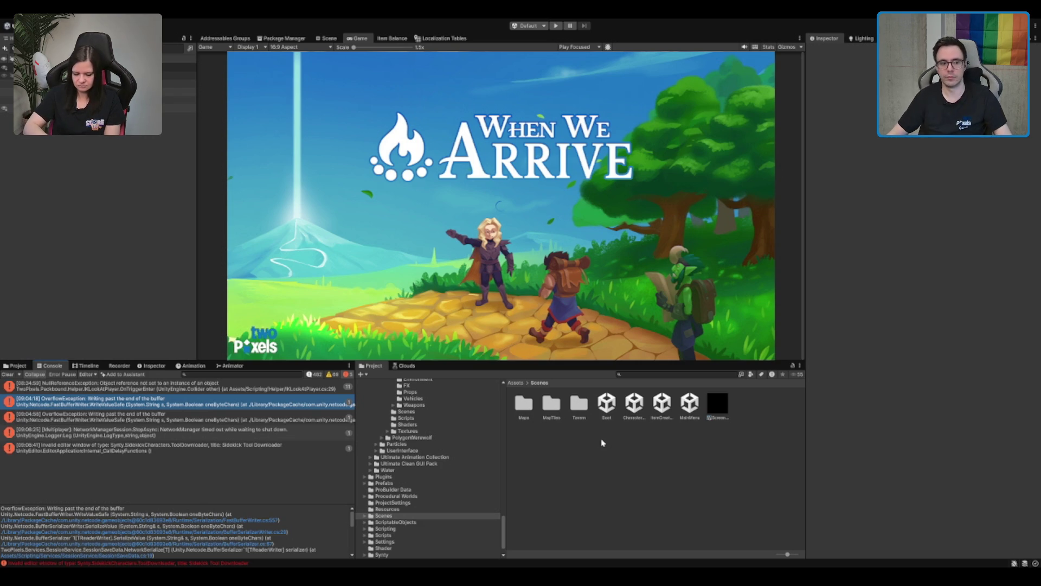
left_click(16, 365)
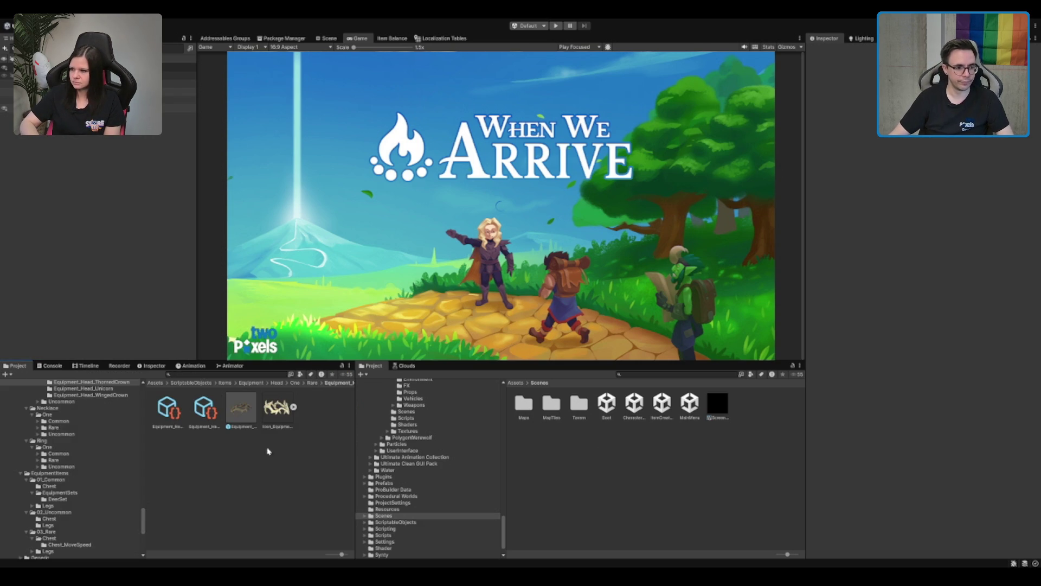
Navigate the Project tree from the Equipment Head folder up to the Items folder
left_click(80, 413)
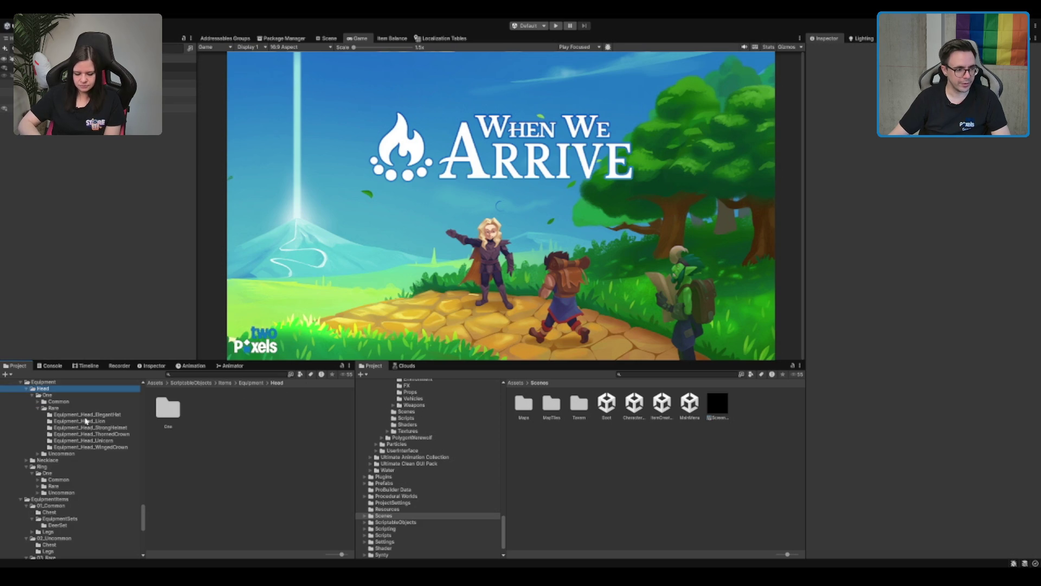
key("Left")
key("Left")
key("Left")
left_click(81, 100)
Activate the Popup_Menu object in the Inspector and switch to the Scene view
key("Right")
key("Left")
key("Down")
key("Down")
key("Down")
key("Down")
key("Down")
left_click(828, 51)
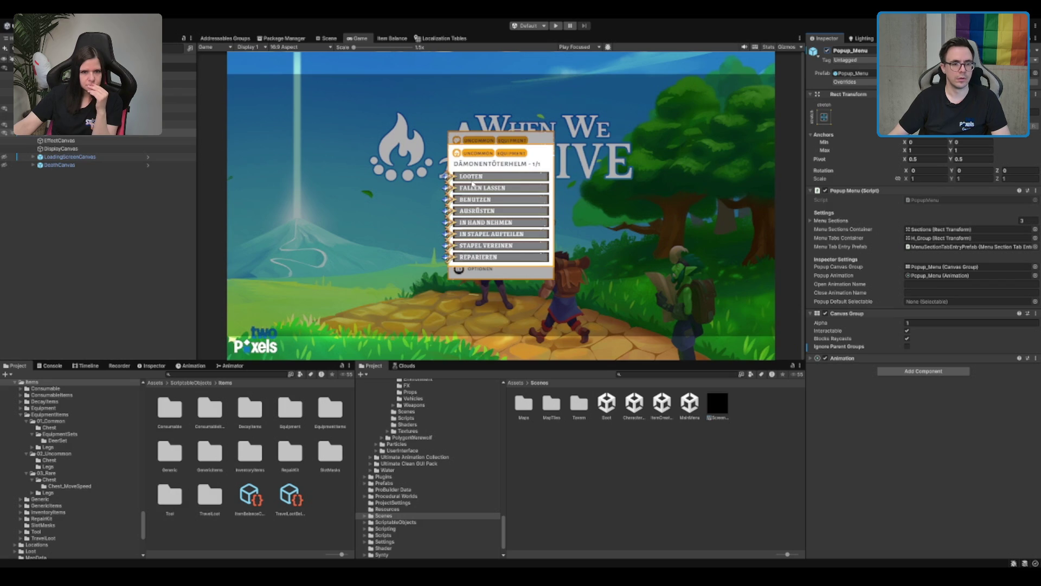
left_click(328, 38)
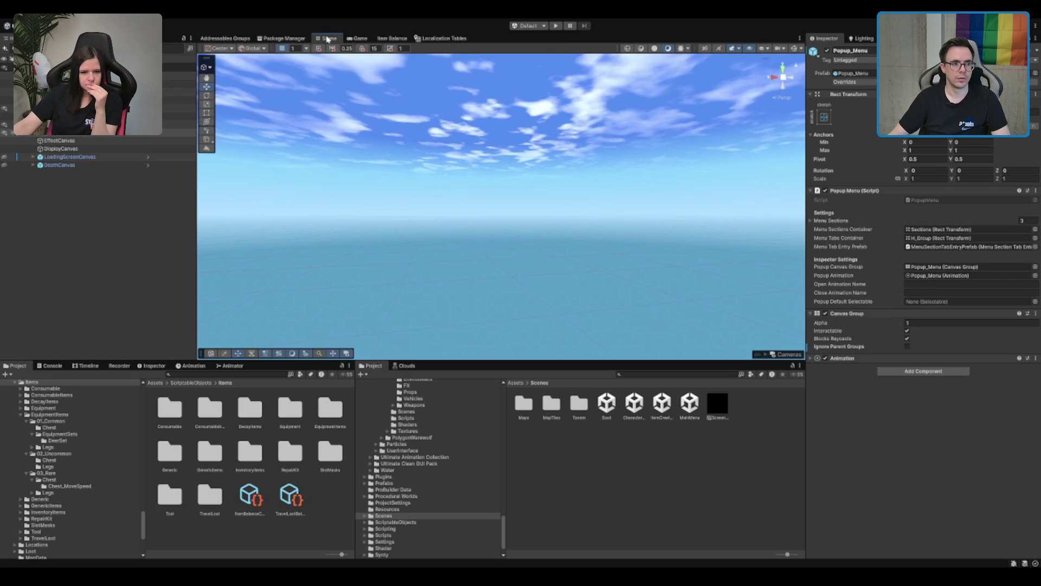
Frame the Popup_Menu panel and locate SectionItemDetailView under Sections in the Hierarchy
key("f")
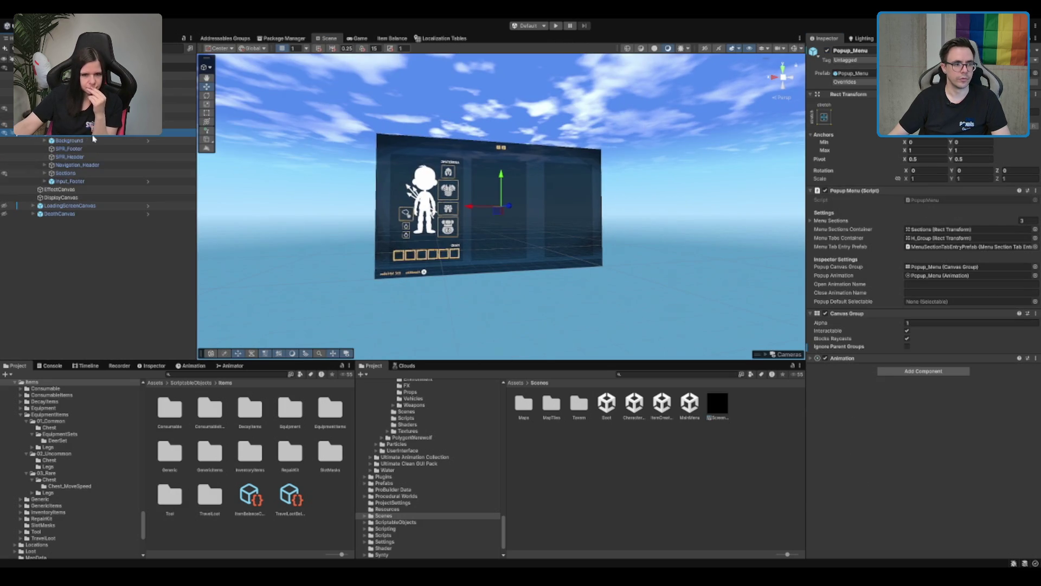
left_click(65, 172)
key("Right")
key("Down")
key("Right")
key("Down")
left_click(92, 222)
key("Right")
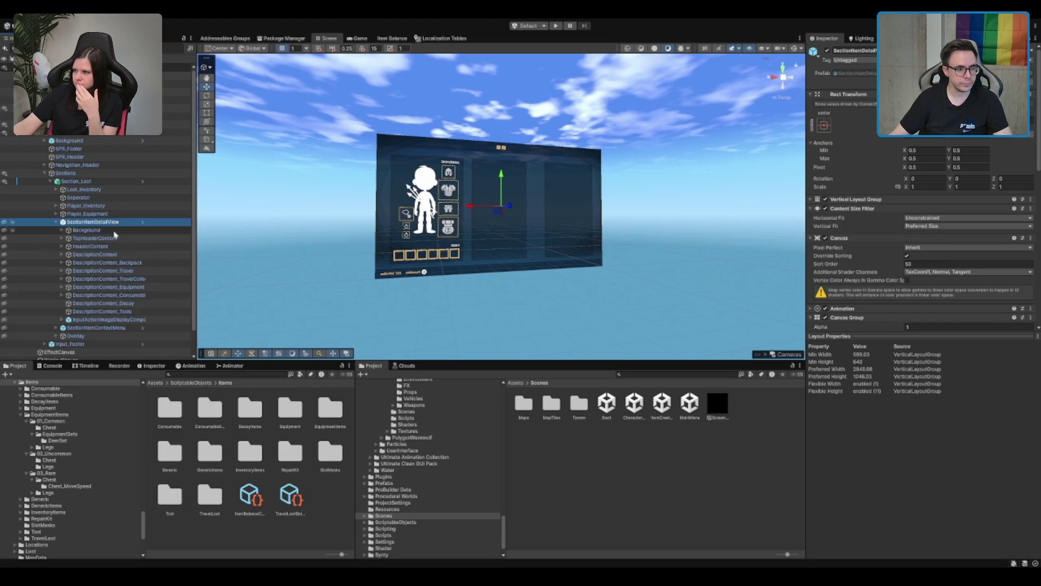
key("Down")
double_click(92, 221)
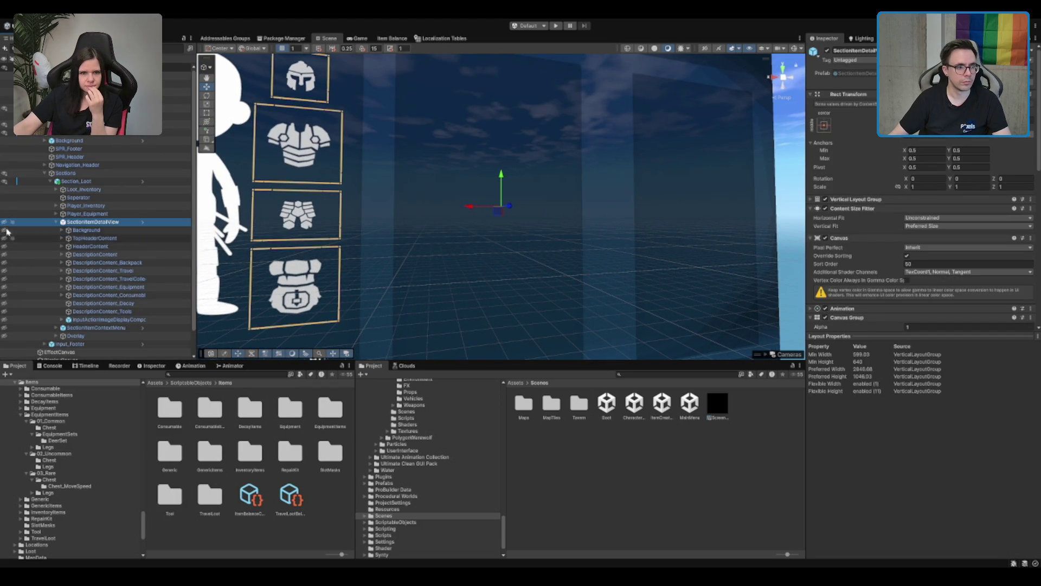
Unhide the item detail card, turn the scene to face it, and select Background and DescriptionContent
left_click(4, 223)
left_click(775, 80)
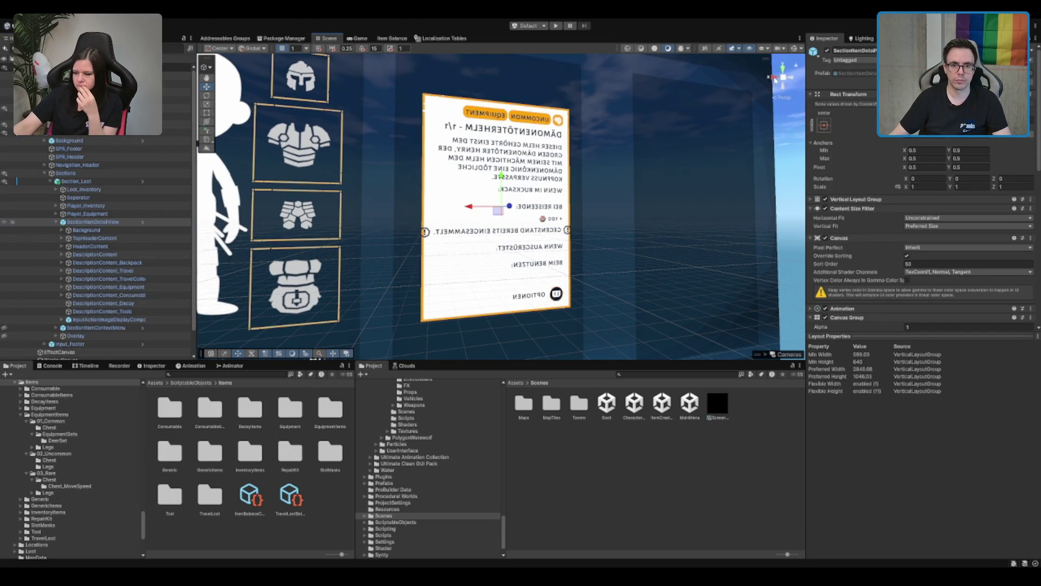
left_click(776, 79)
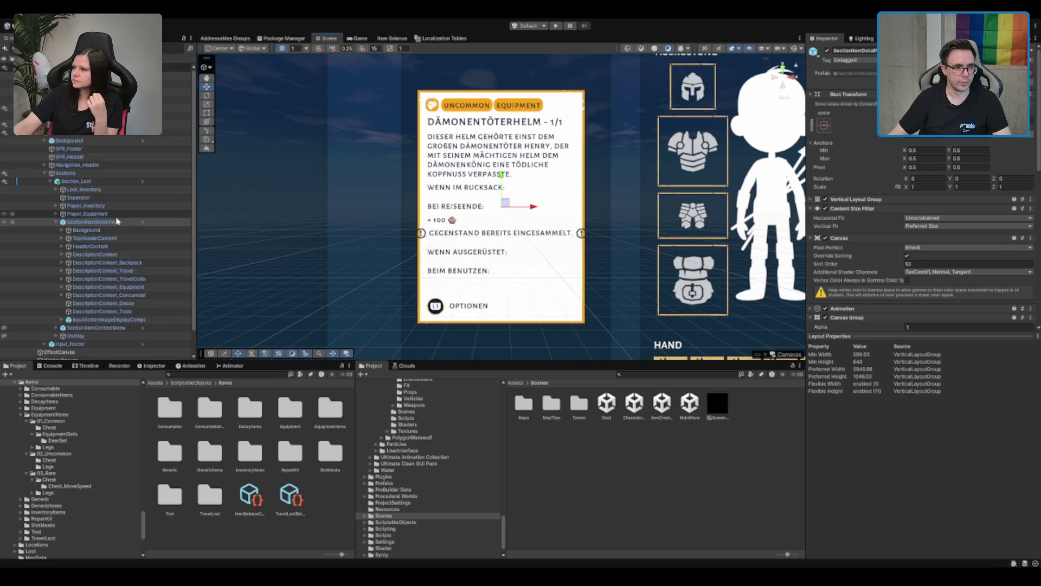
left_click(115, 223)
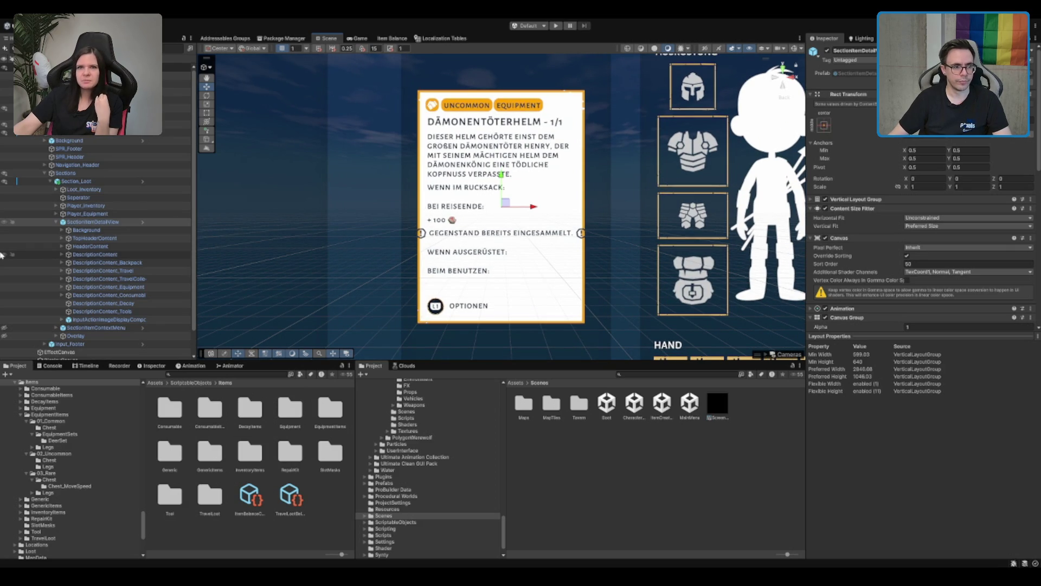
left_click(92, 224)
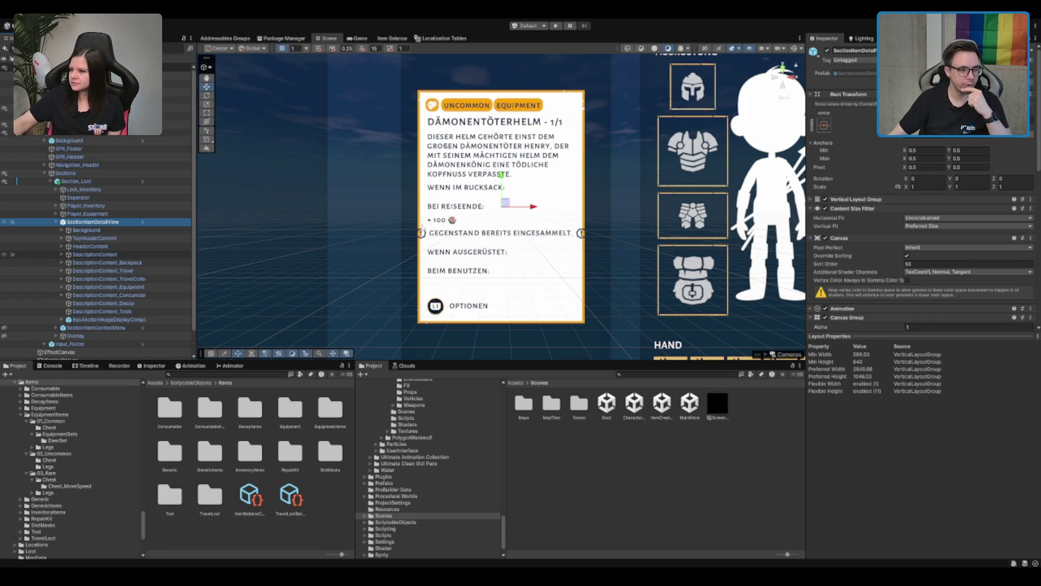
left_click(116, 232)
key("Down")
key("Down")
key("Down")
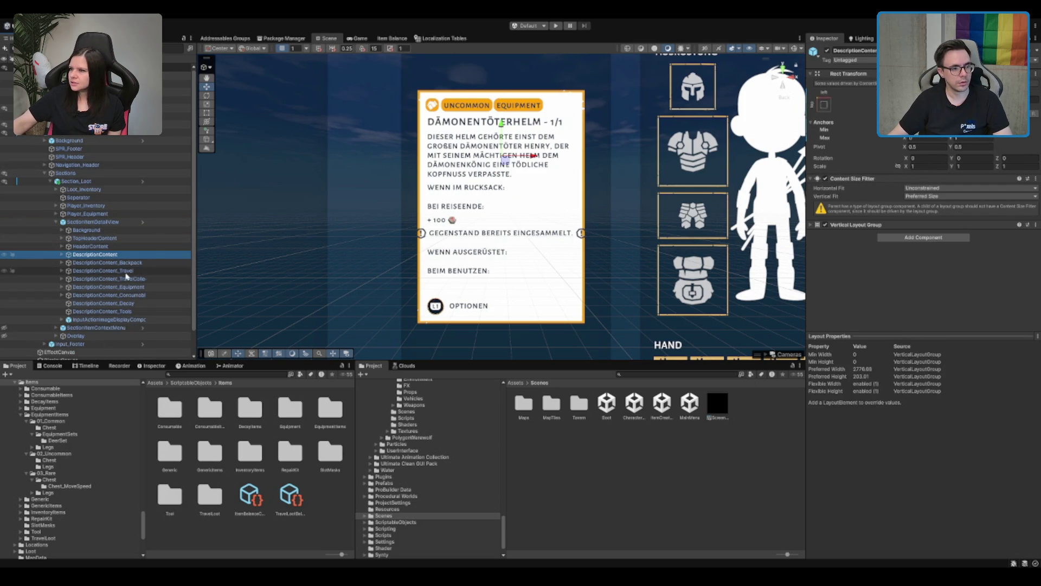
Expand DescriptionContent_TravelCollected and select its Description_Header text
key("Down")
key("Down")
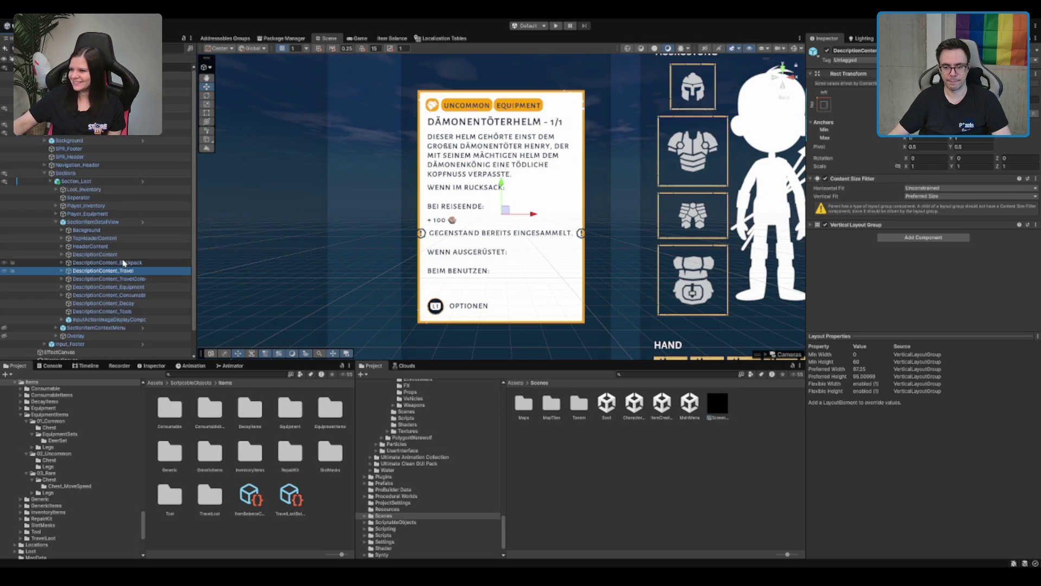
left_click(114, 279)
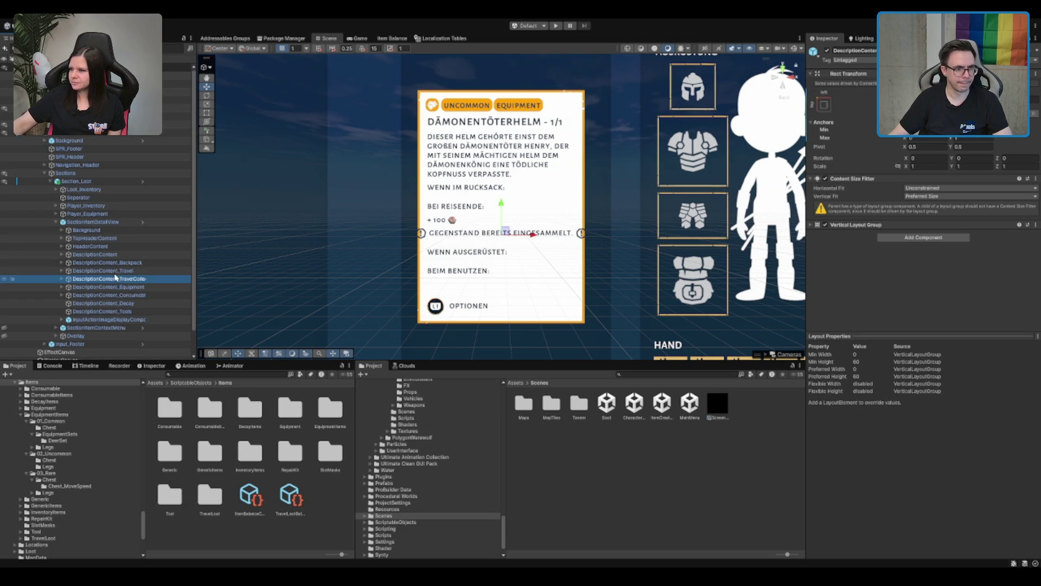
key("Right")
key("Down")
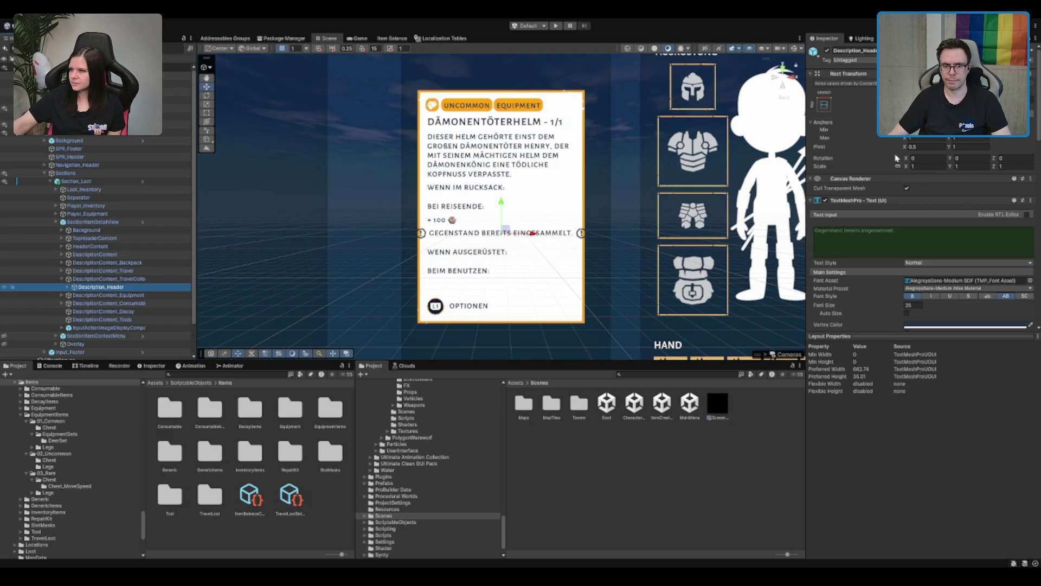
Collapse Description_Header's Layout Element, Localize String Event and material face sections, and show its child icons
scroll(957, 234, "down", 3)
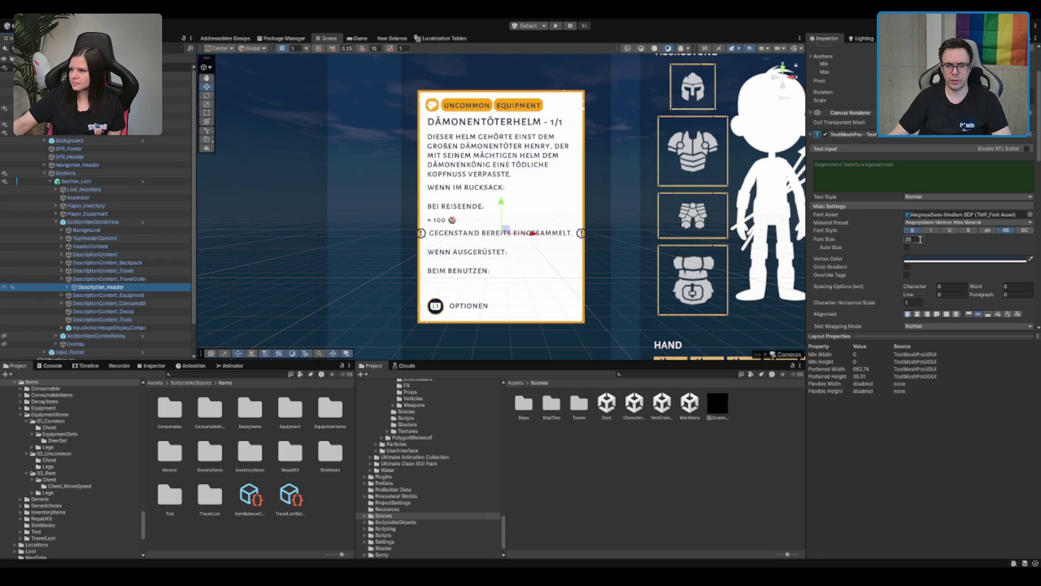
scroll(915, 247, "down", 4)
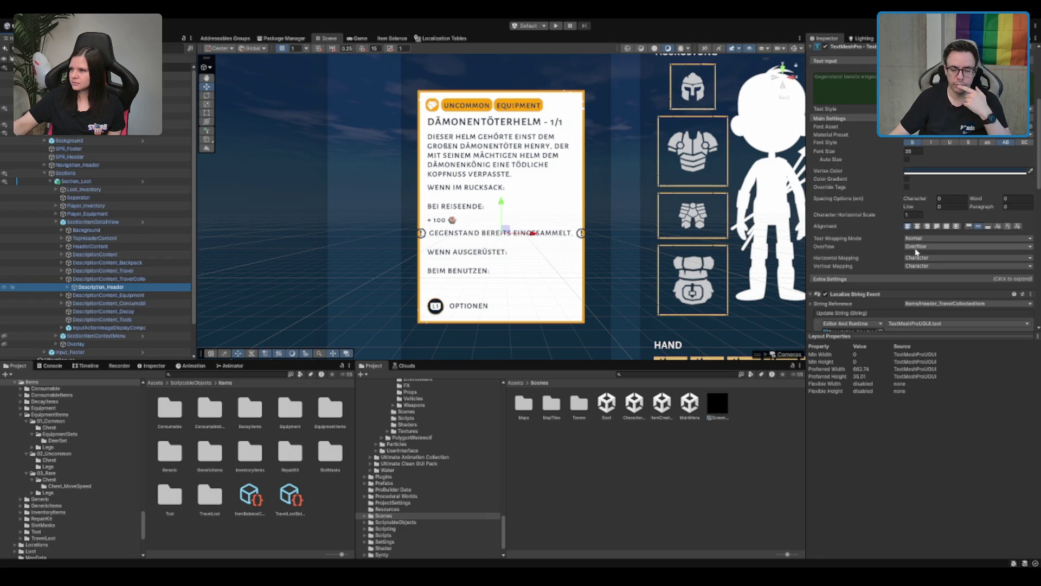
scroll(889, 254, "down", 5)
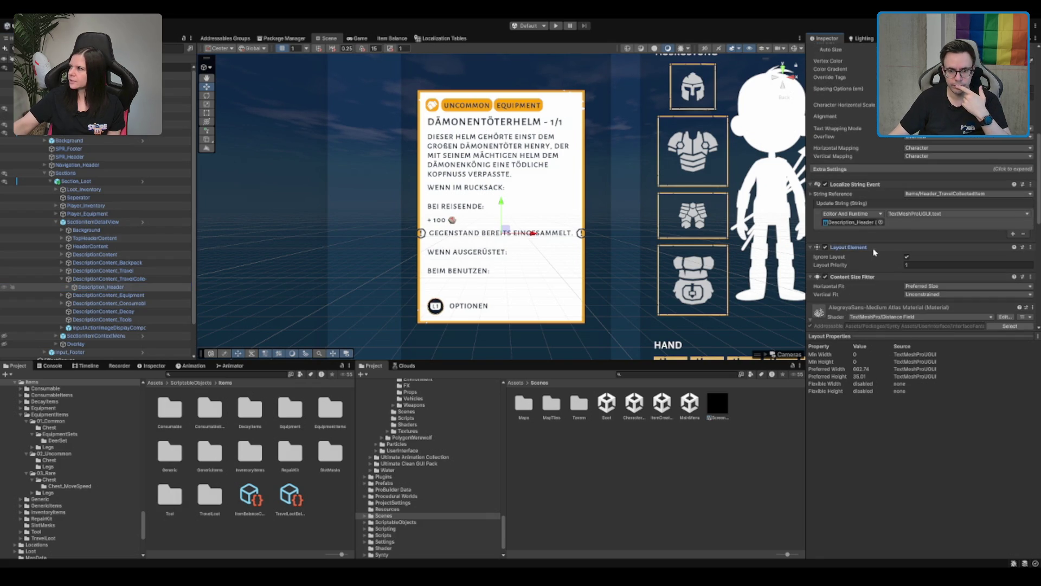
left_click(876, 248)
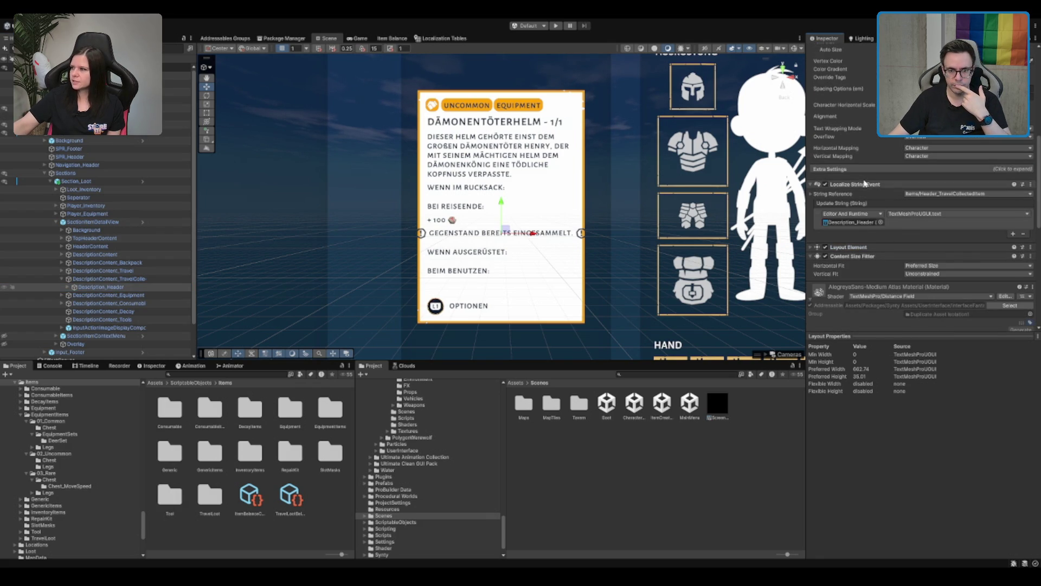
left_click(866, 184)
left_click(920, 235)
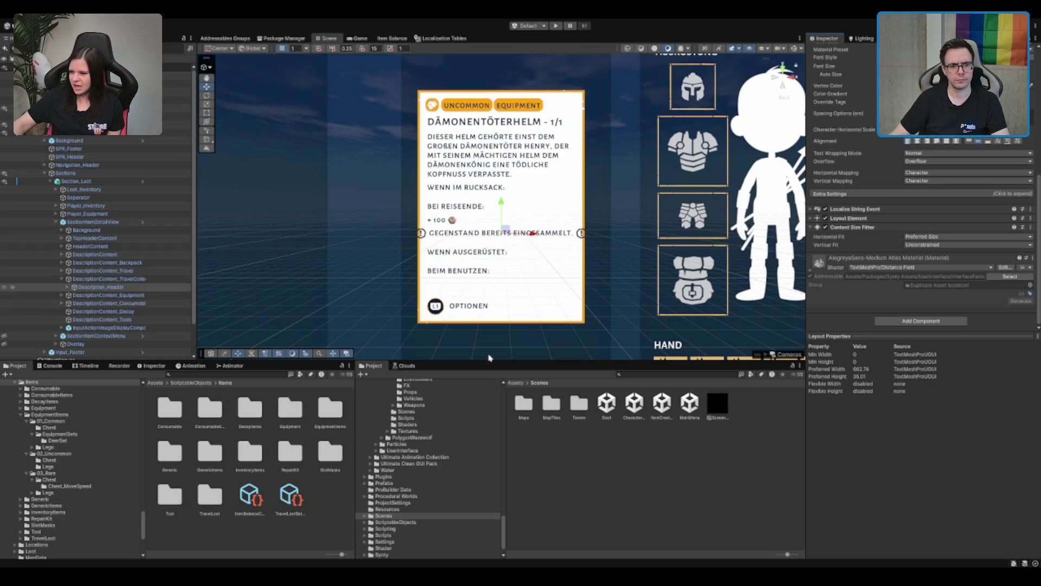
left_click(68, 287)
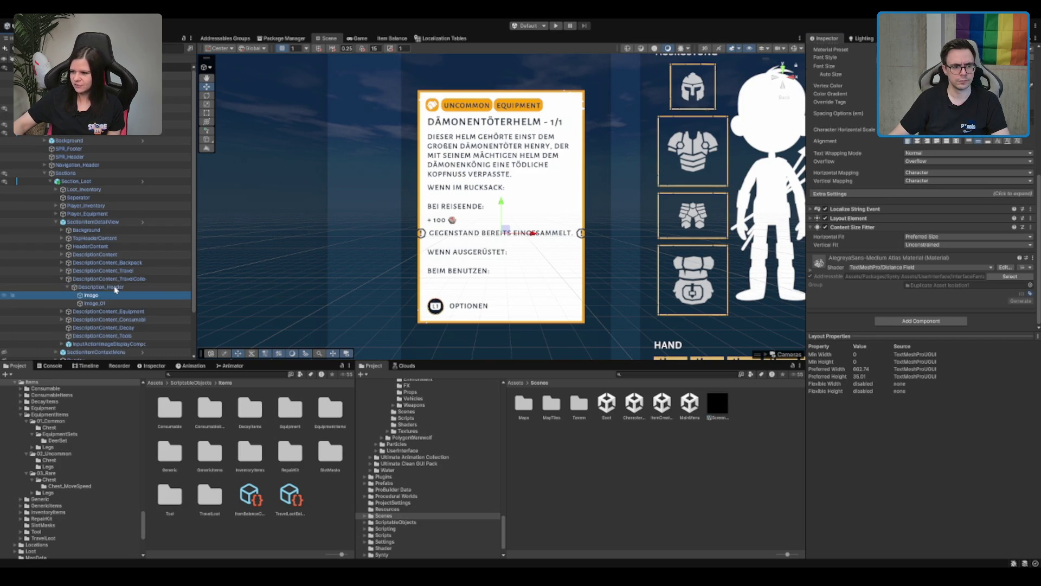
Review Description_Header's Layout Element and the parent container's Vertical Layout Group settings
left_click(95, 303)
left_click(116, 287)
left_click(91, 295)
left_click(117, 287)
key("Left")
scroll(954, 206, "down", 8)
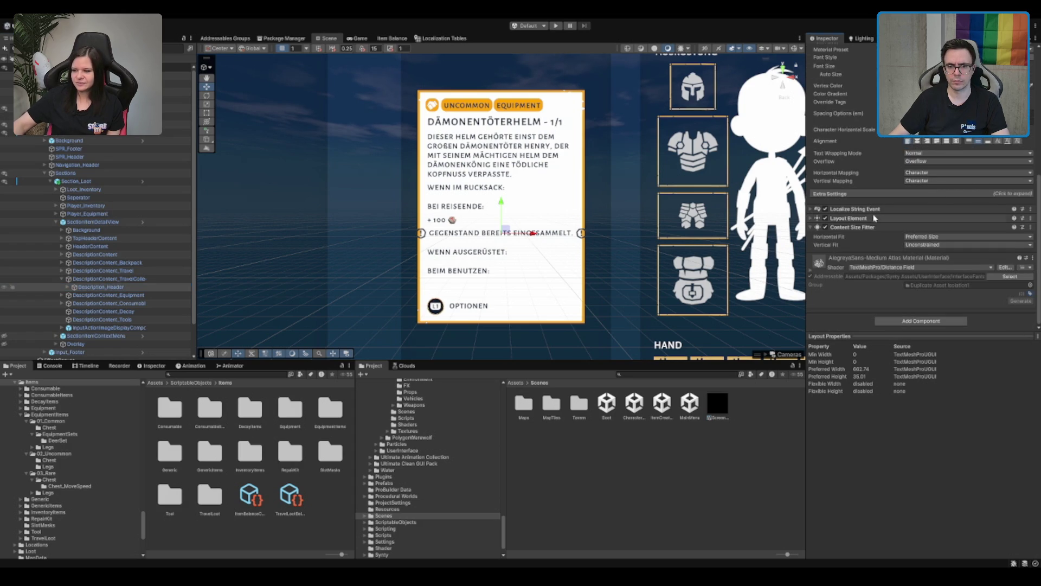
left_click(872, 218)
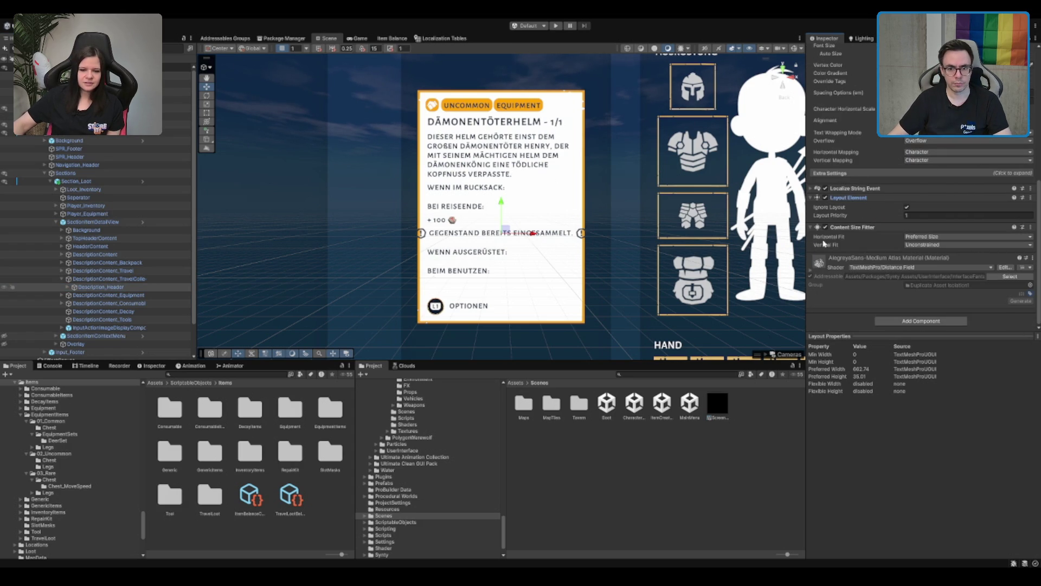
left_click(109, 287)
key("Left")
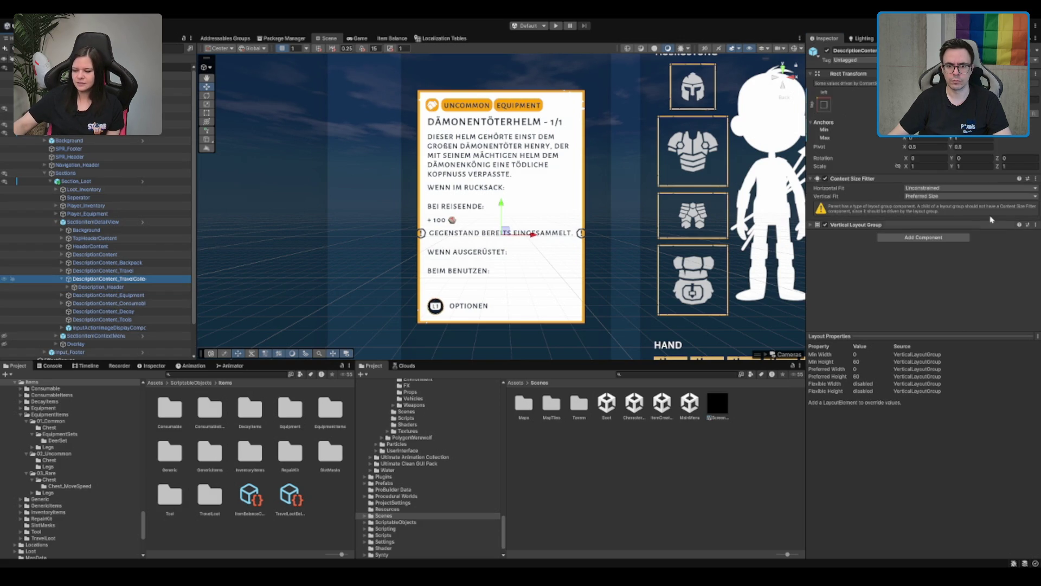
left_click(888, 225)
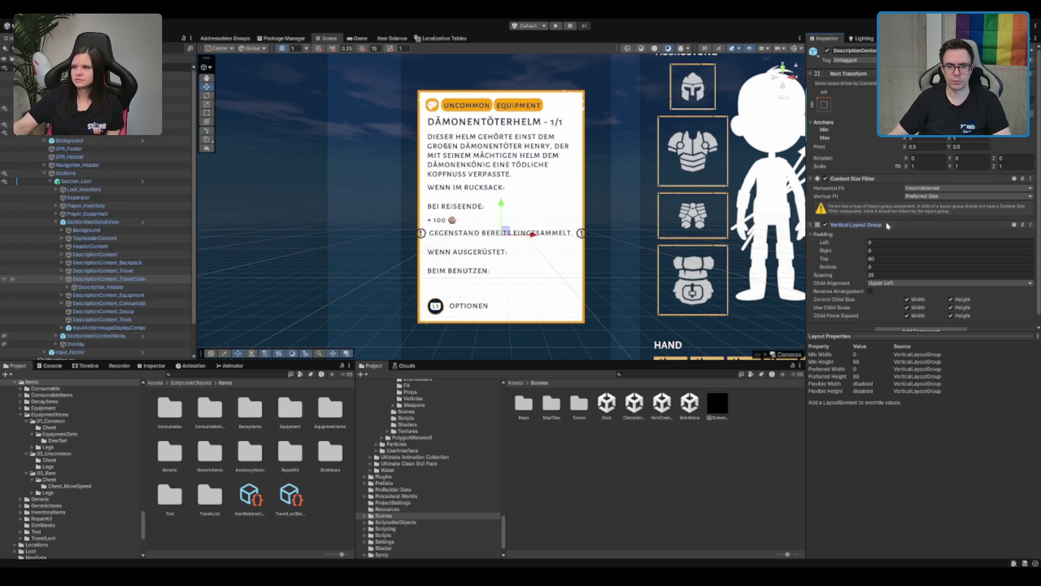
Turn off Ignore Layout on Description_Header's Layout Element
left_click(100, 287)
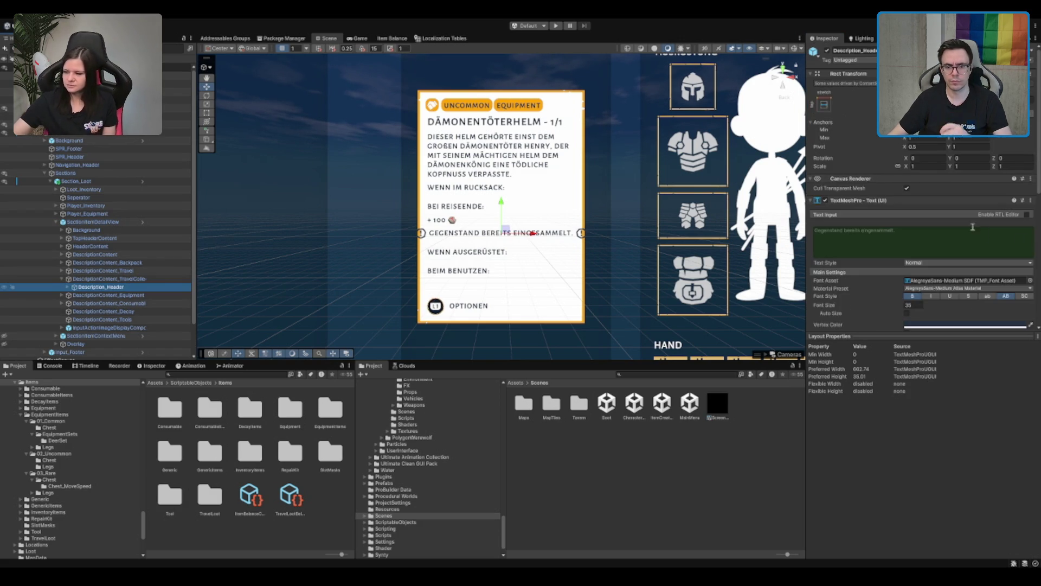
scroll(987, 233, "down", 10)
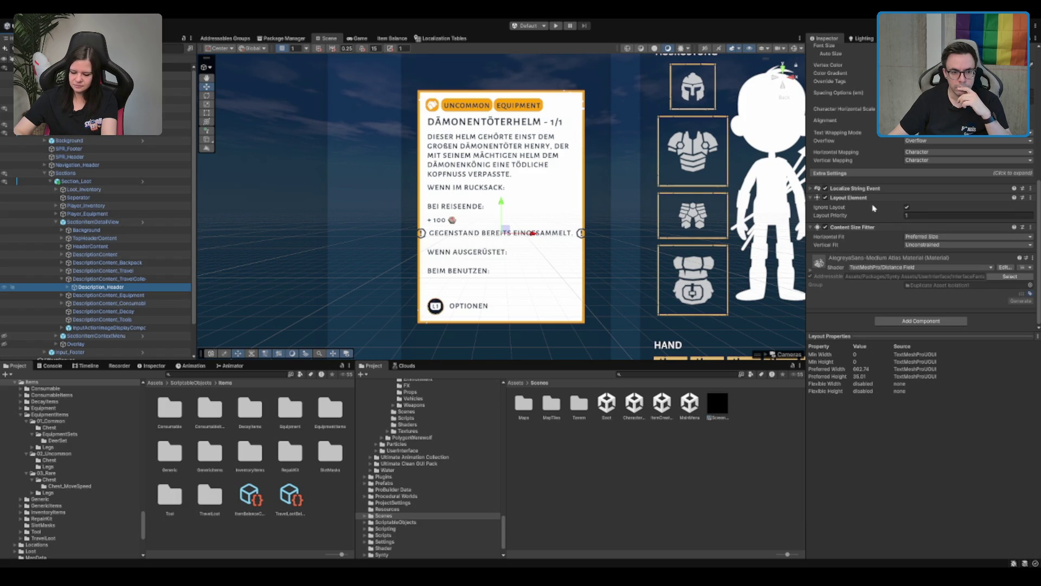
left_click(906, 207)
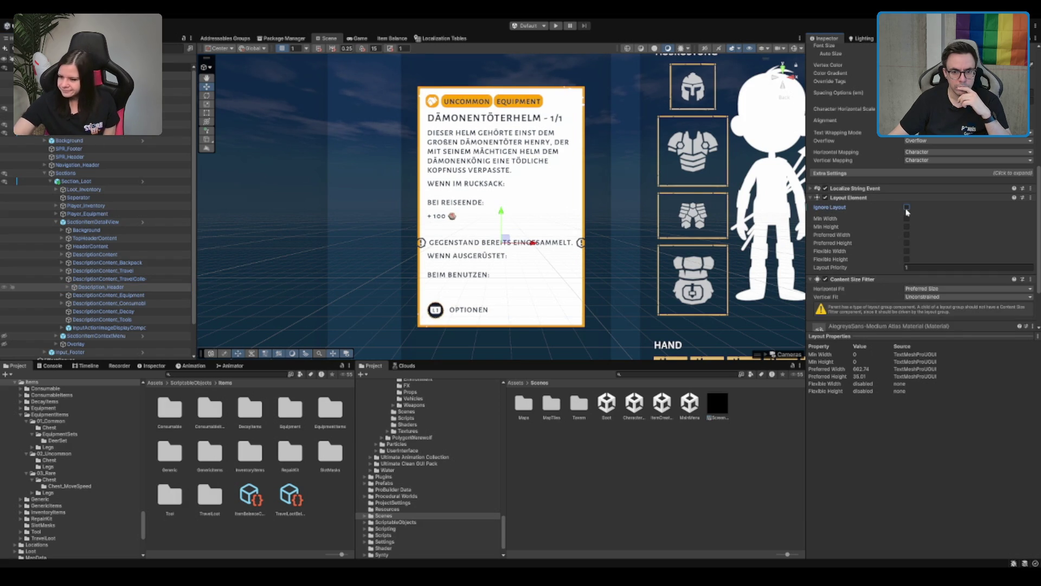
scroll(853, 82, "up", 10)
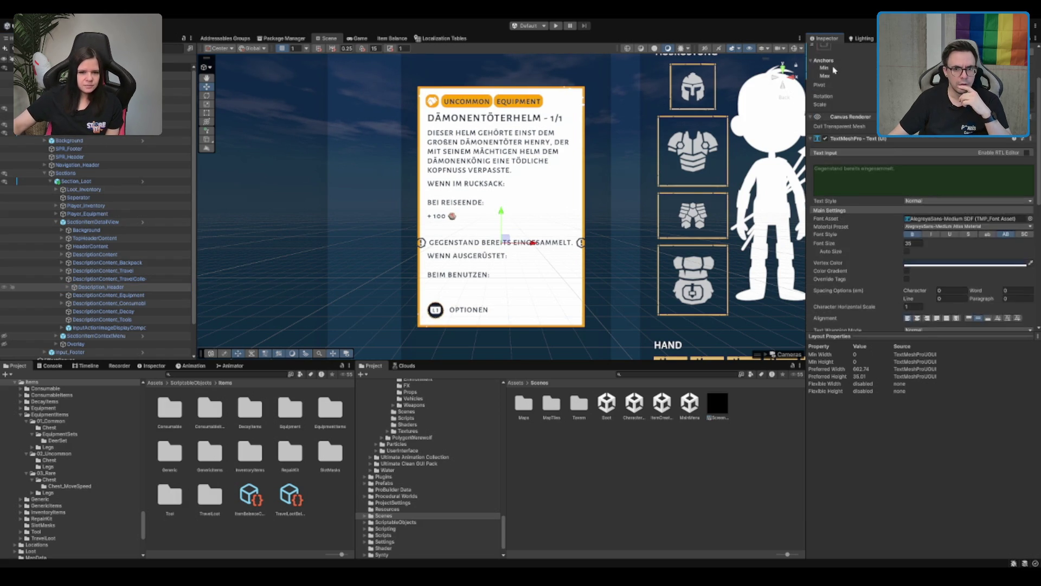
scroll(843, 109, "down", 5)
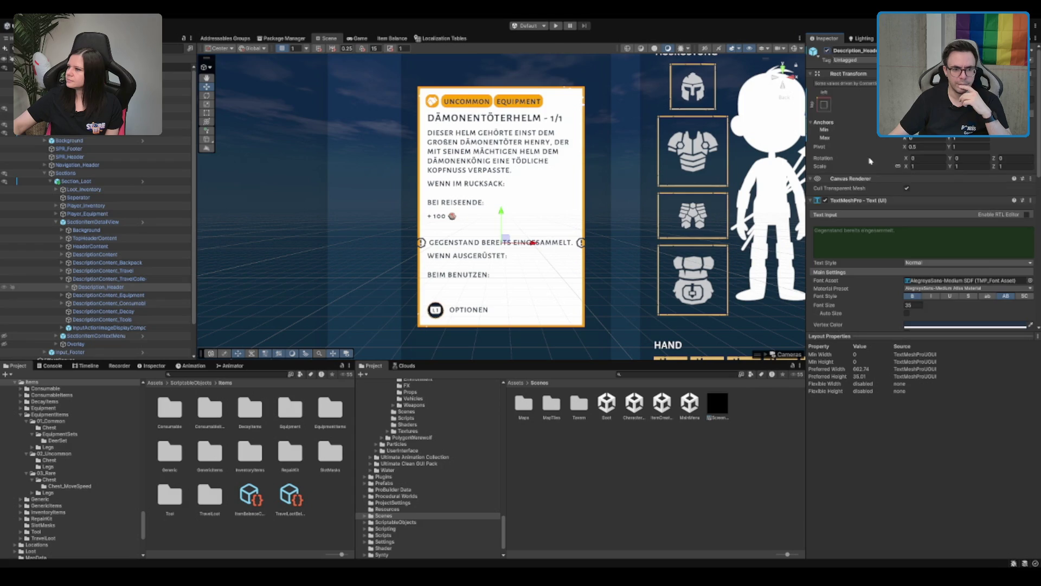
scroll(903, 206, "down", 3)
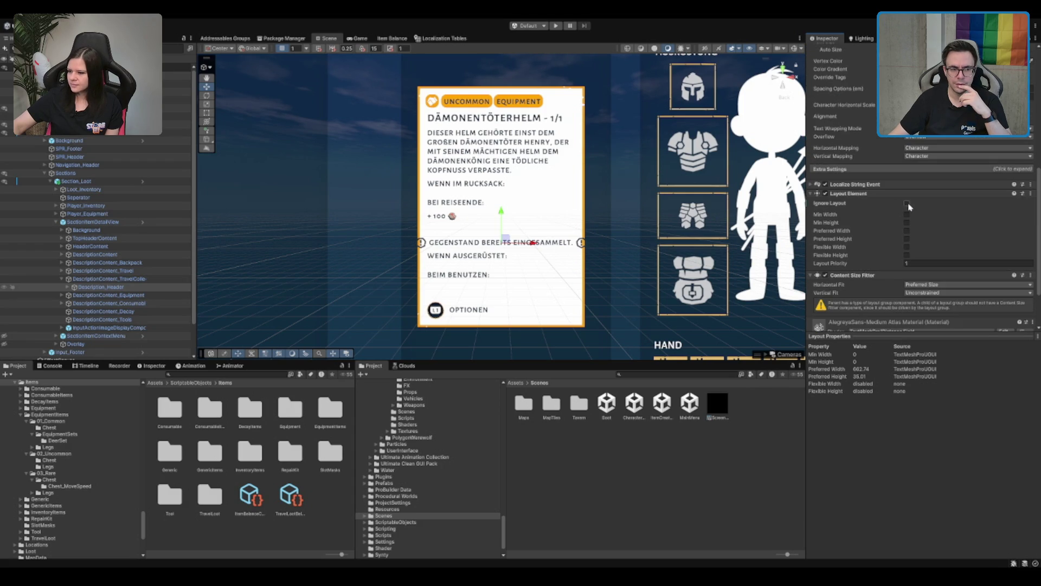
Open the Padding Top field of the TravelCollected container's Vertical Layout Group
left_click(112, 279)
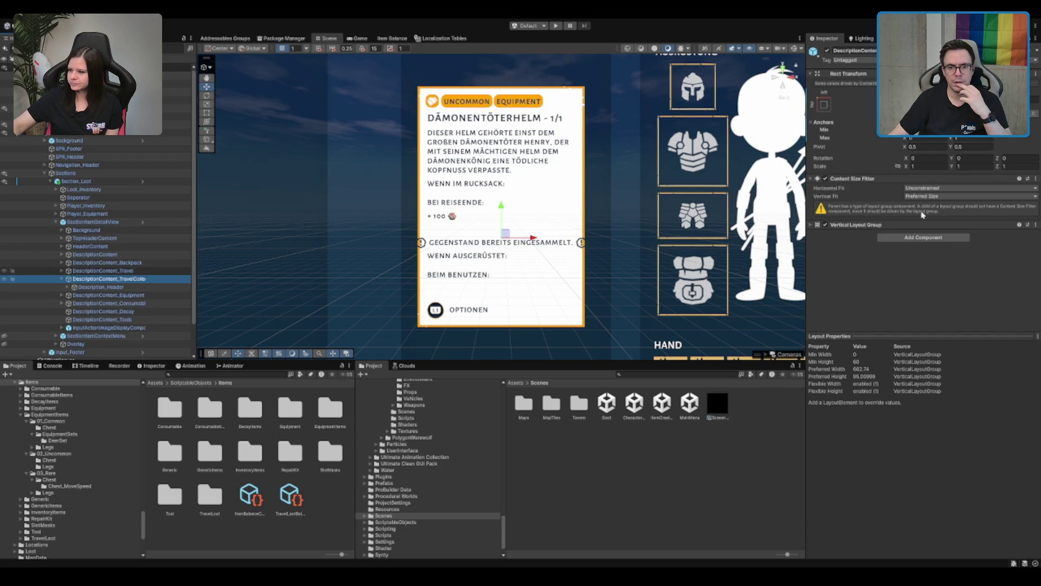
left_click(854, 225)
left_click(877, 258)
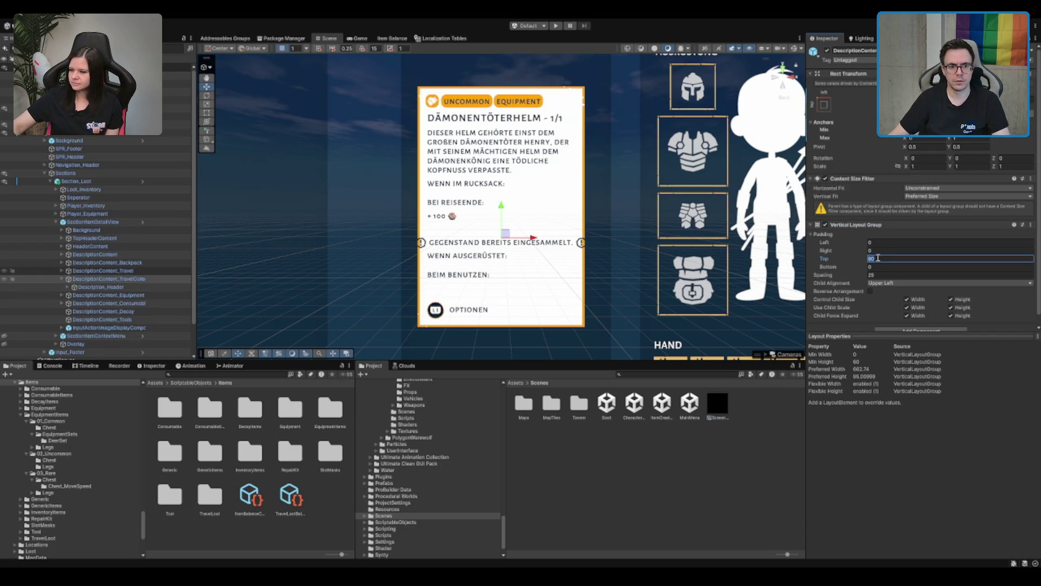
Set the TravelCollected container's Padding Top to 0
type("0")
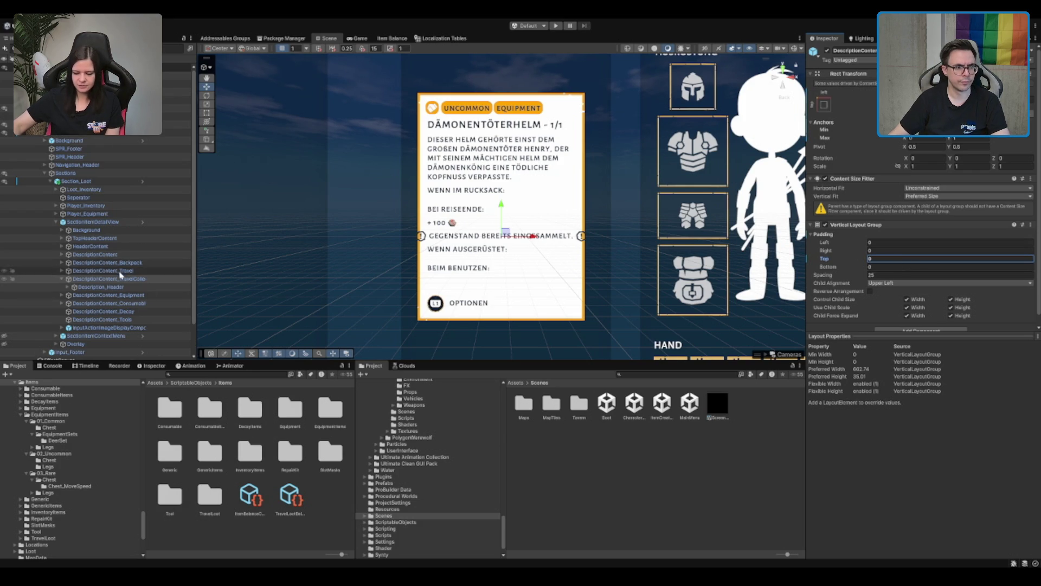
left_click(120, 289)
scroll(837, 205, "down", 10)
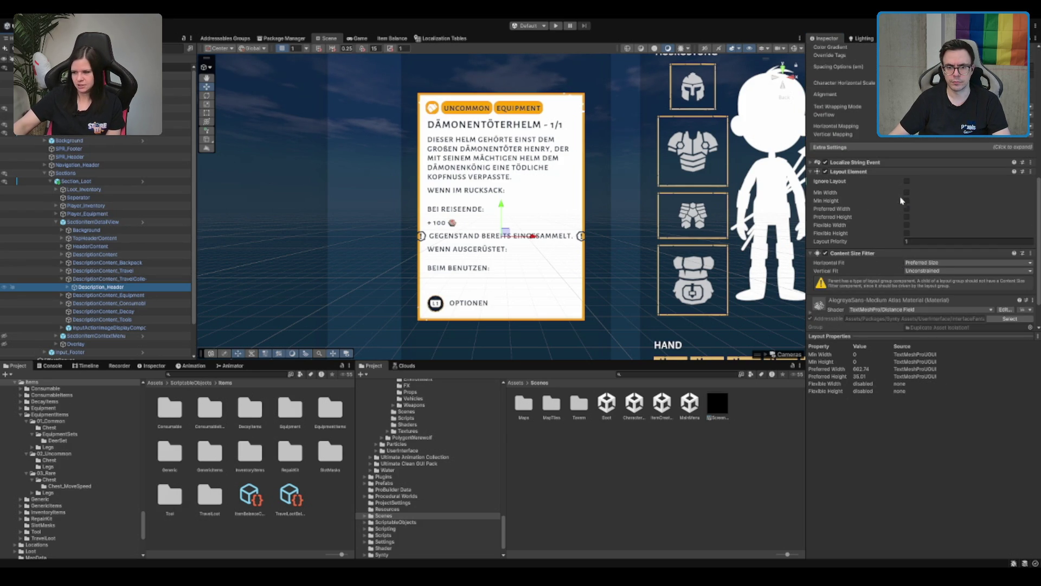
Enable Description_Header's Preferred Width and set it to 500
left_click(907, 210)
left_click(929, 211)
type("500")
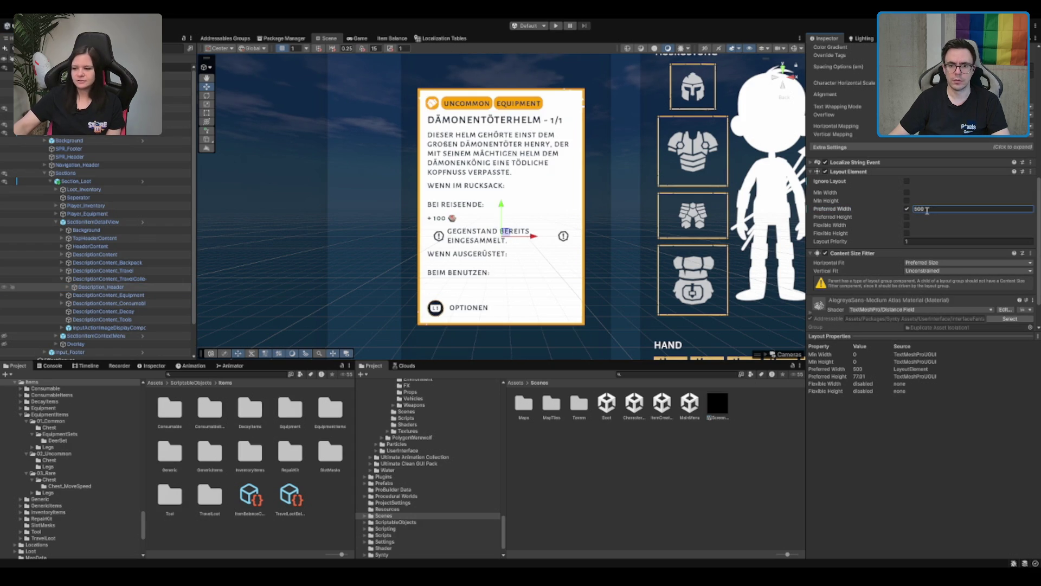
key("Return")
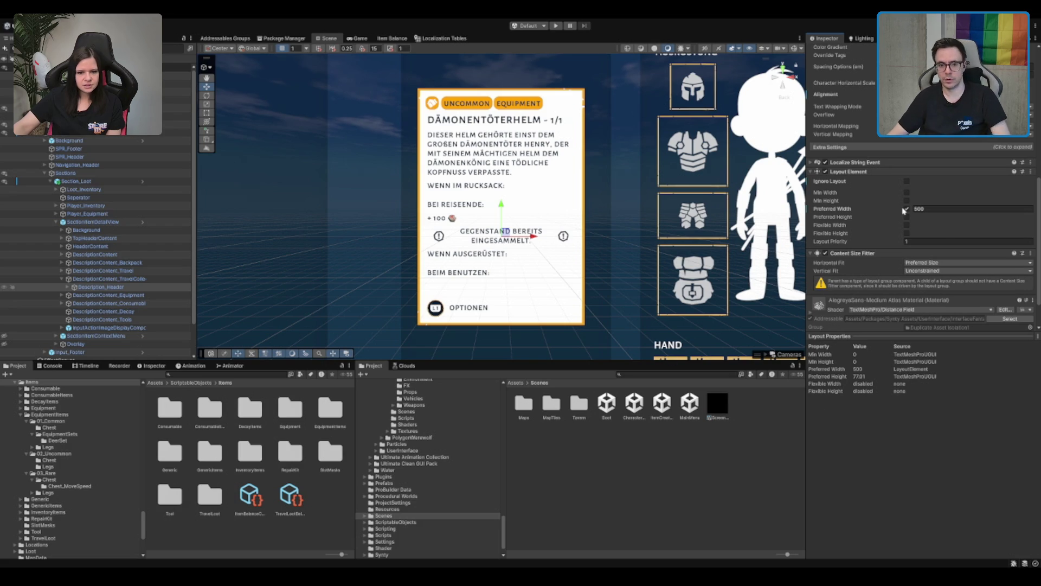
left_click(151, 278)
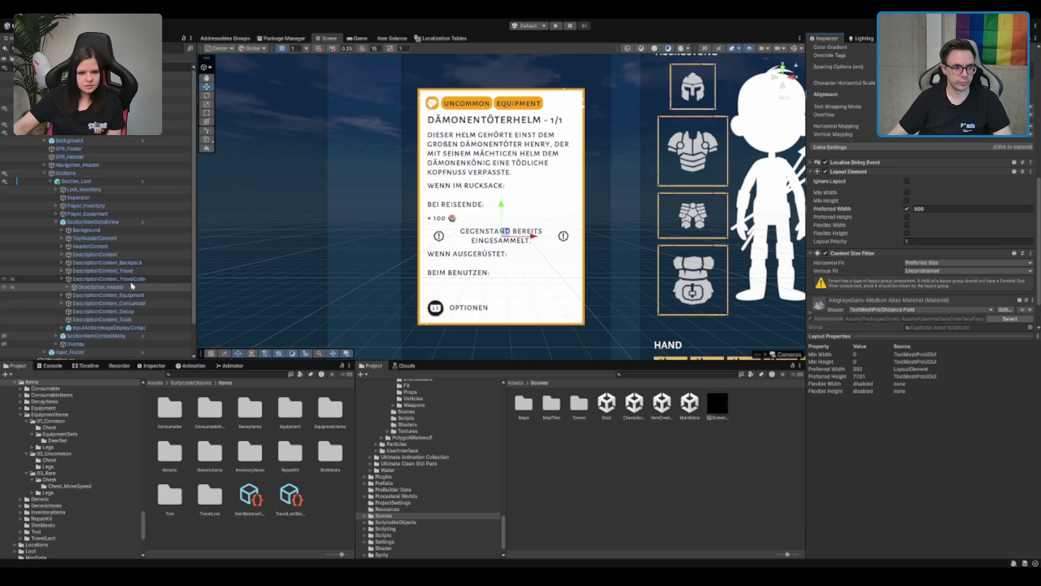
left_click(895, 247)
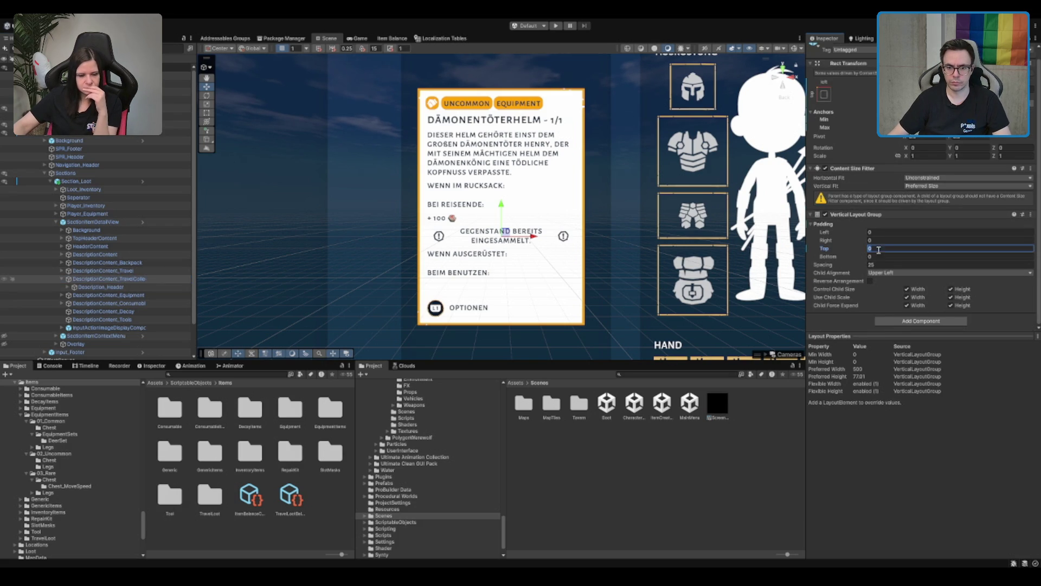
Set the TravelCollected container's top padding to 25 and collapse the travel section
type("25")
left_click(882, 257)
type("25")
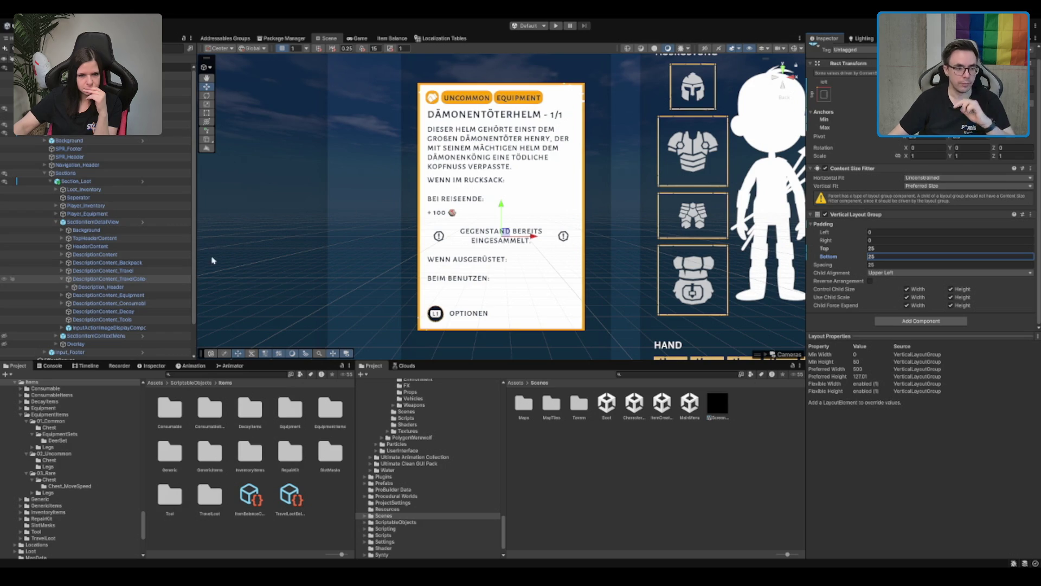
left_click(141, 287)
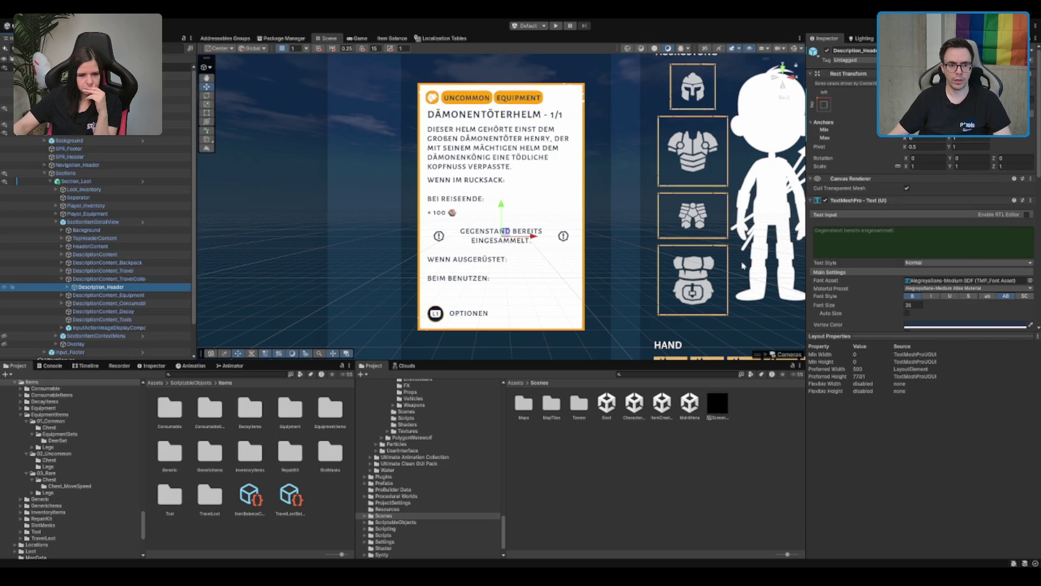
left_click(109, 279)
key("Left")
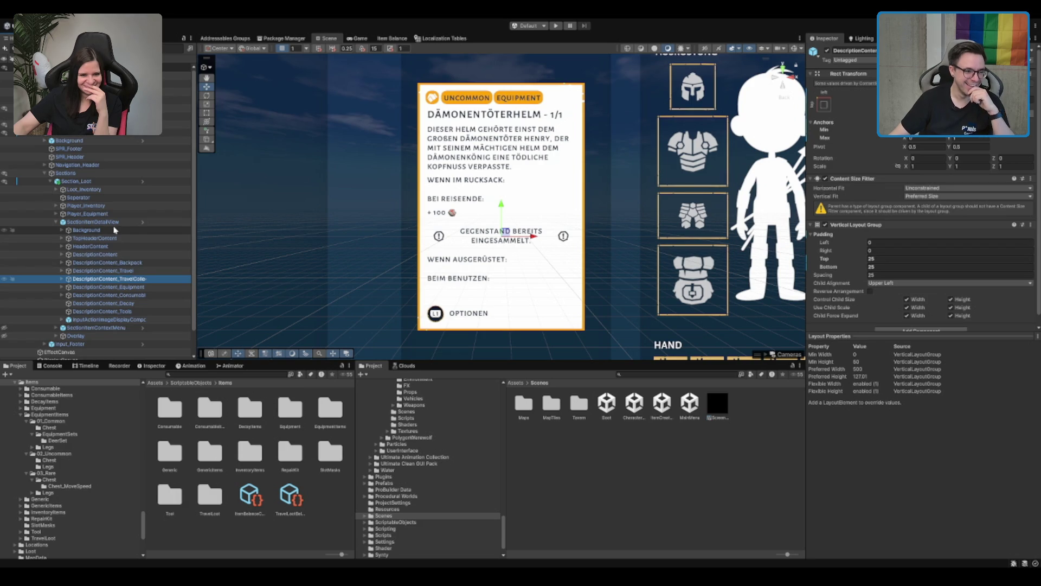
On TopHeaderContent's Horizontal Layout Group, uncheck Use Child Scale Width and Child Force Expand Width
left_click(122, 238)
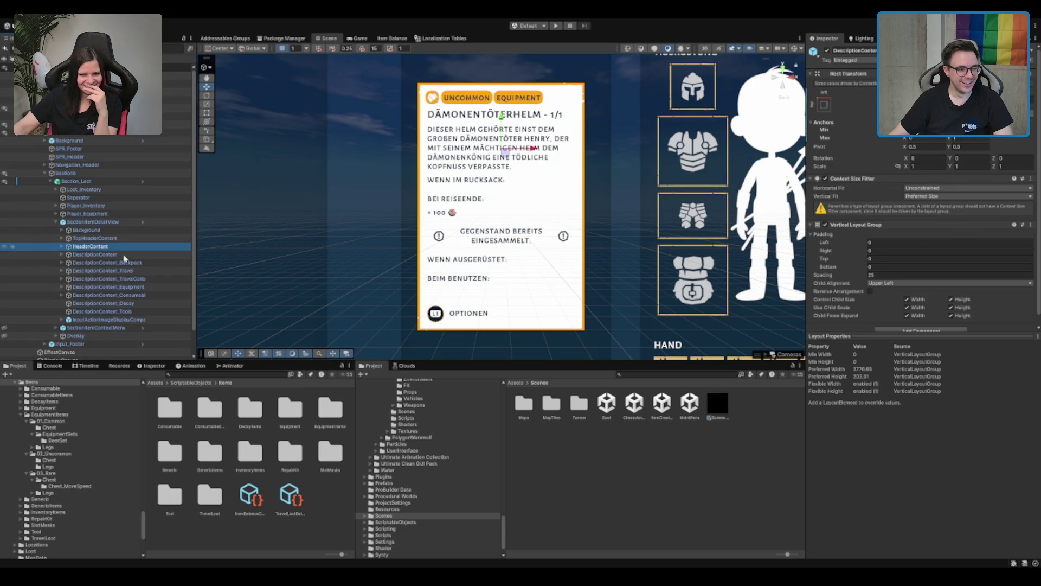
key("Right")
key("Down")
key("Down")
key("Down")
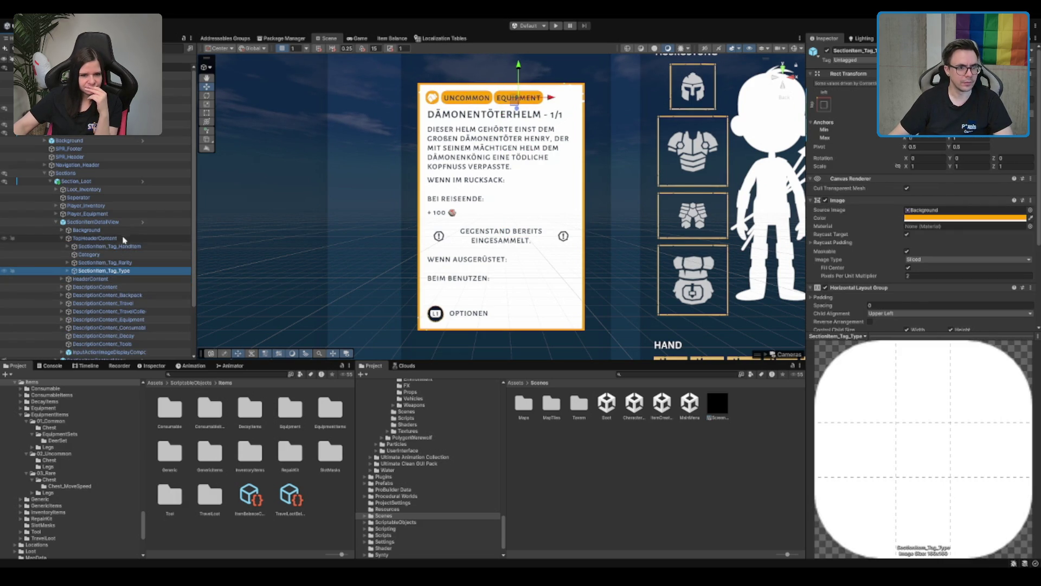
left_click(127, 239)
scroll(933, 195, "down", 1)
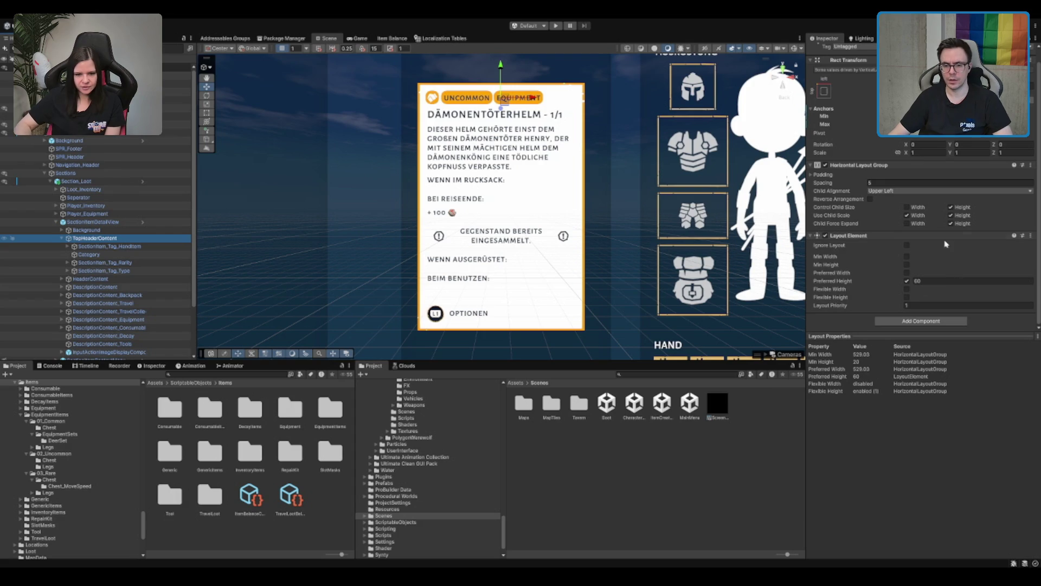
left_click(907, 223)
left_click(907, 215)
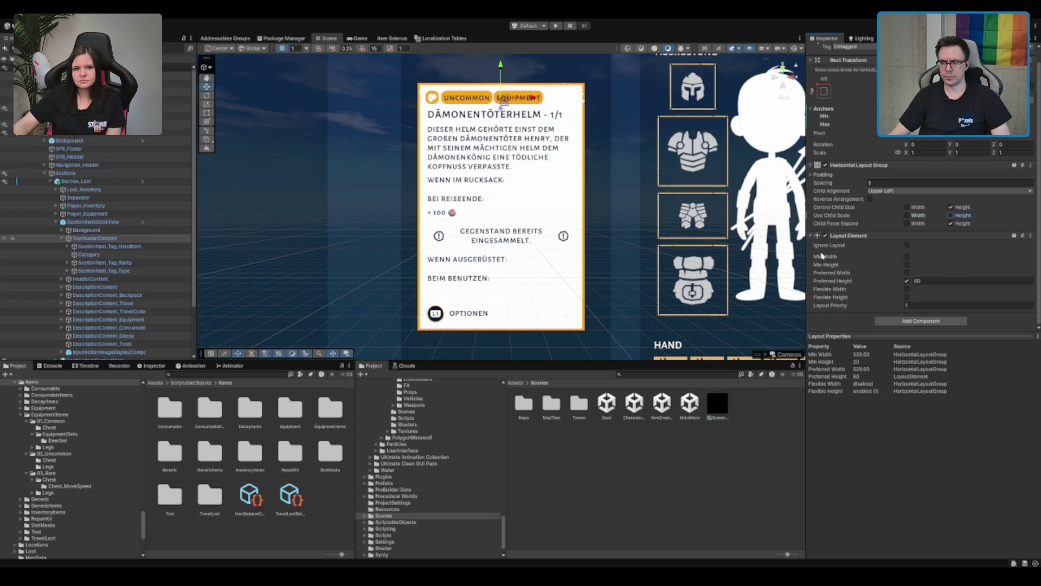
left_click(906, 224)
left_click(907, 224)
left_click(908, 207)
left_click(908, 208)
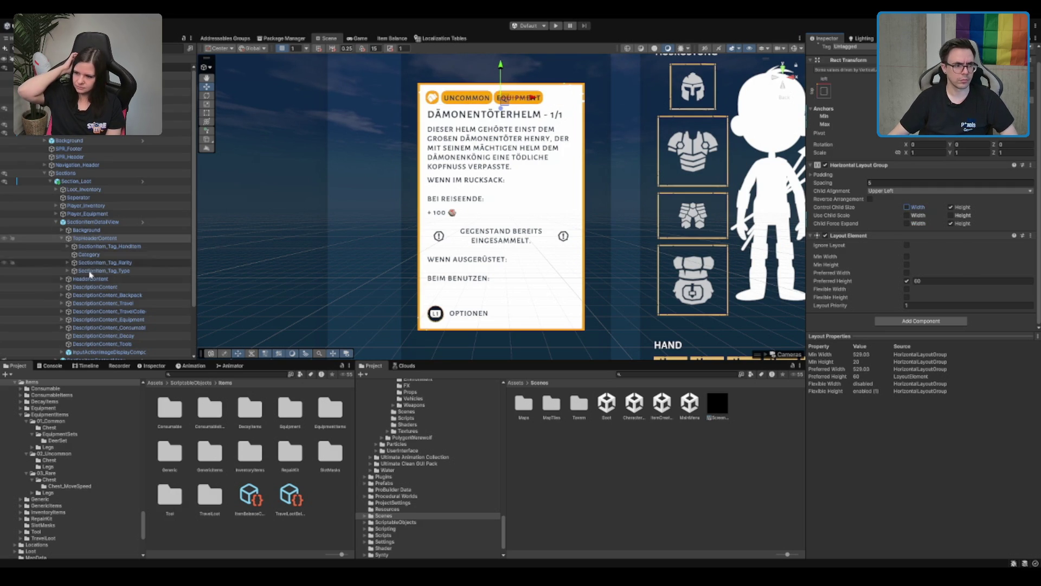
left_click(125, 247)
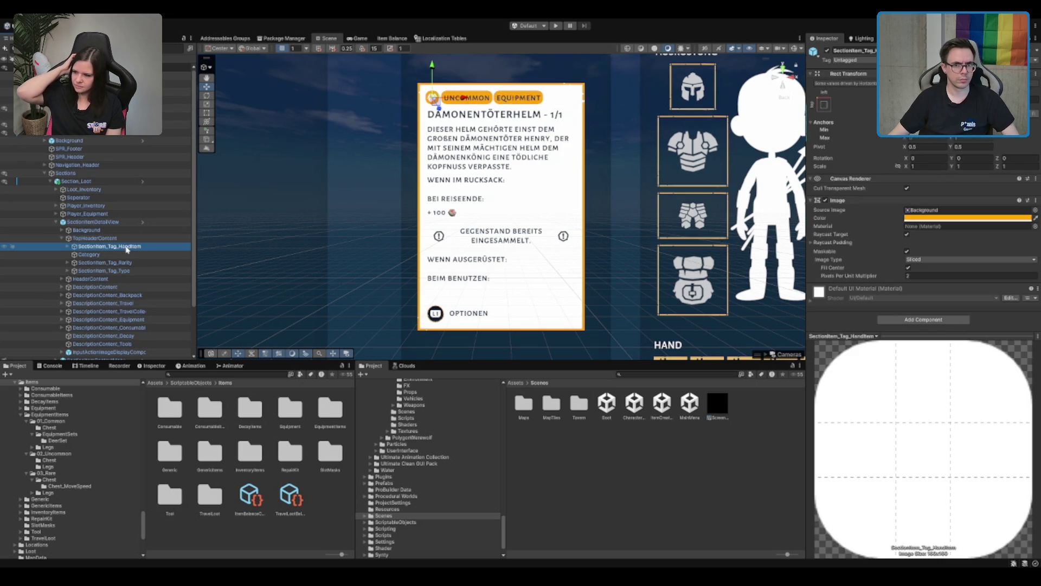
left_click(839, 202)
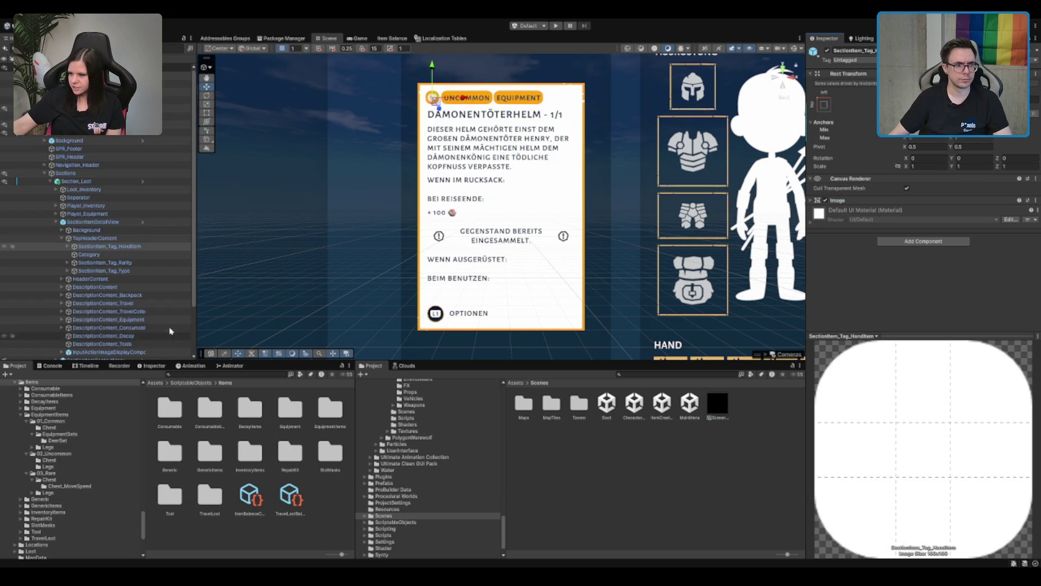
left_click(117, 248)
key("Down")
key("Down")
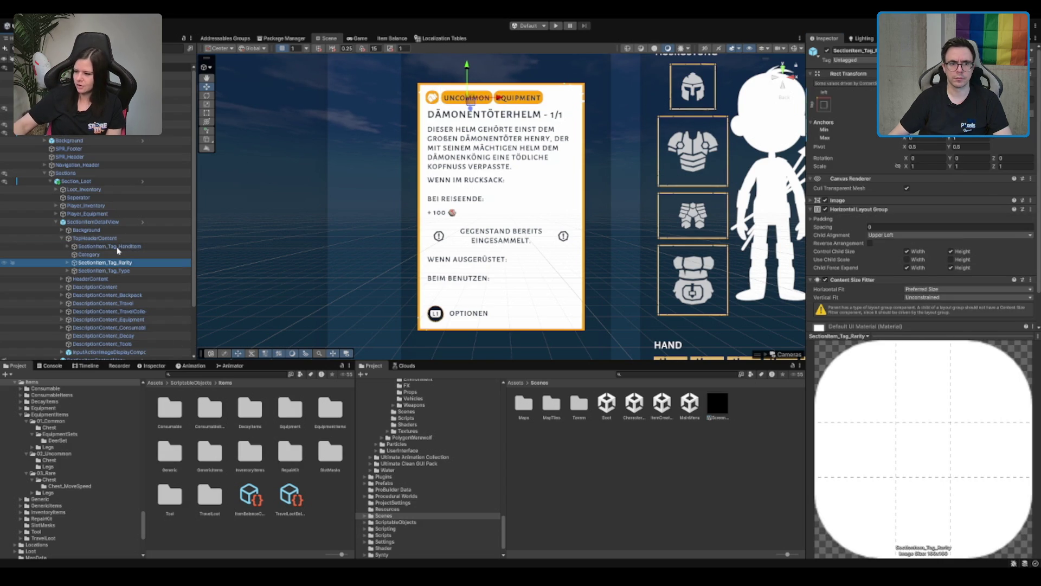
key("Down")
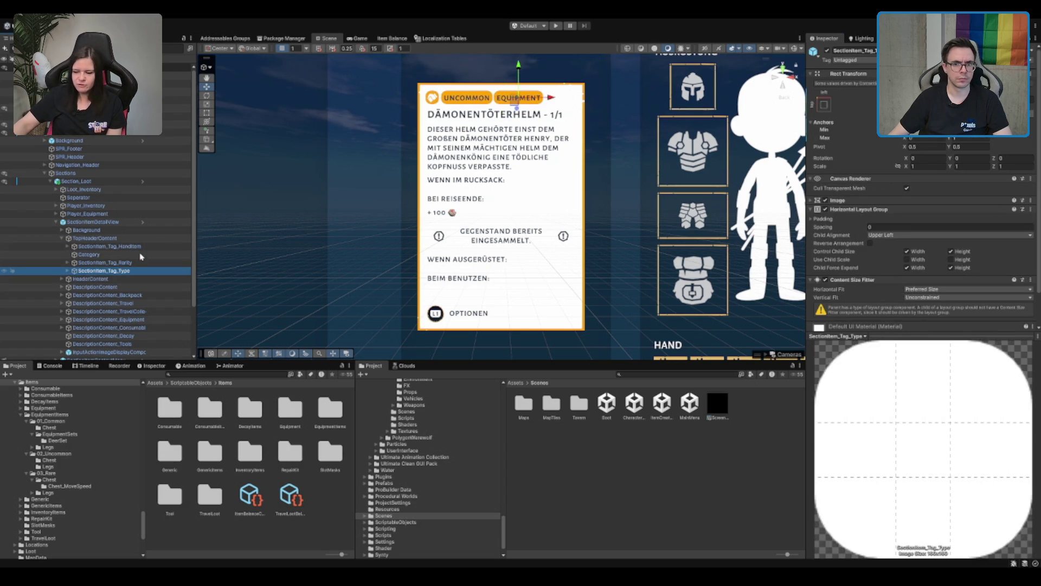
left_click(151, 254)
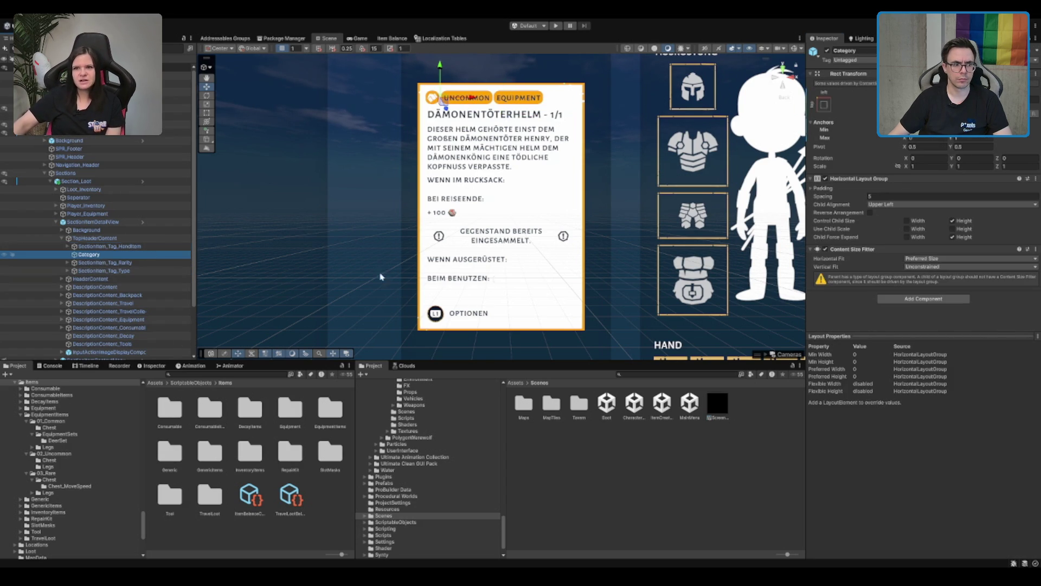
key("Up")
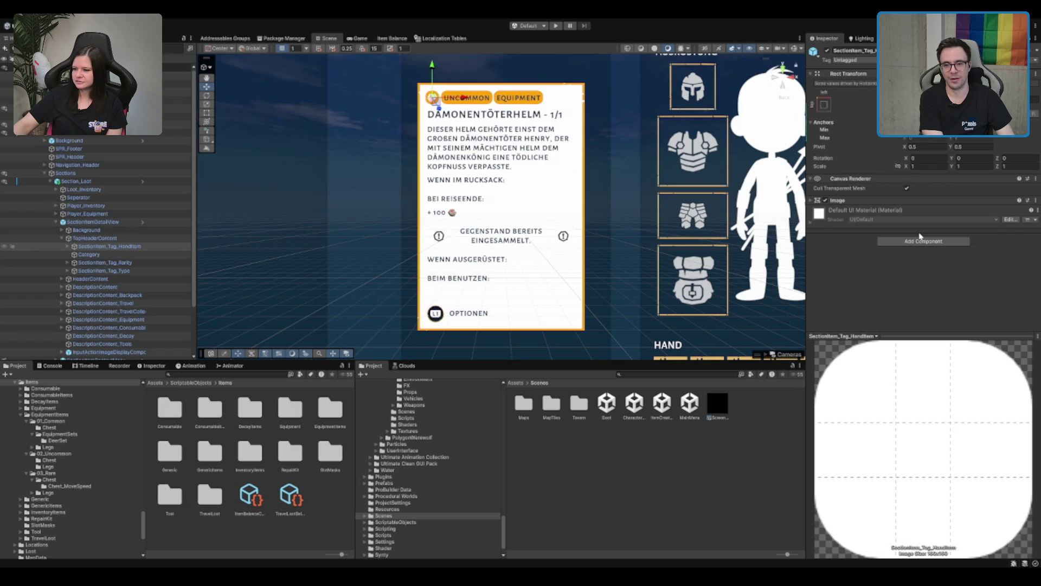
key("Return")
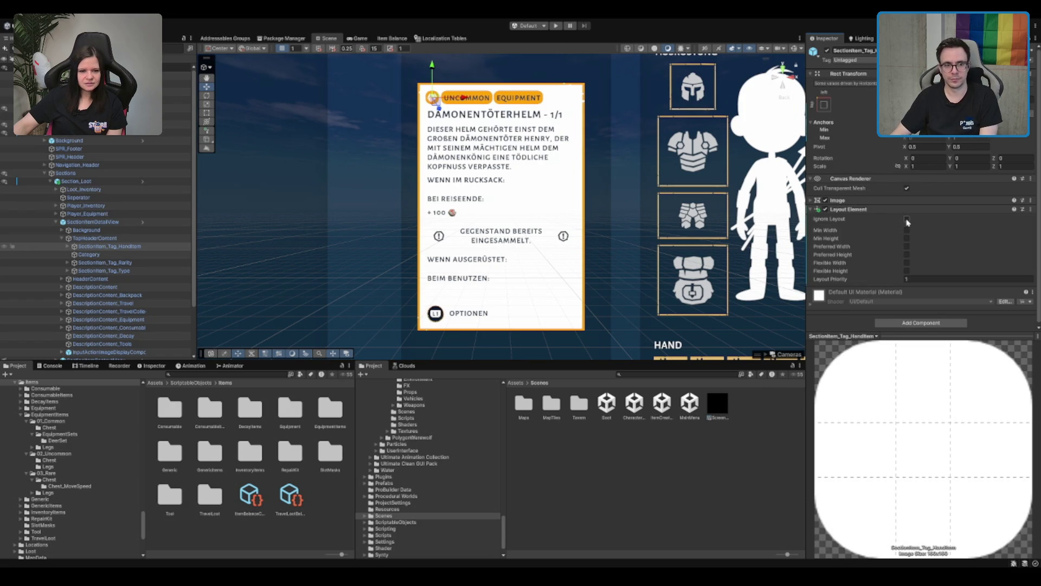
Turn on Ignore Layout in the SectionItem_Tag_HandItem icon's Layout Element
left_click(907, 220)
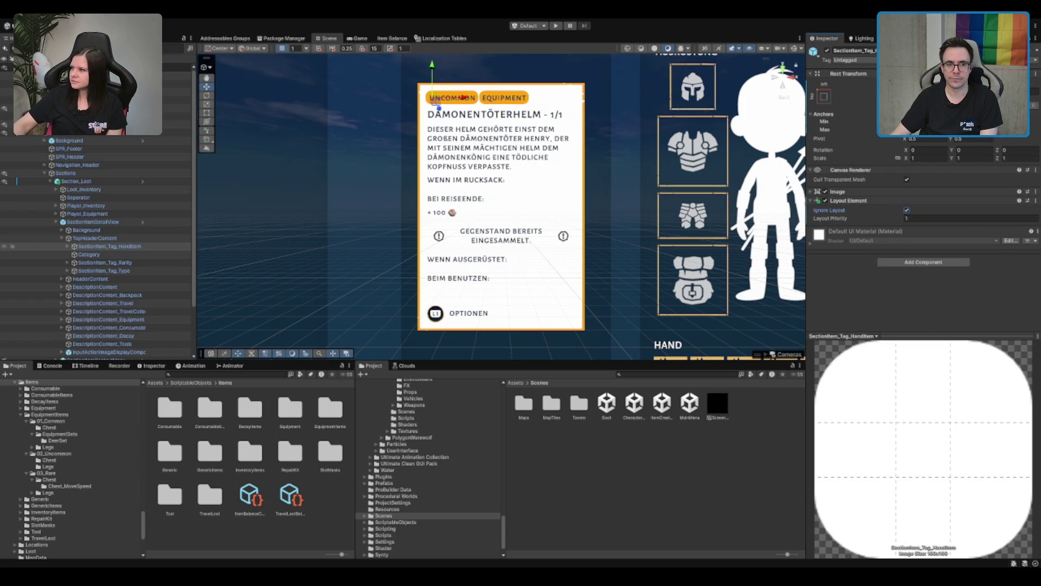
left_click(907, 210)
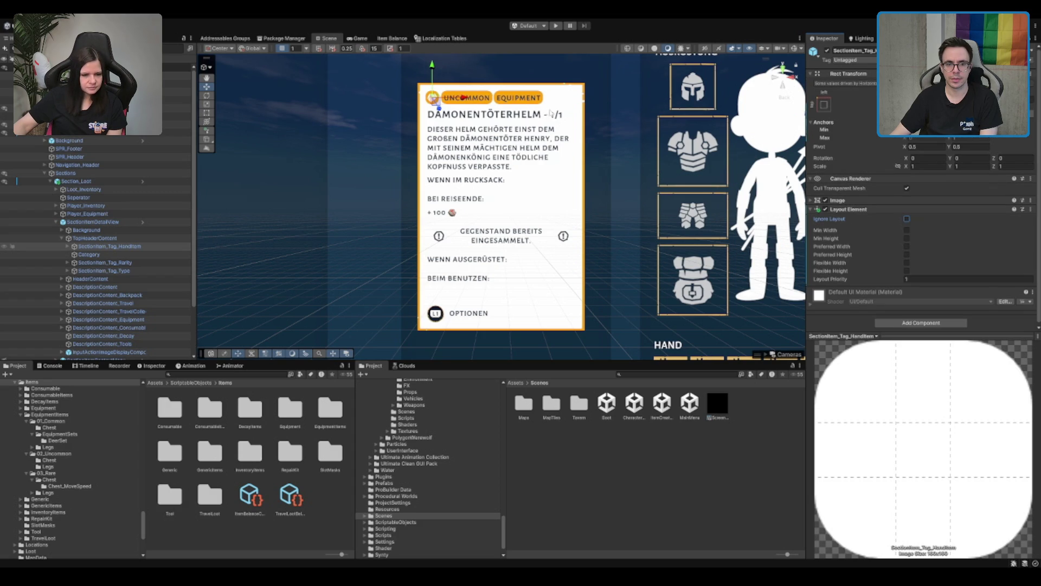
left_click(906, 219)
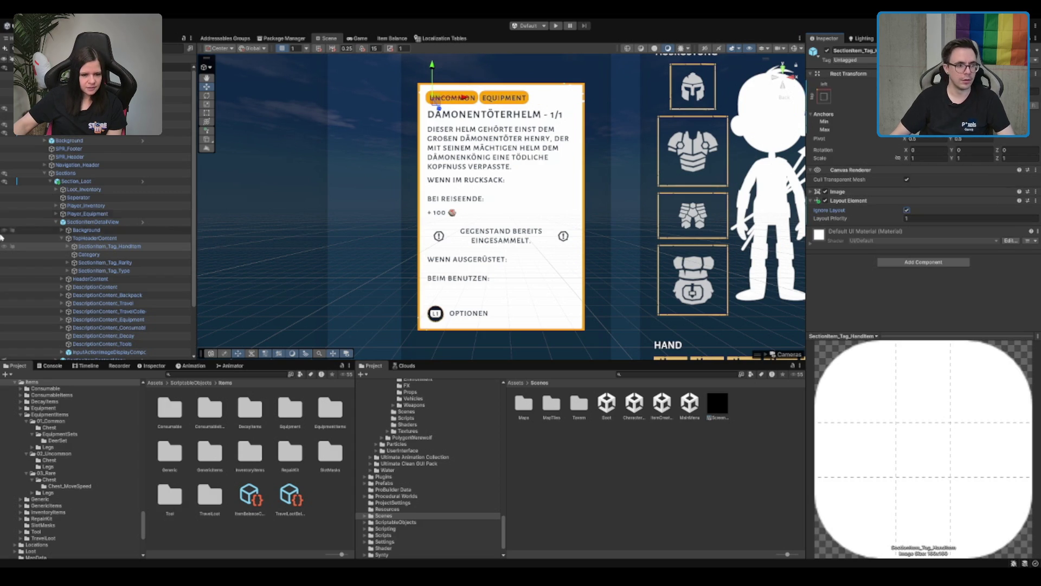
left_click(95, 238)
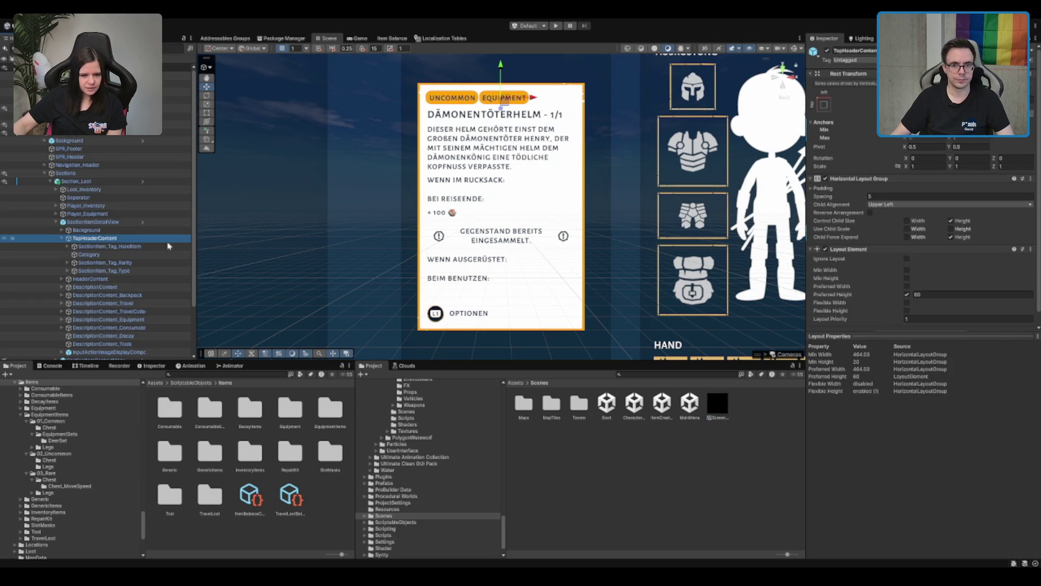
Try toggling the header row's child width expansion and size control options
left_click(907, 237)
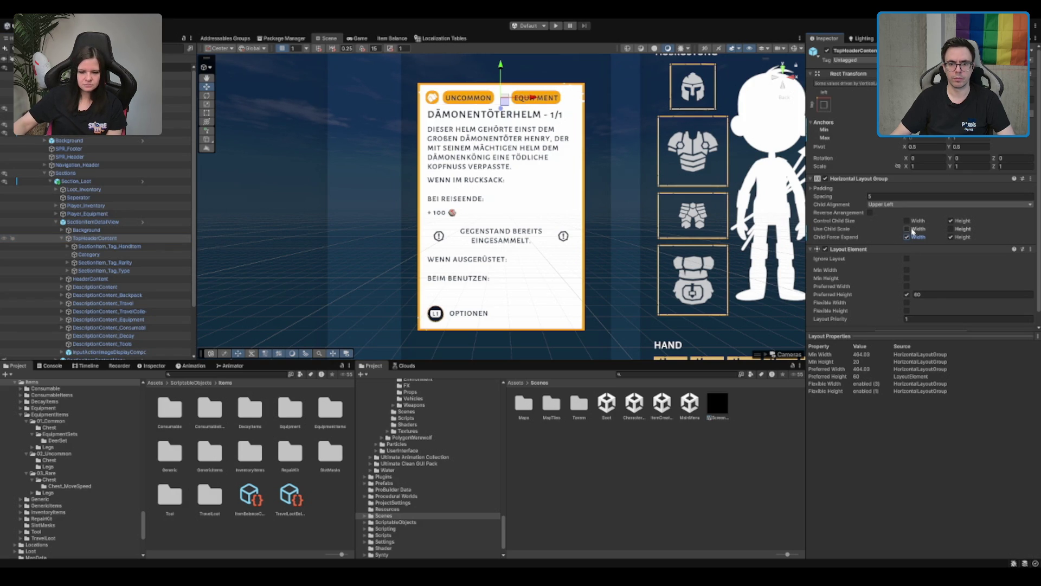
left_click(908, 237)
left_click(908, 221)
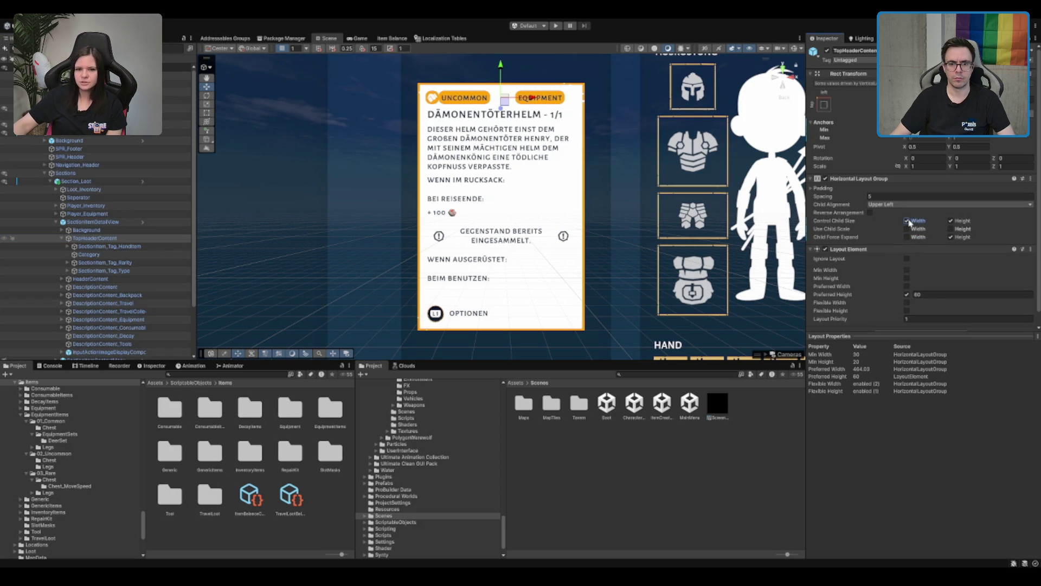
left_click(908, 237)
left_click(908, 237)
left_click(908, 221)
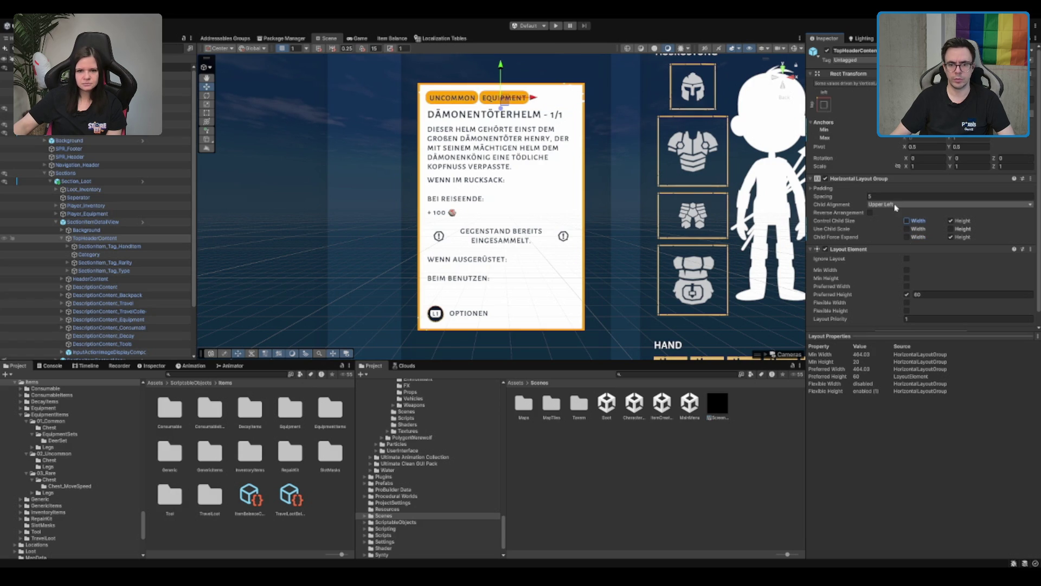
Set TopHeaderContent's left padding to 65 and enable Control Child Size Width
left_click(822, 188)
left_click(882, 196)
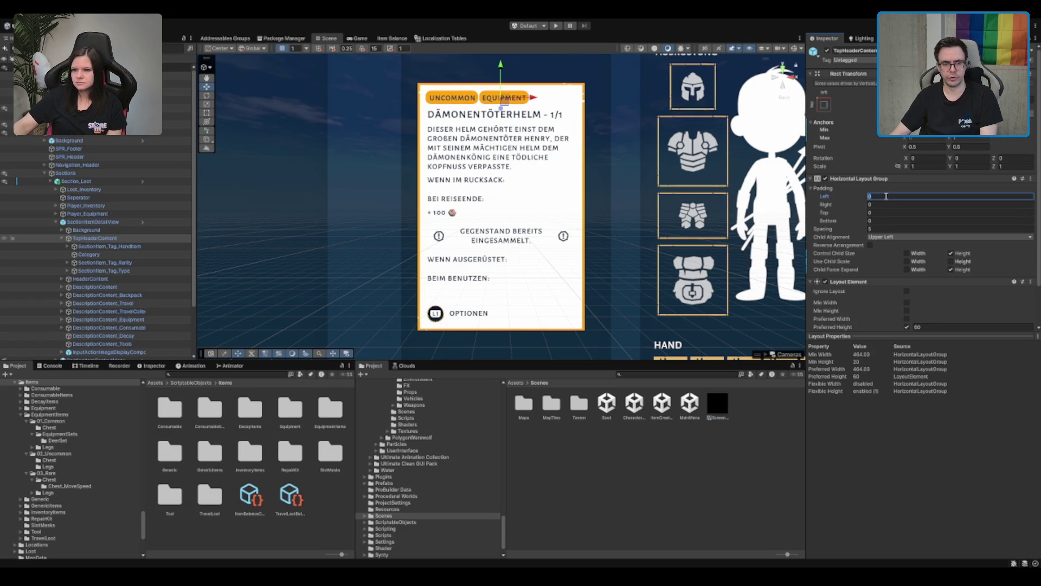
type("60")
type("65")
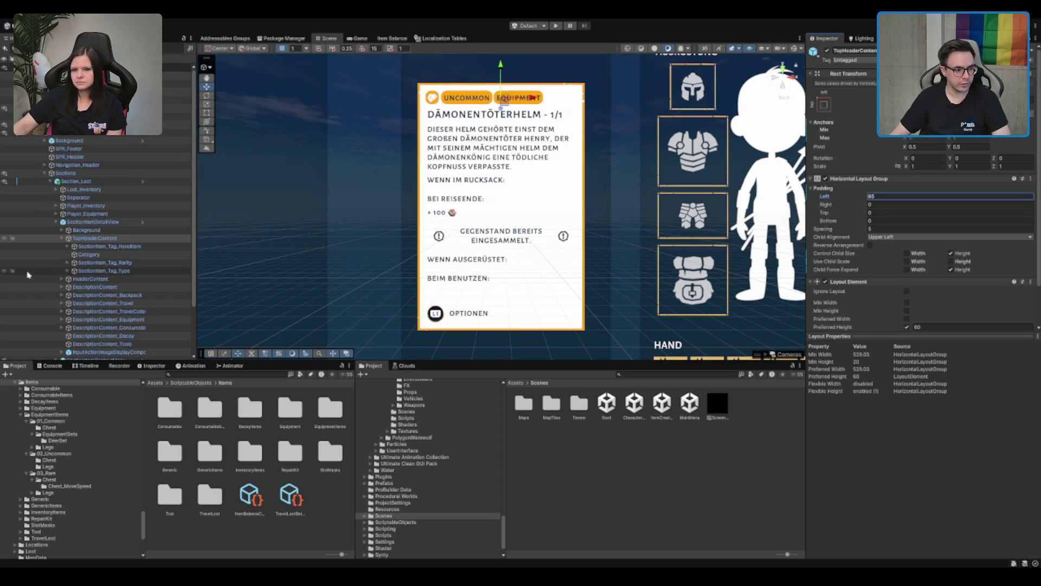
left_click(111, 240)
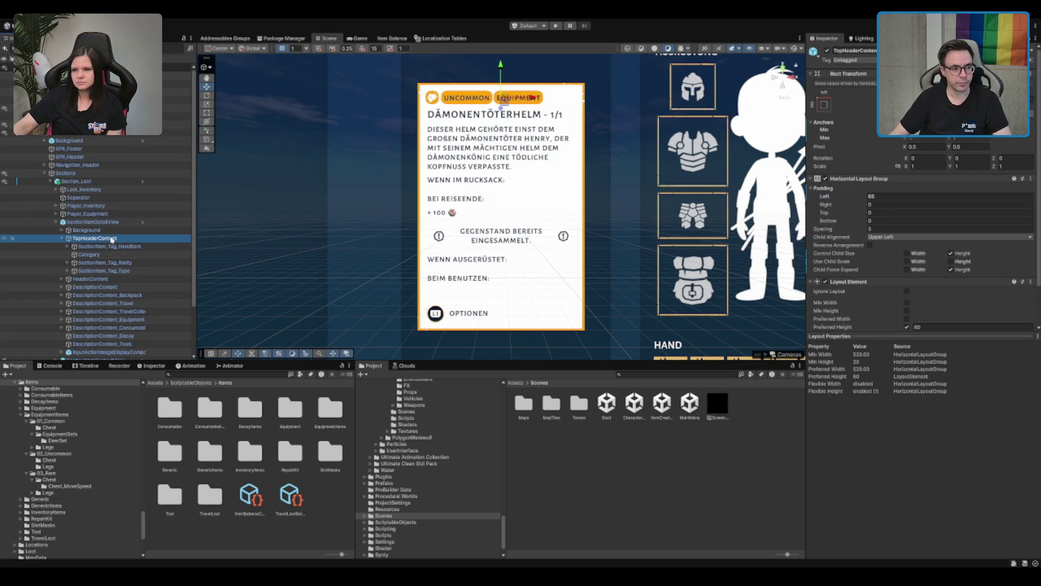
scroll(909, 142, "down", 2)
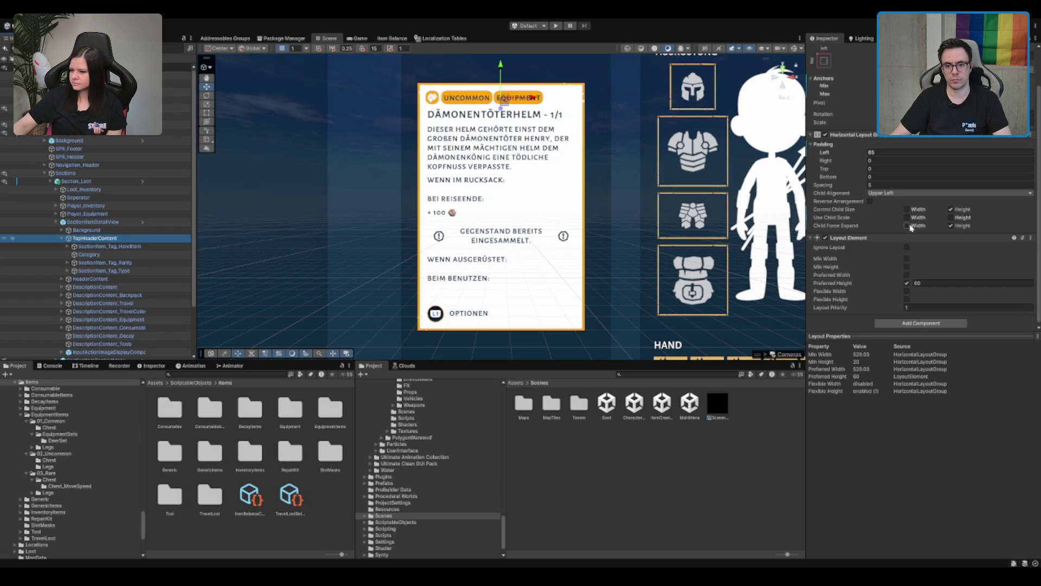
left_click(907, 210)
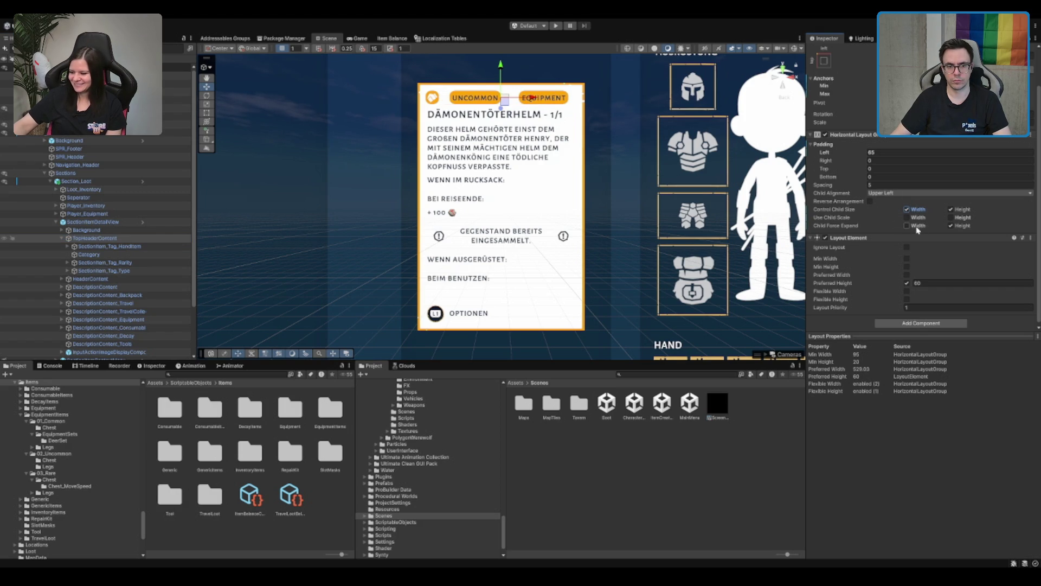
left_click(99, 248)
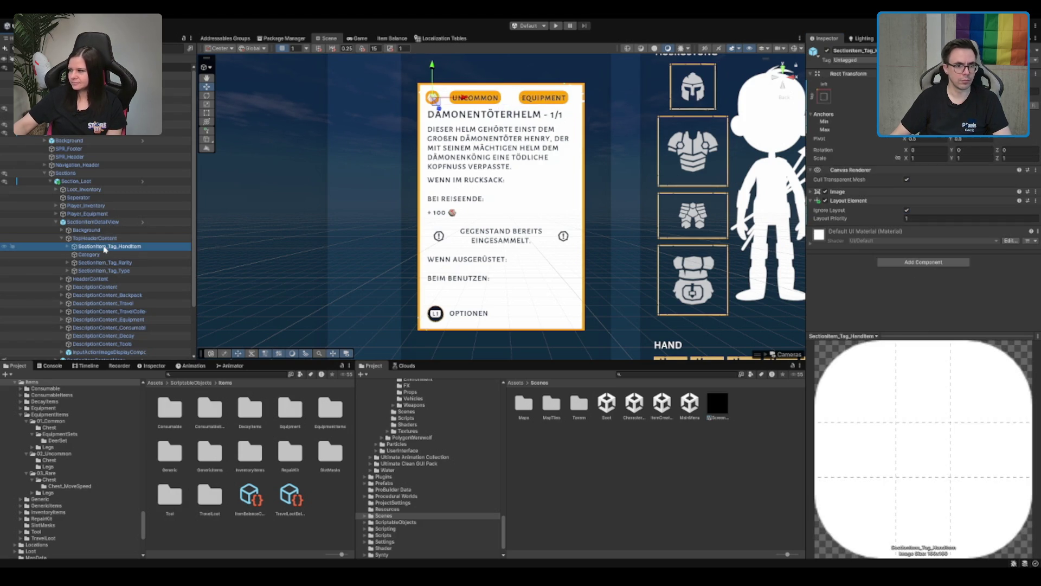
left_click(101, 262)
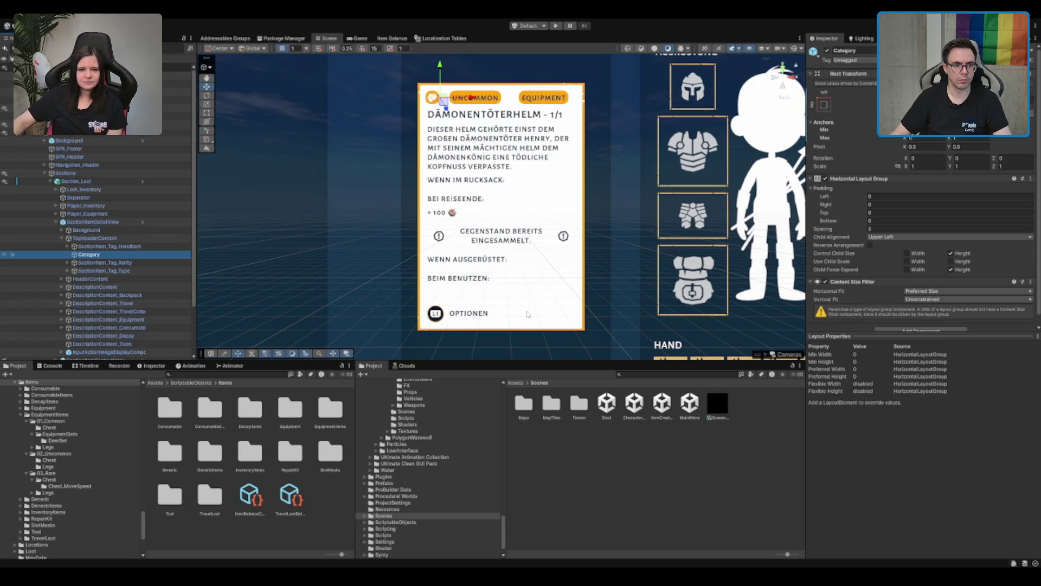
scroll(863, 215, "down", 3)
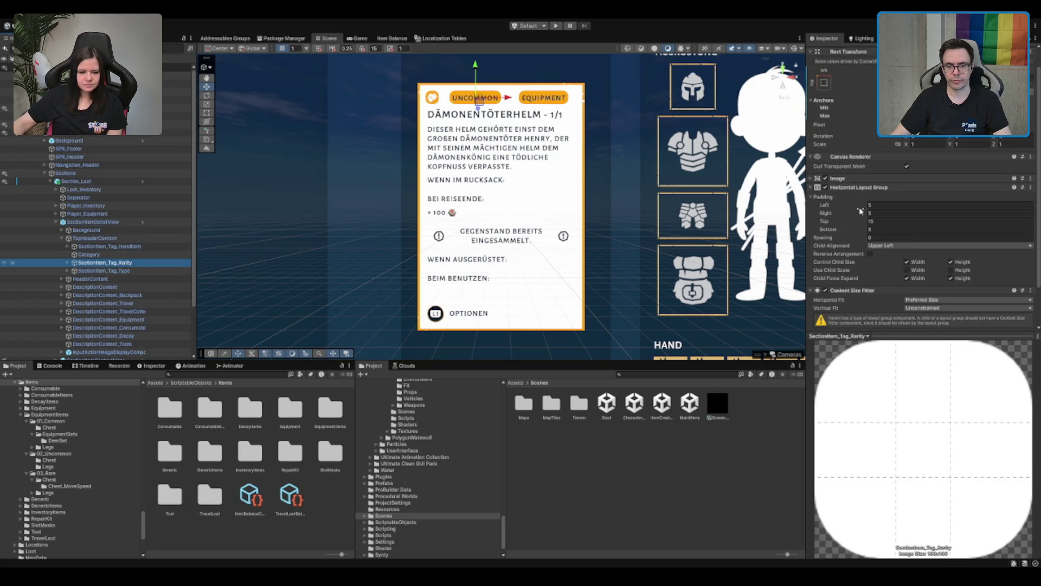
scroll(920, 255, "up", 2)
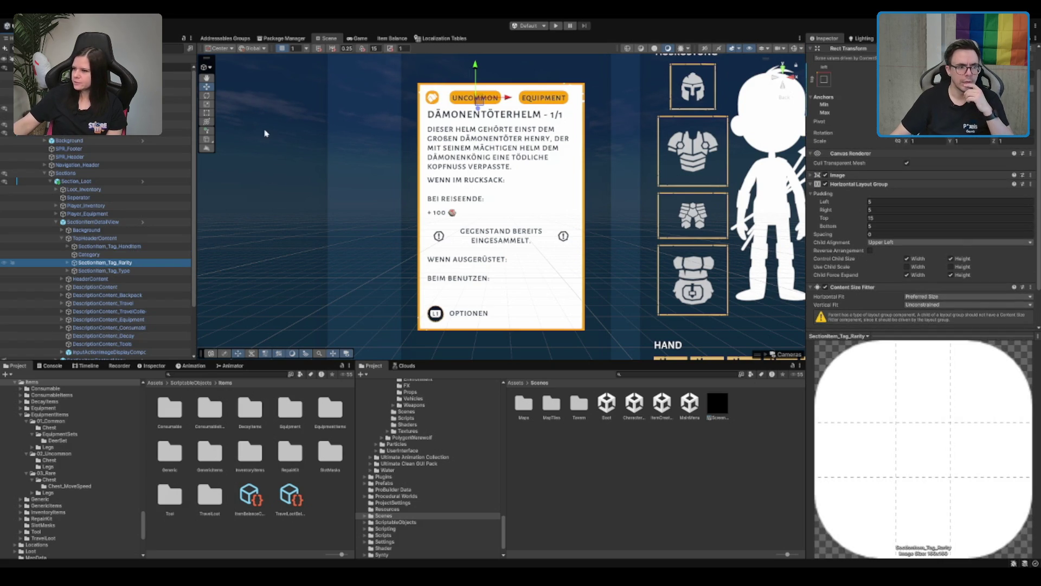
left_click(175, 255)
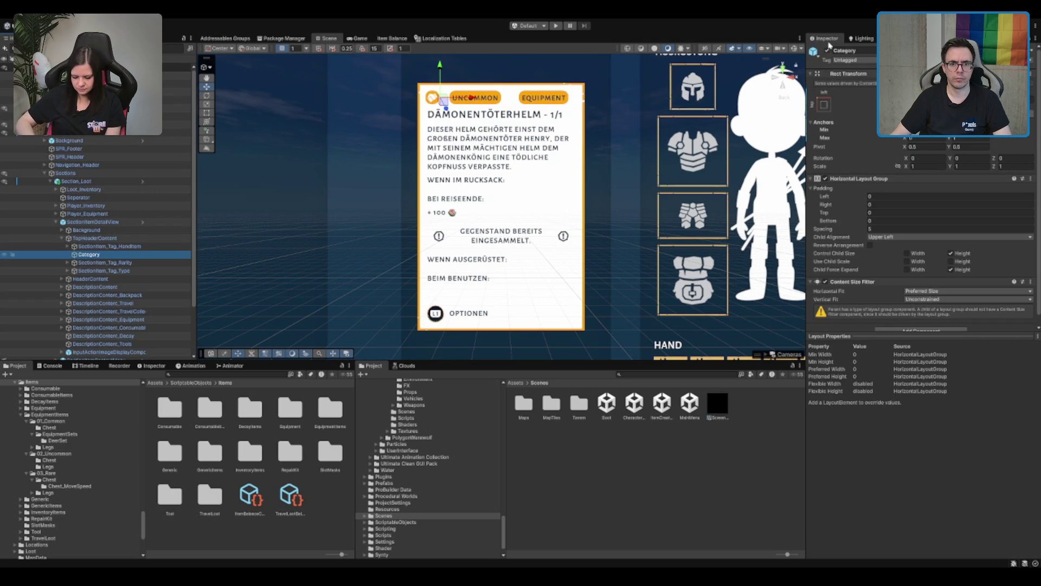
left_click(824, 54)
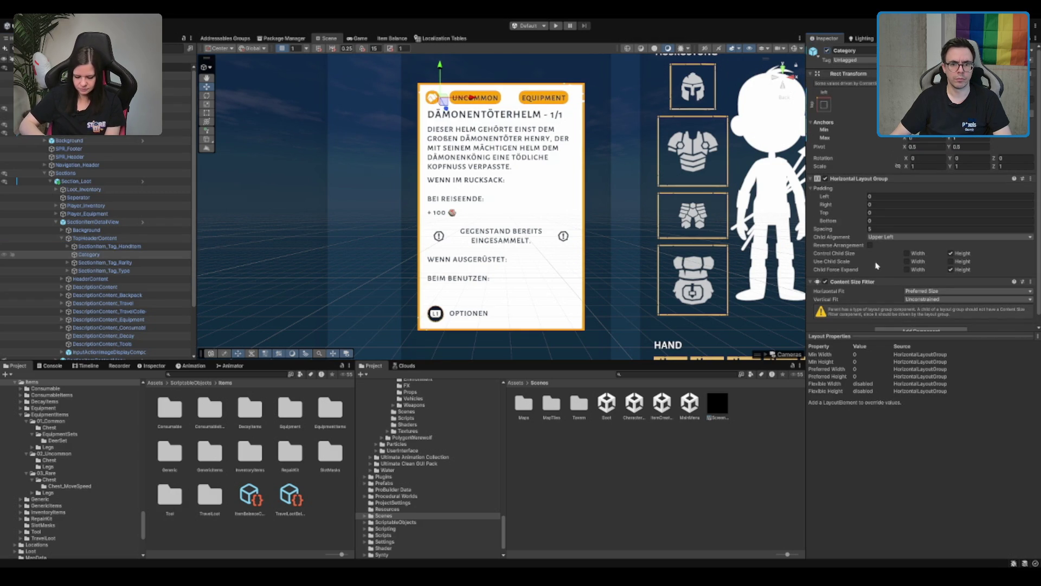
scroll(877, 267, "down", 1)
left_click(105, 255)
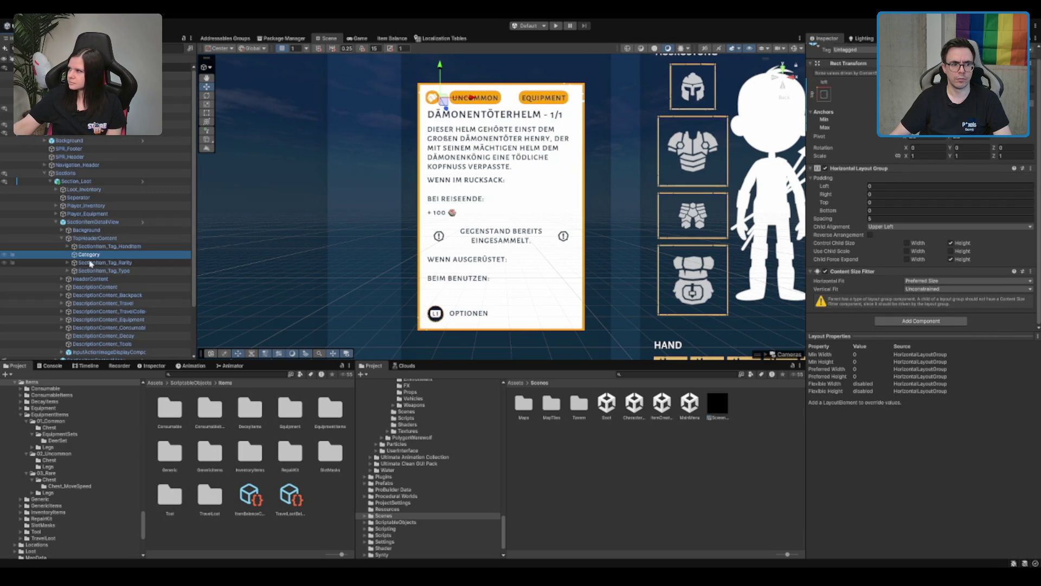
left_click(130, 238)
left_click(133, 223)
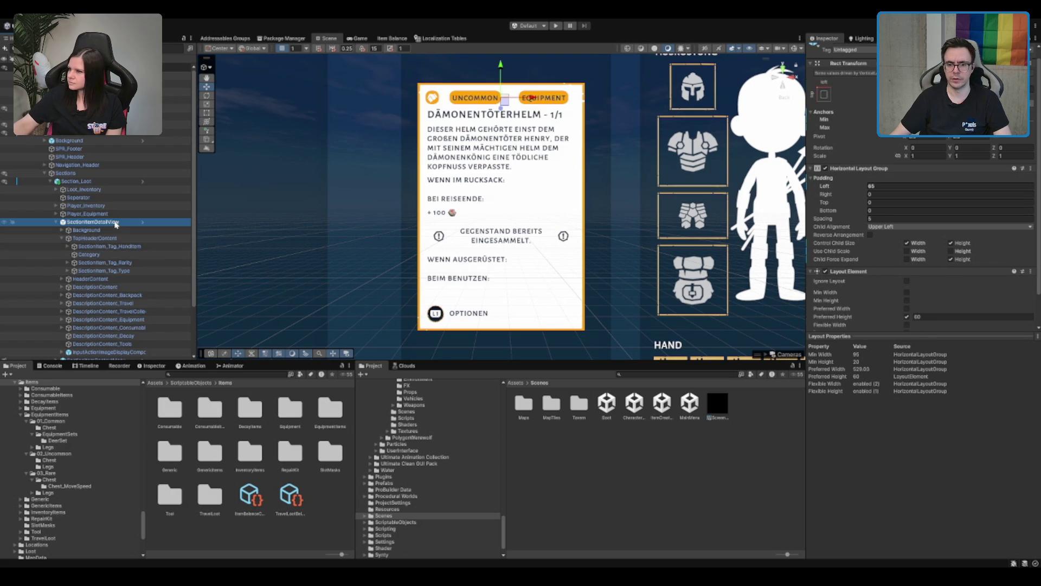
Fold SectionItemDetailView's components and ping the ItemCategoryEntry prefab from the script's field
left_click(860, 198)
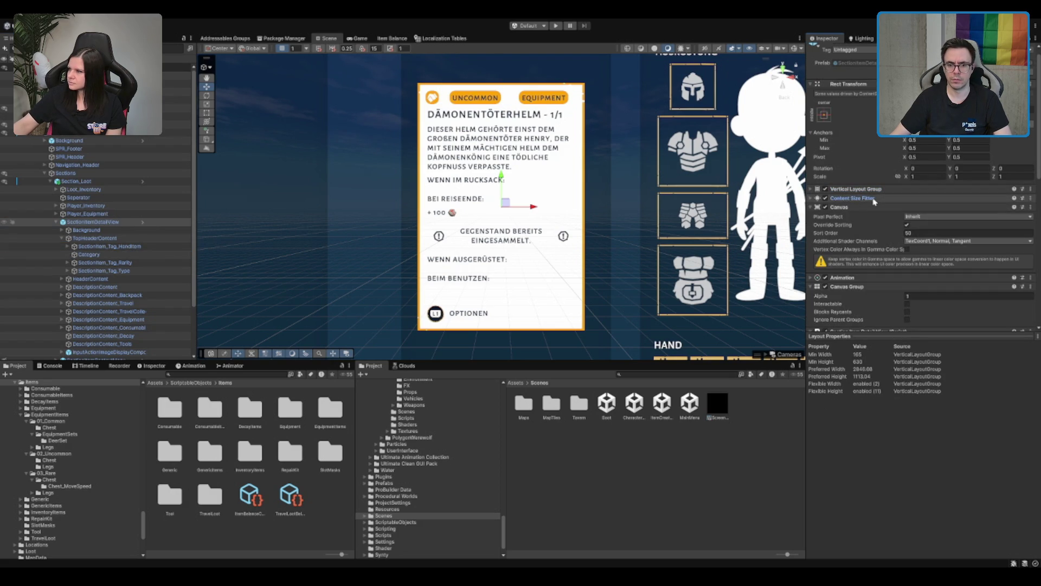
left_click(854, 206)
left_click(852, 228)
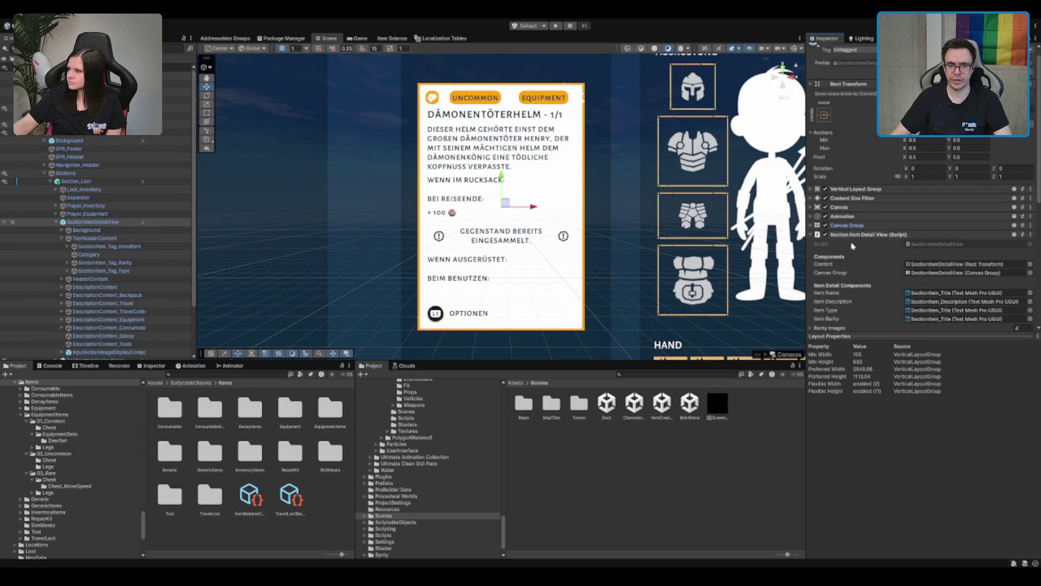
scroll(868, 237, "down", 3)
scroll(867, 238, "down", 1)
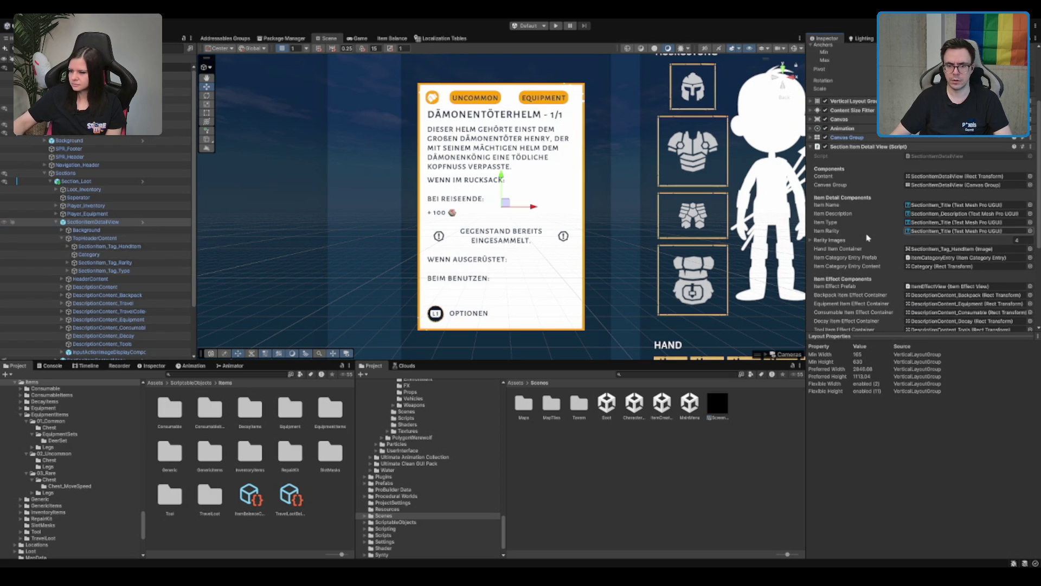
left_click(946, 266)
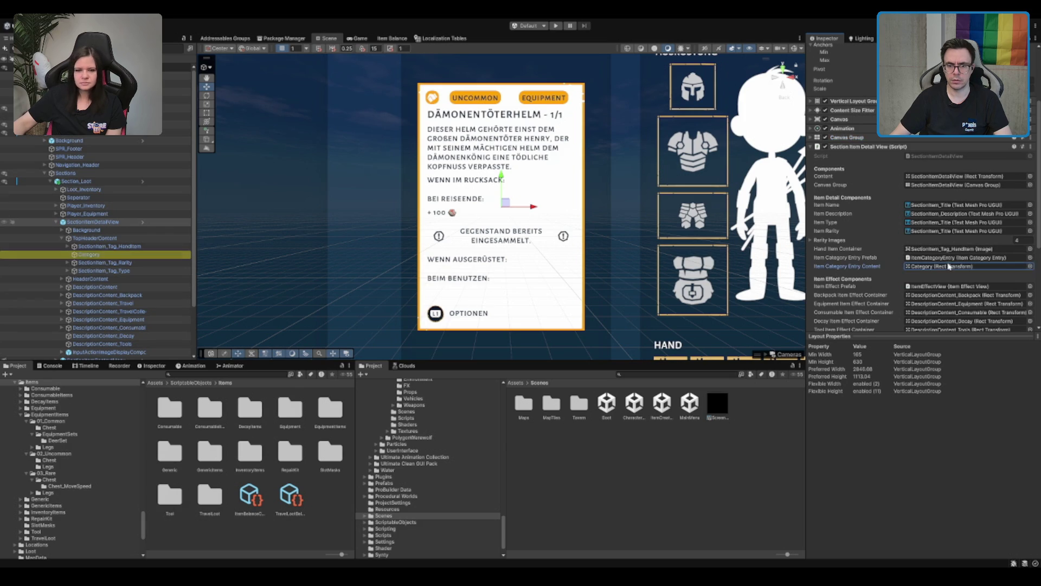
left_click(955, 258)
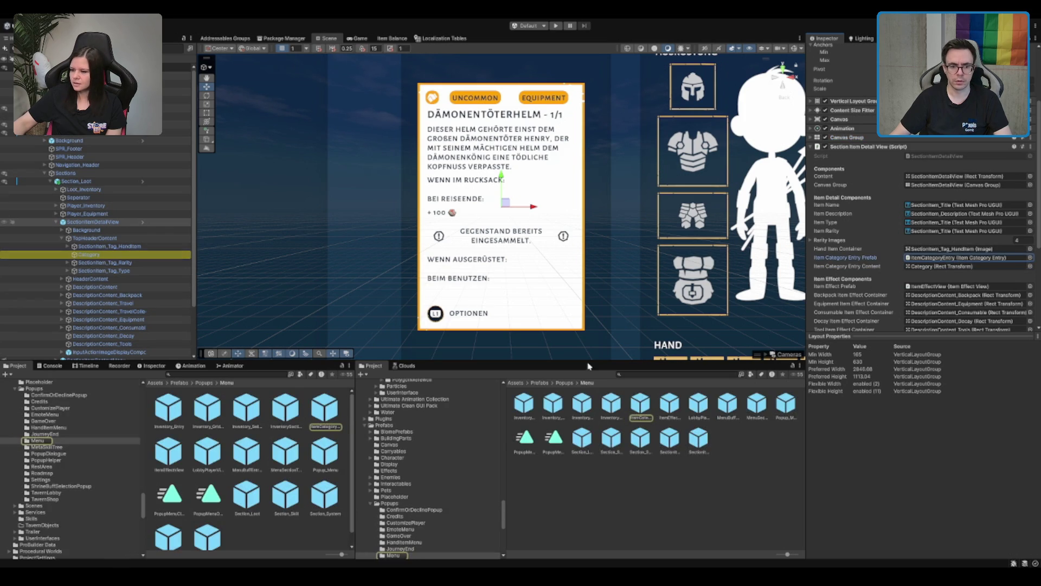
Drop an ItemCategoryEntry instance under Category and delete Category's Content Size Fitter
left_click_drag(84, 255, 85, 256)
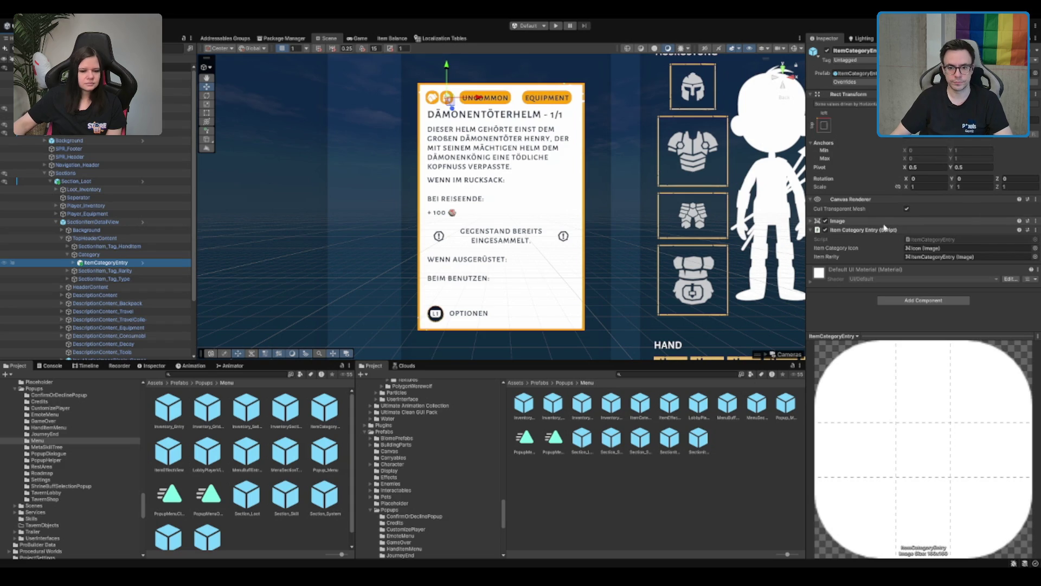
left_click(131, 271)
left_click(89, 255)
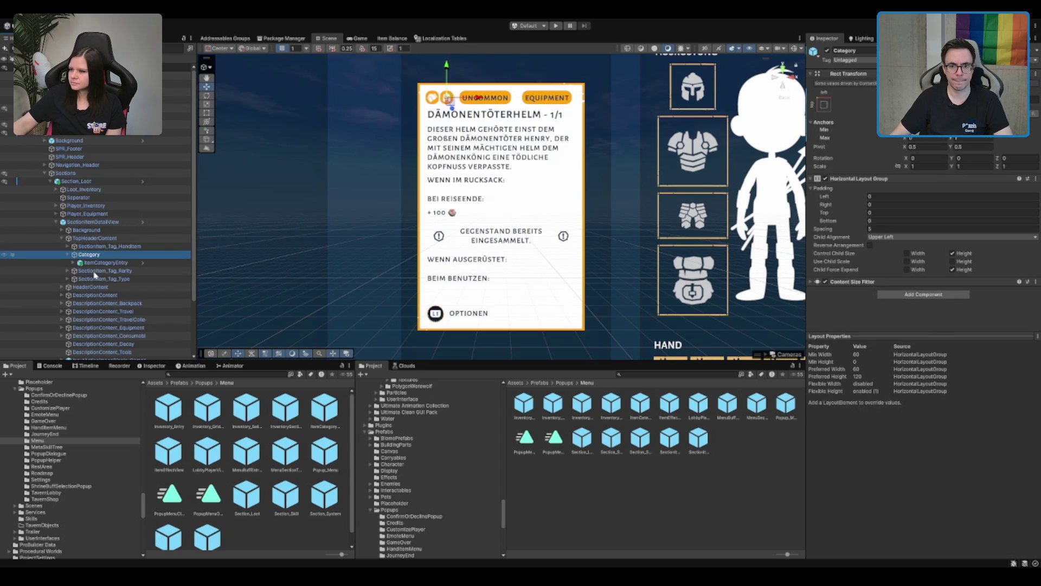
left_click(860, 286)
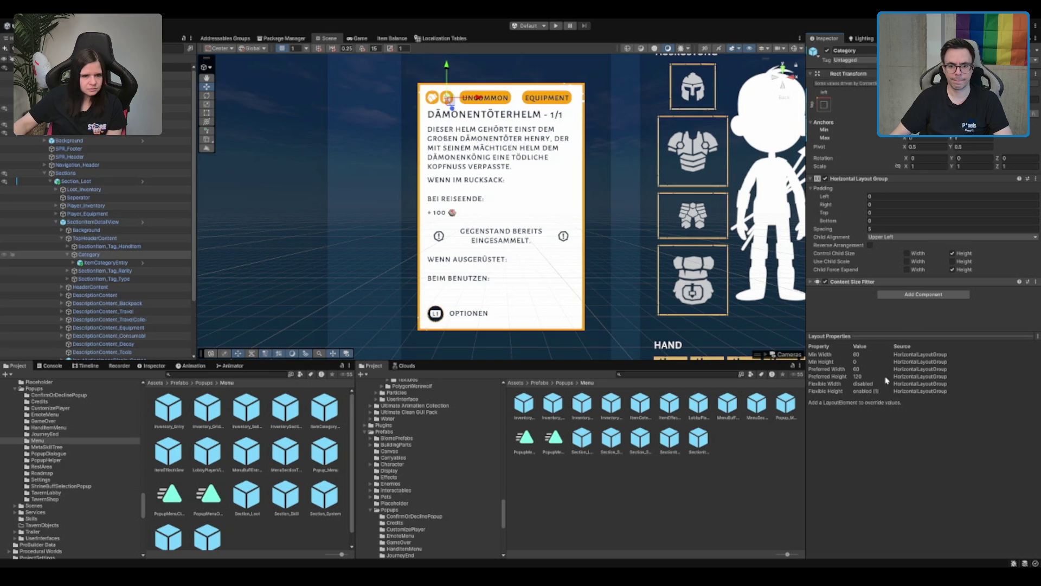
key("Delete")
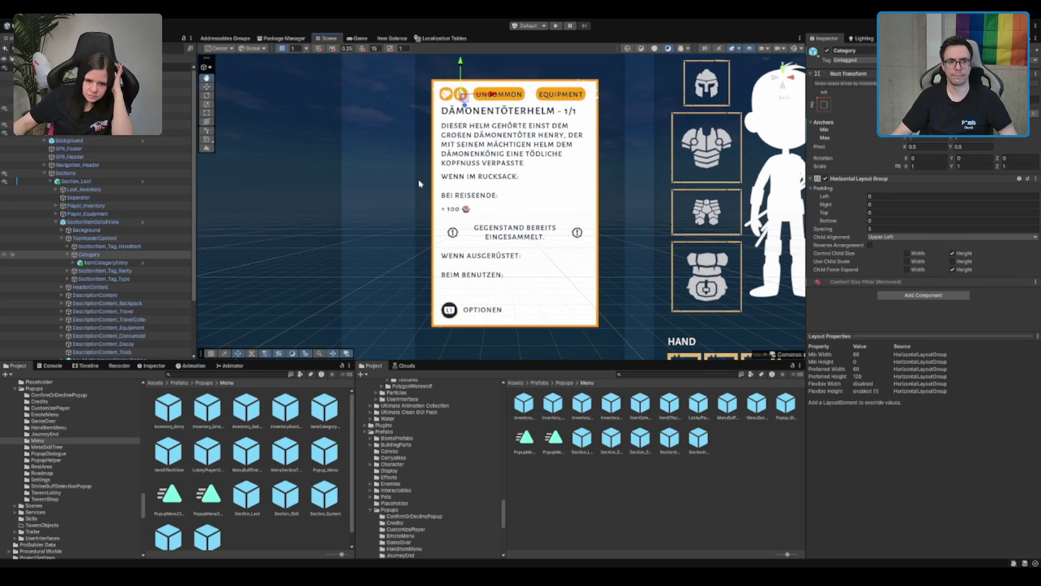
left_click(105, 272)
left_click(105, 278)
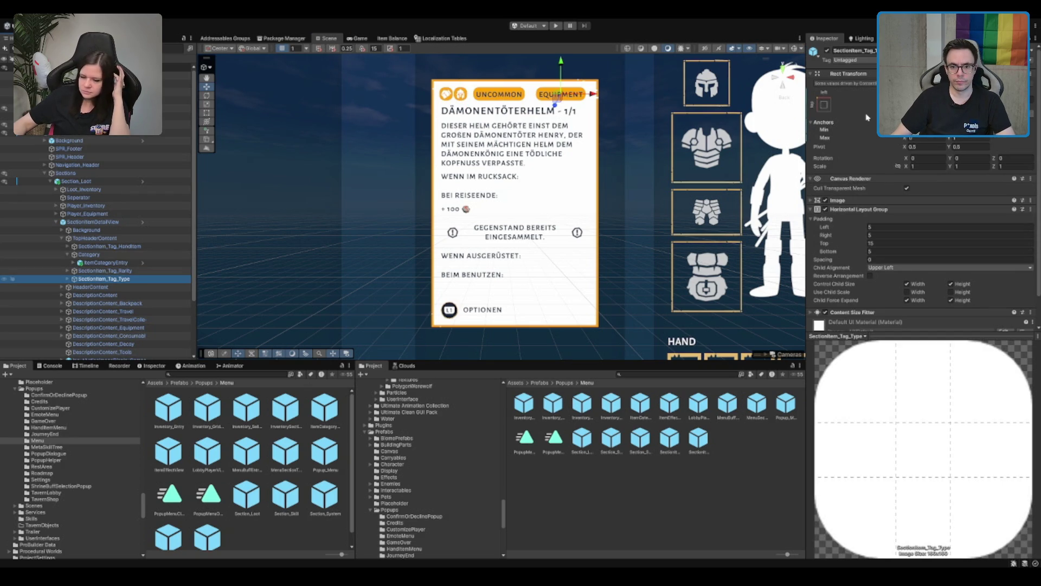
scroll(903, 192, "down", 2)
key("ctrl+z")
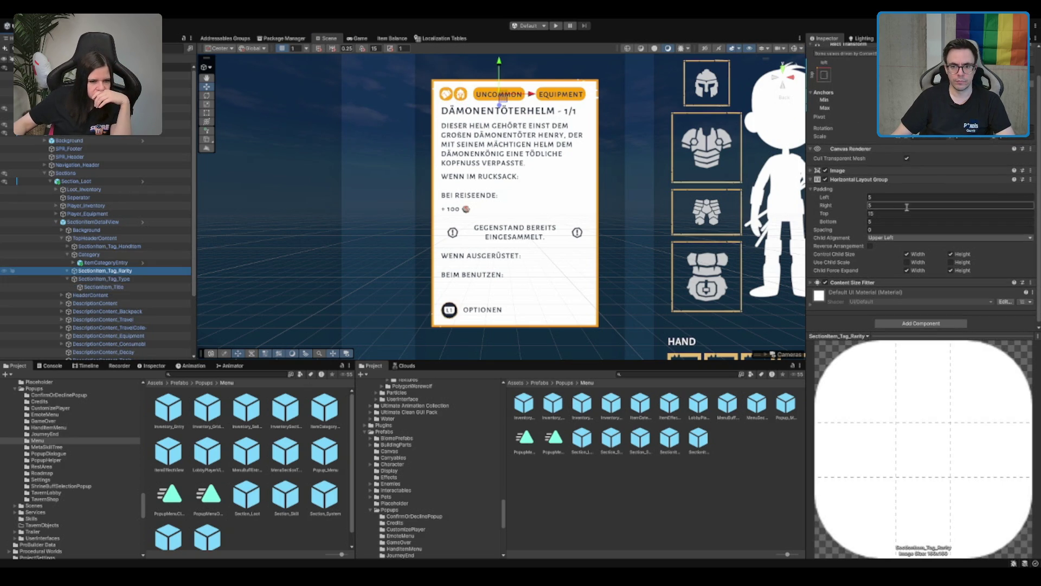
scroll(905, 189, "down", 1)
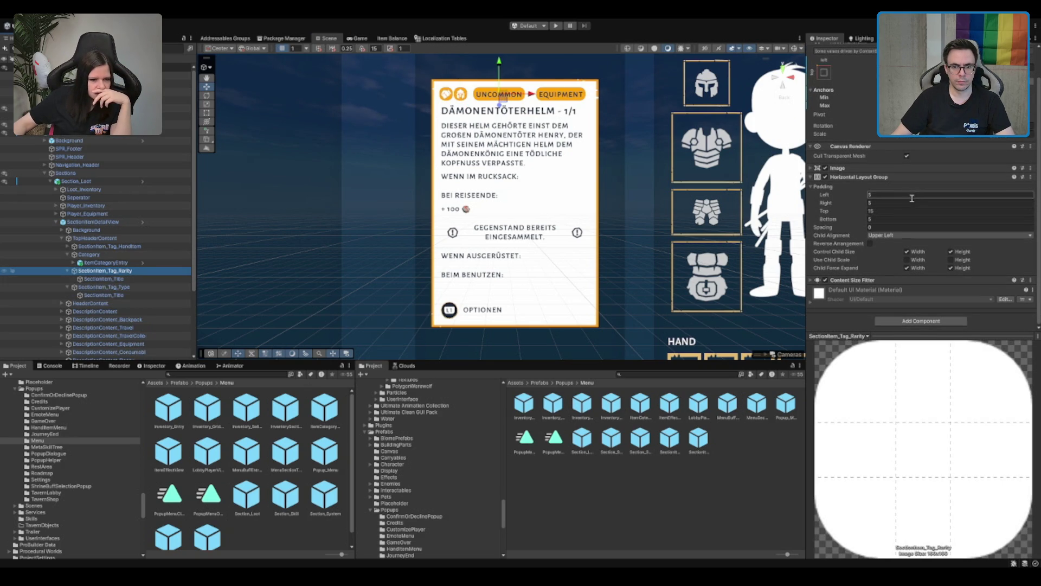
left_click(859, 169)
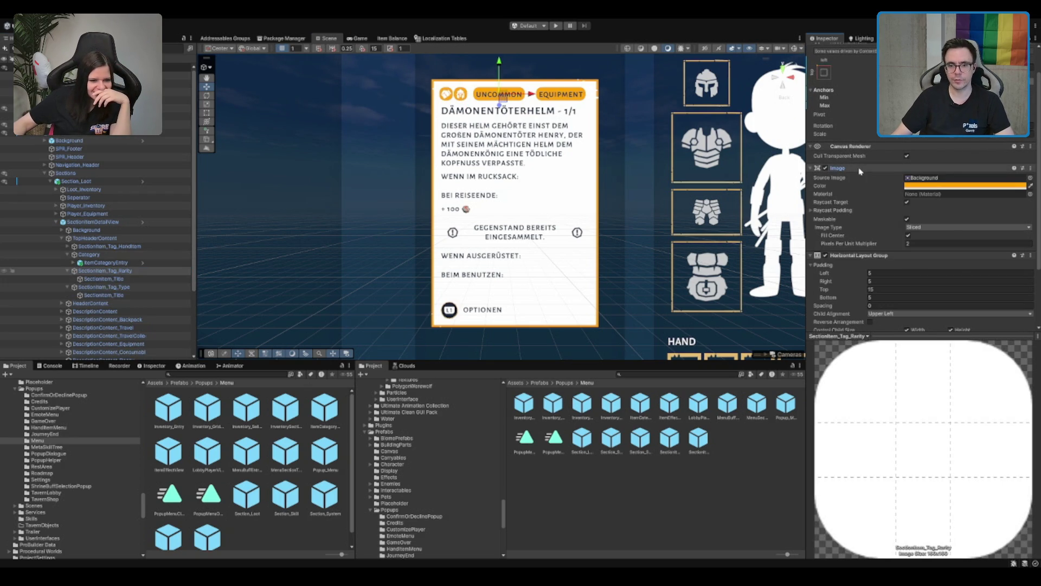
left_click(940, 244)
type("1")
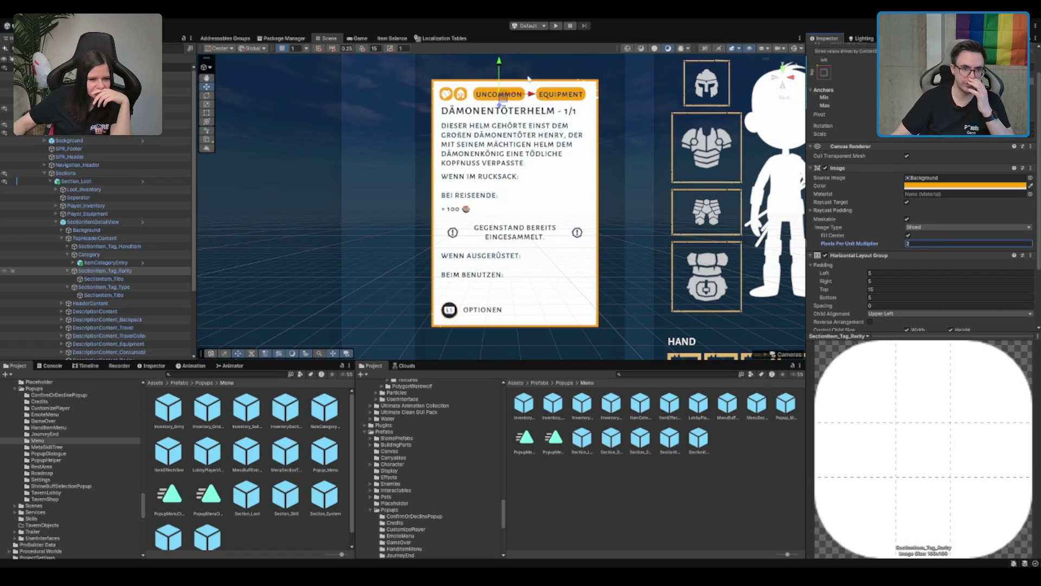
scroll(516, 89, "up", 2)
scroll(540, 72, "down", 2)
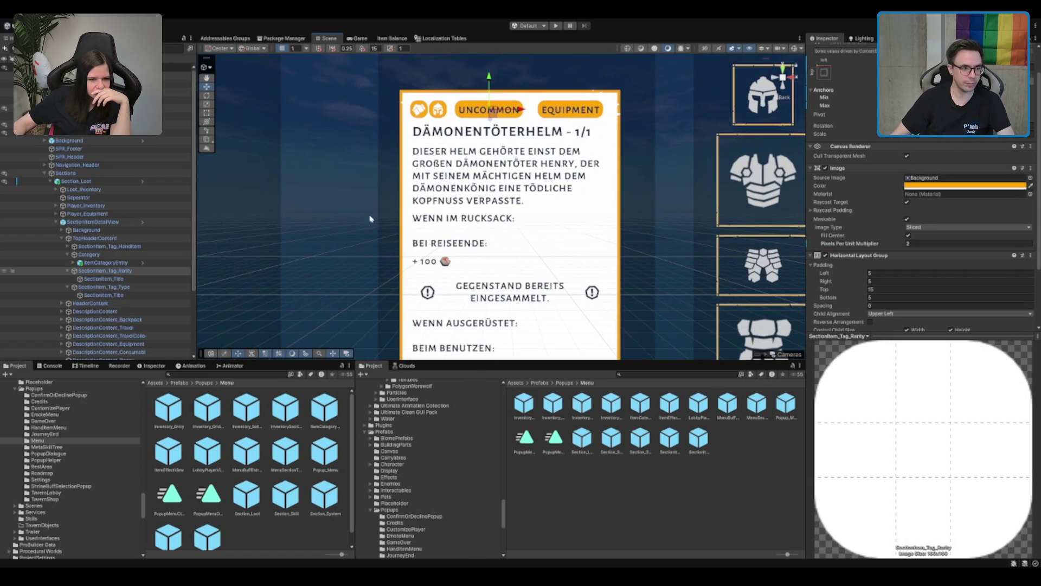
scroll(526, 141, "up", 2)
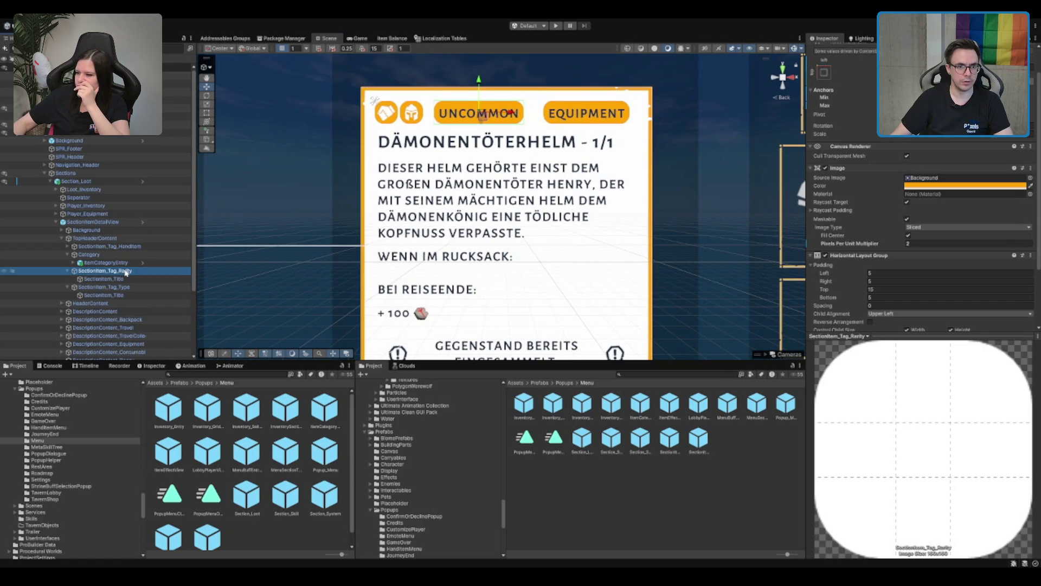
left_click(126, 270)
left_click(120, 263)
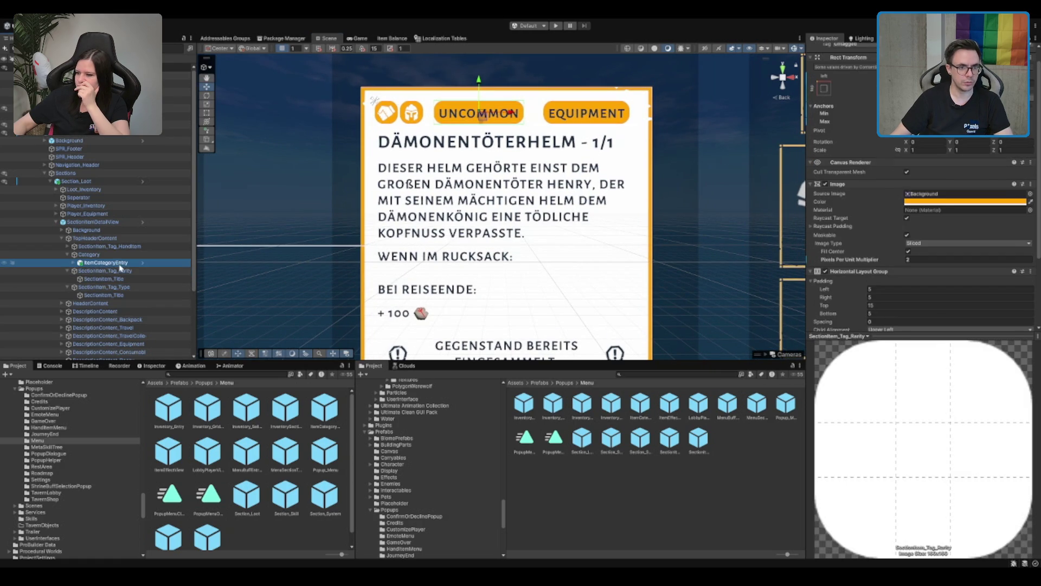
left_click(120, 269)
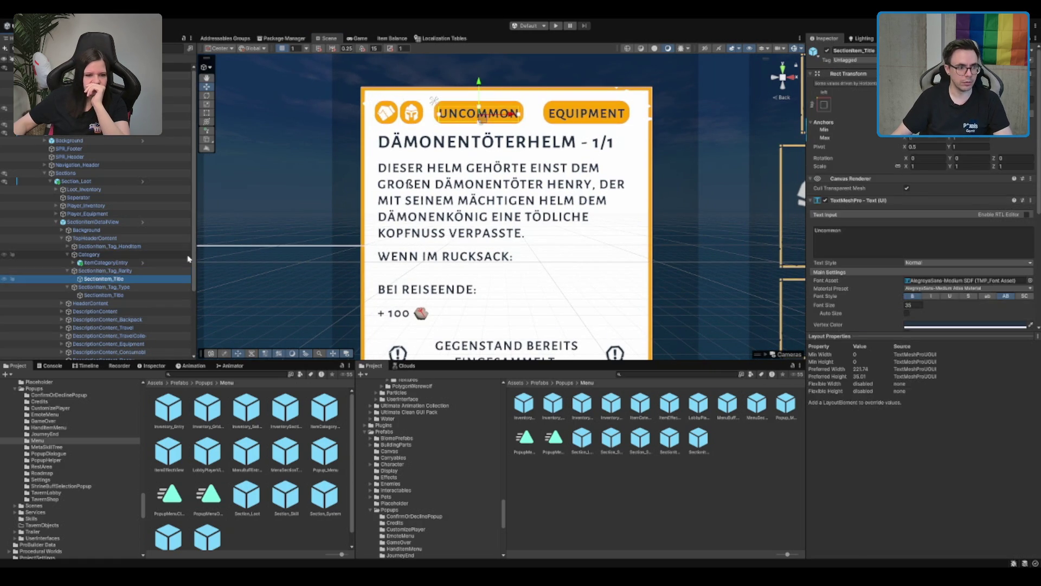
key("Left")
key("Down")
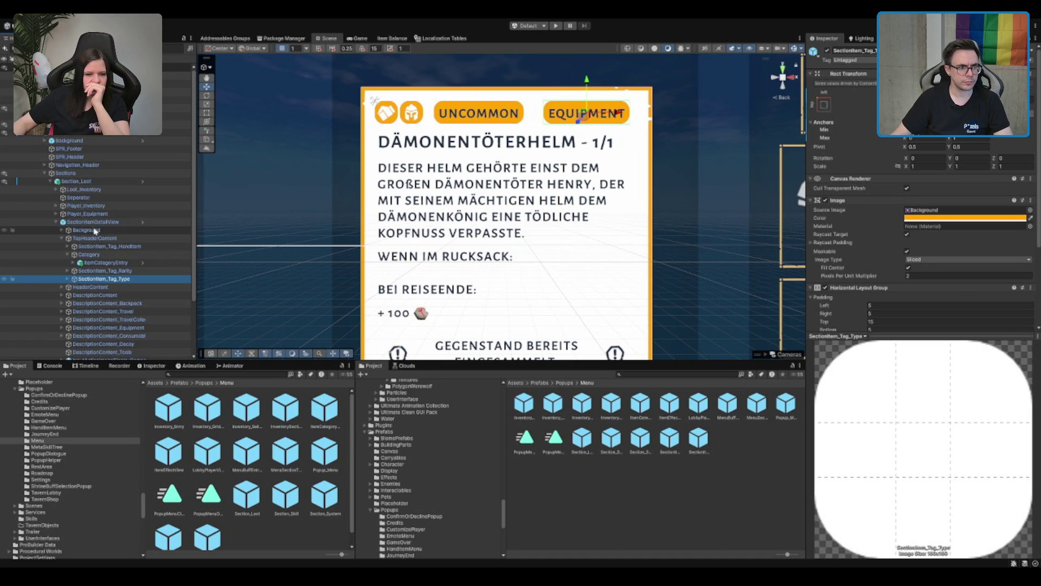
left_click(106, 262)
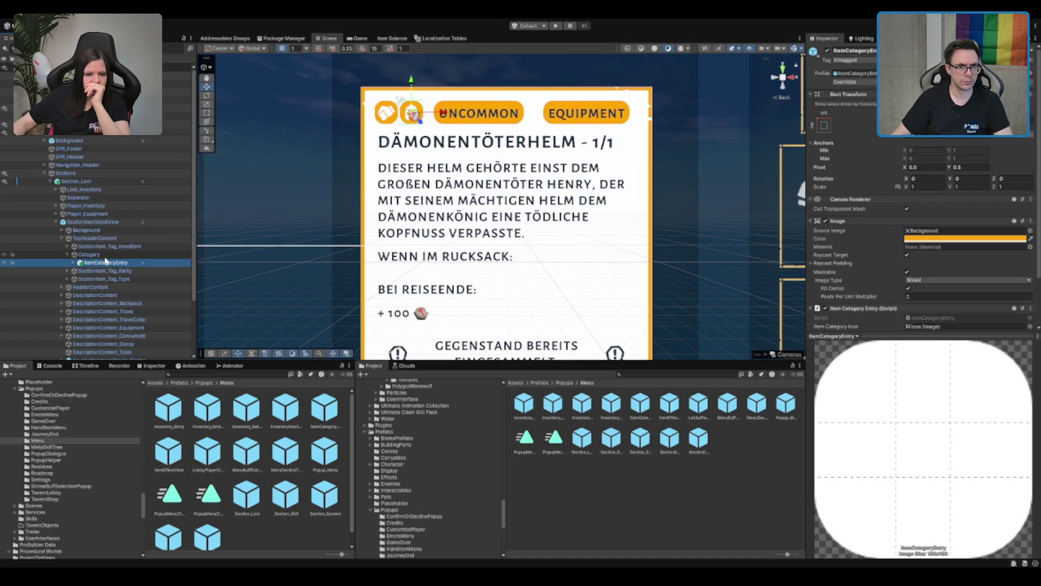
scroll(853, 253, "down", 3)
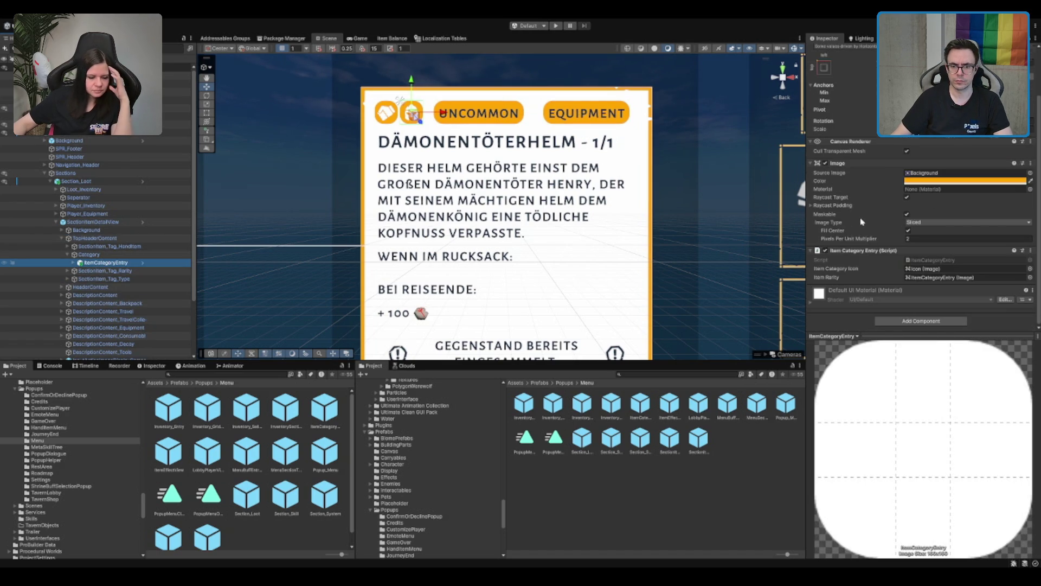
left_click(853, 251)
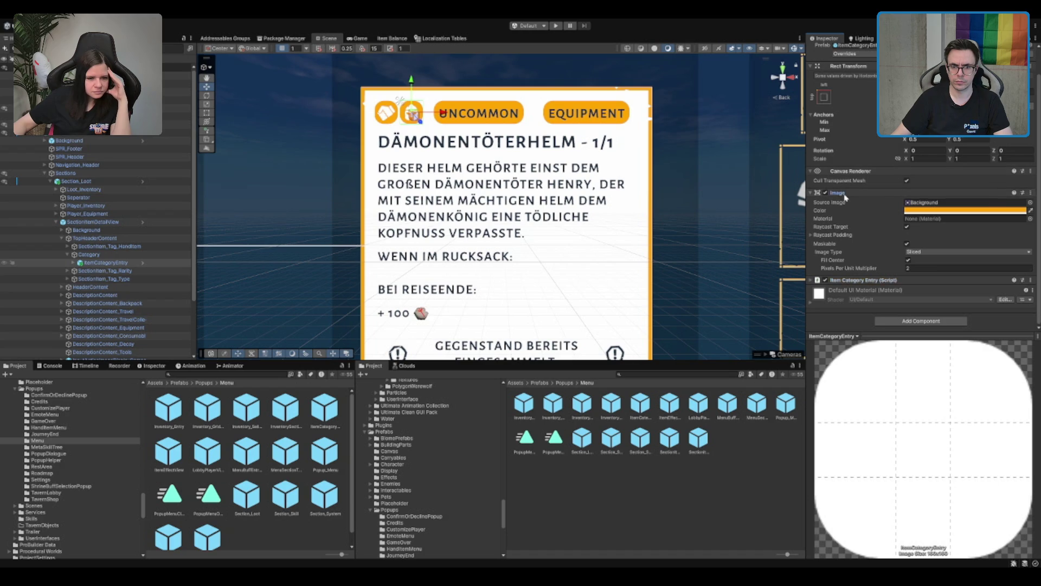
left_click(847, 195)
key("Left")
key("Left")
key("Left")
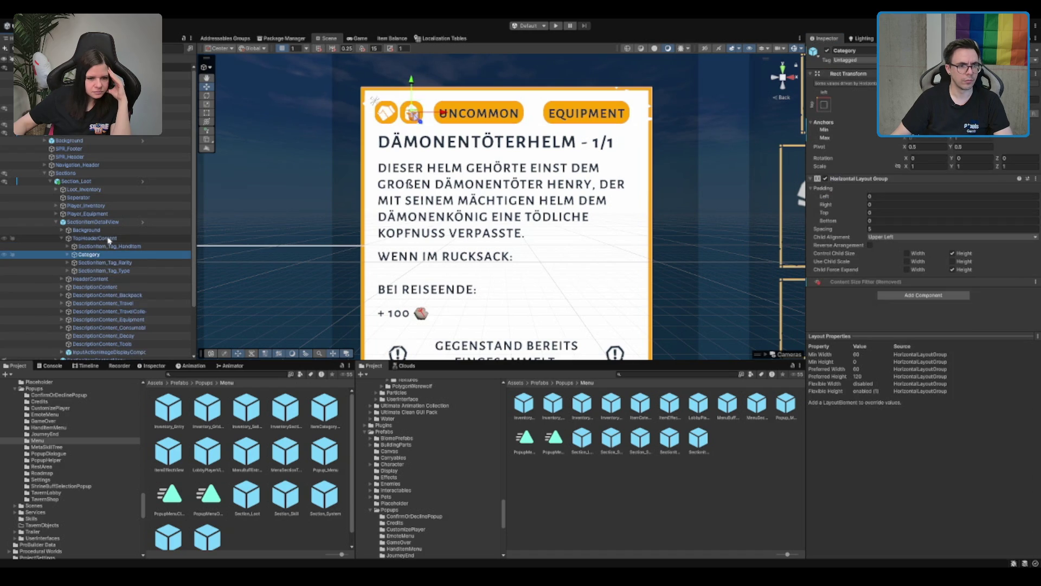
scroll(855, 175, "down", 2)
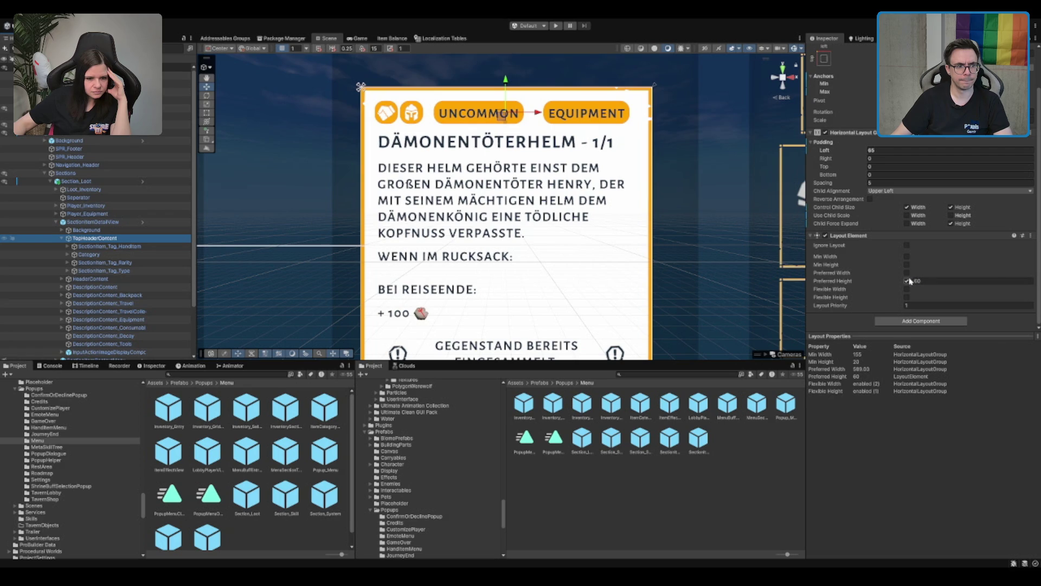
scroll(1003, 222, "up", 2)
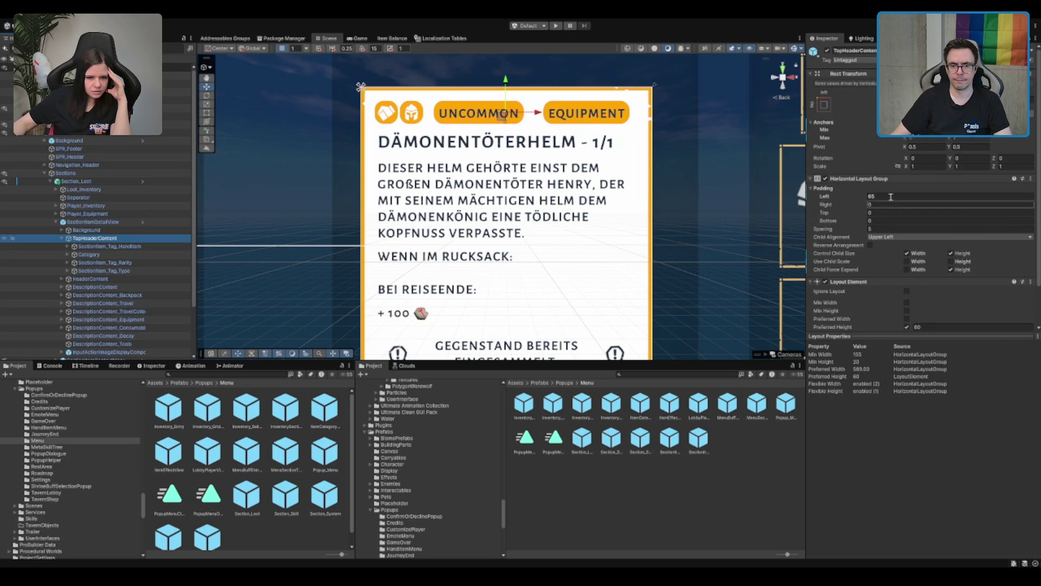
left_click(907, 269)
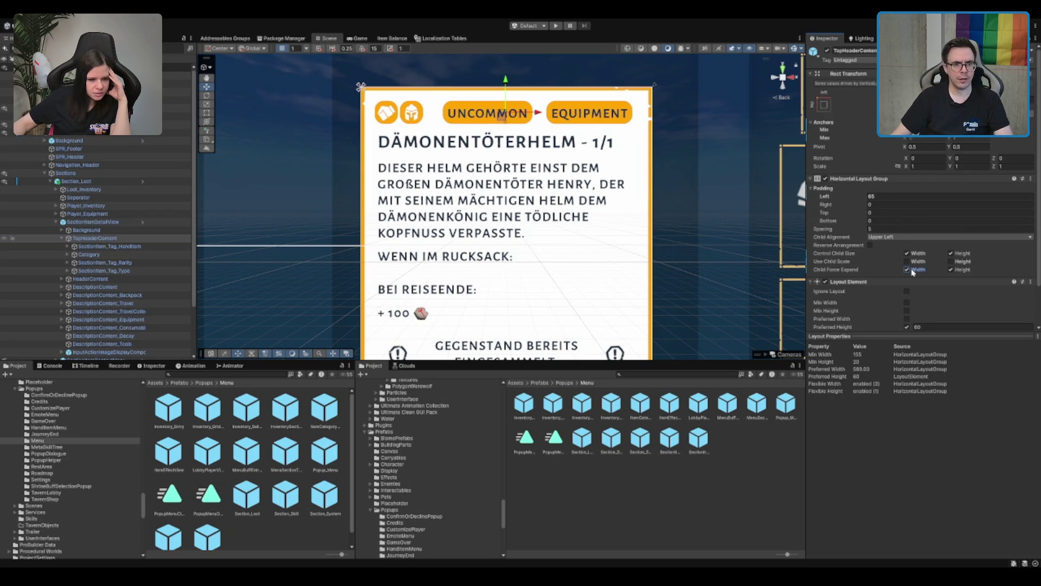
left_click(907, 270)
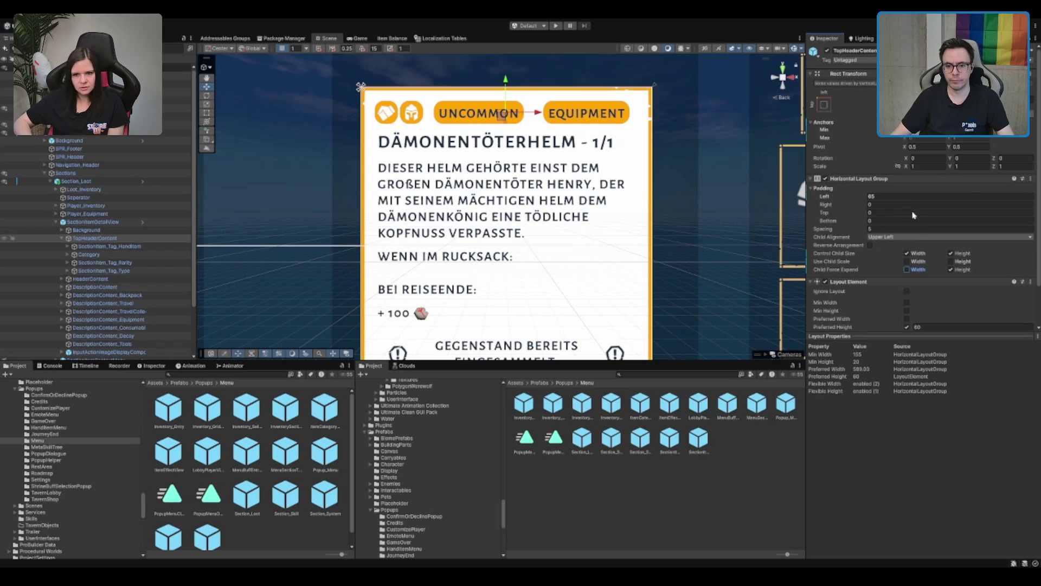
scroll(902, 216, "down", 2)
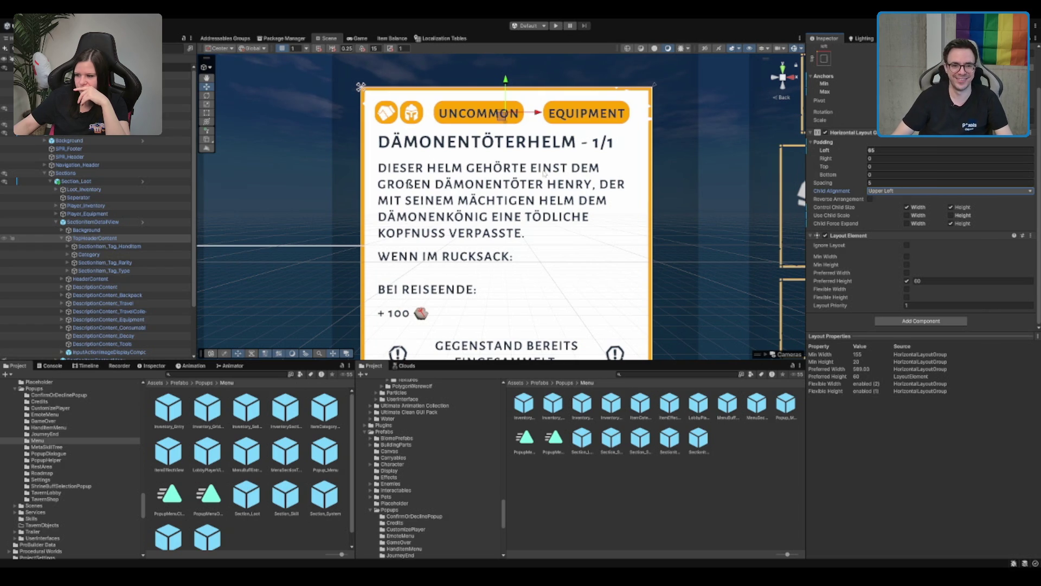
scroll(531, 163, "down", 1)
scroll(542, 171, "down", 1)
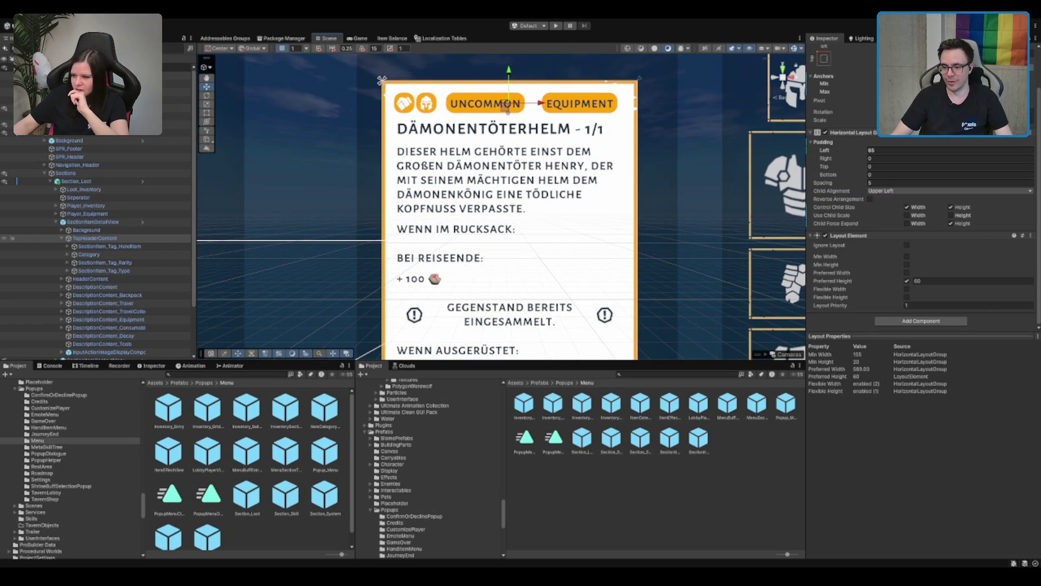
scroll(619, 238, "up", 1)
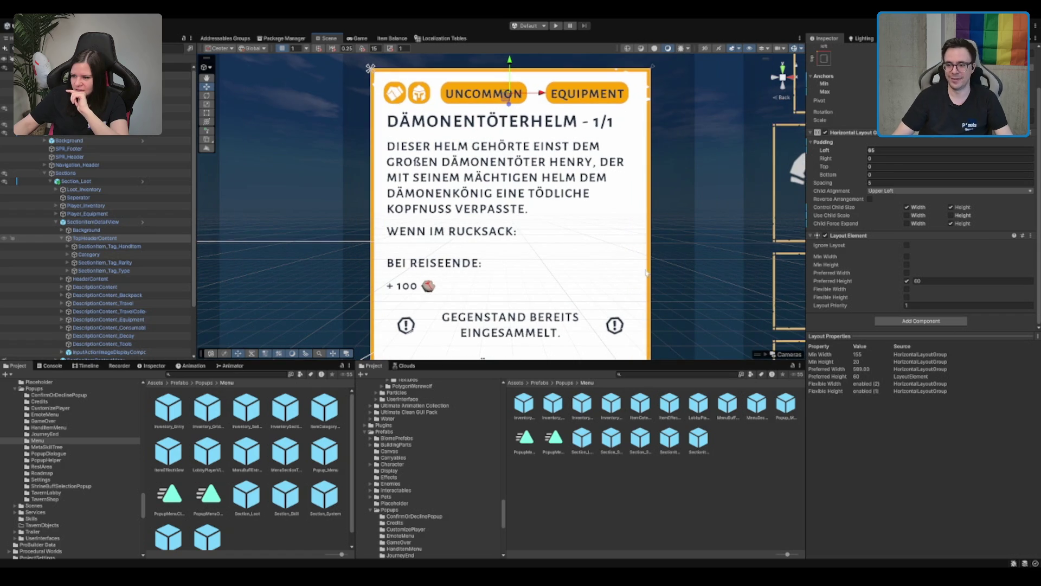
left_click_drag(655, 270, 654, 270)
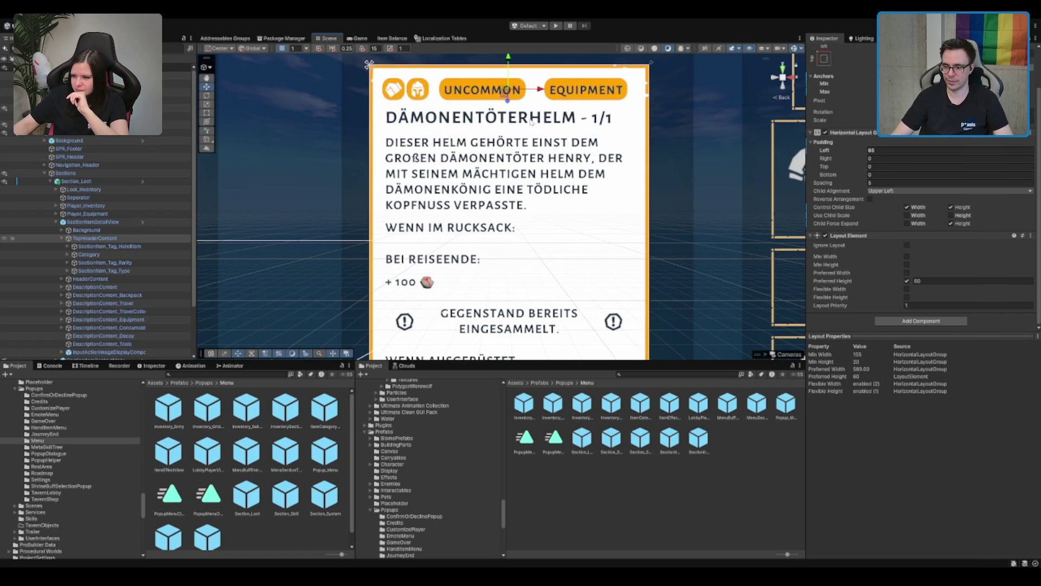
scroll(531, 122, "down", 1)
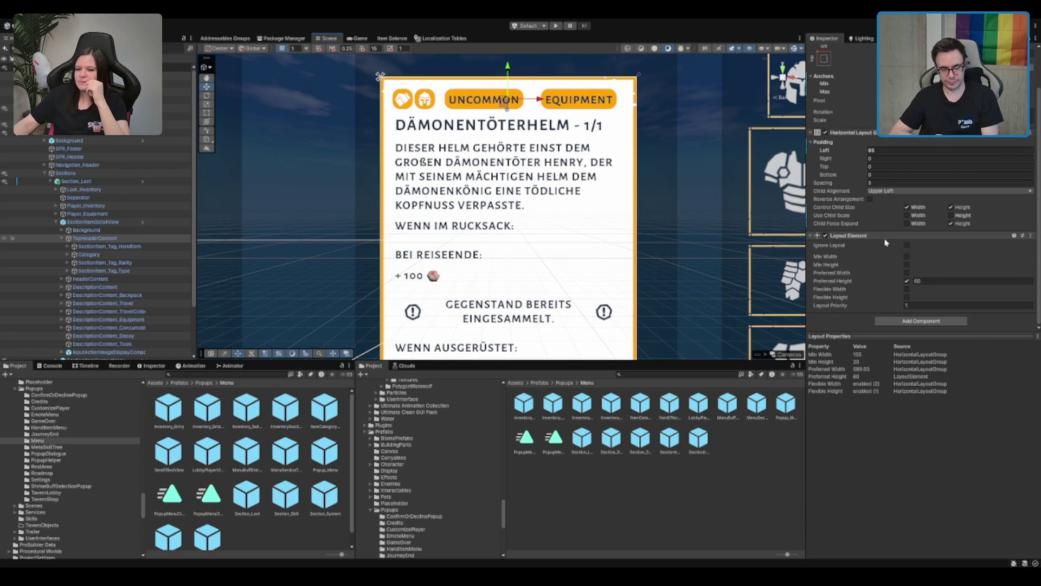
scroll(517, 260, "down", 1)
mouse_move(516, 260)
left_mouse_down()
mouse_move(534, 172)
mouse_move(549, 197)
left_mouse_up()
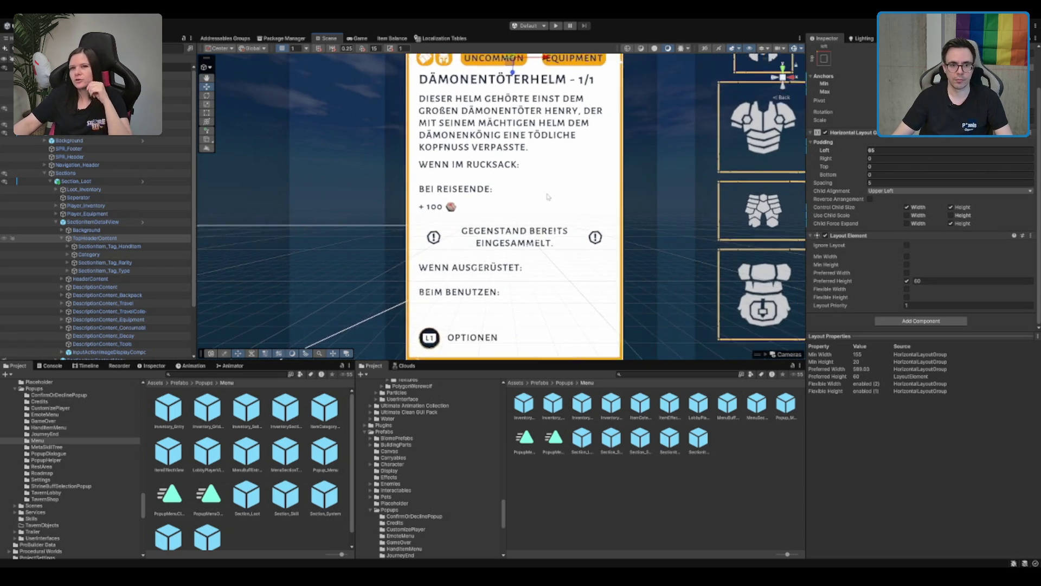
key("f")
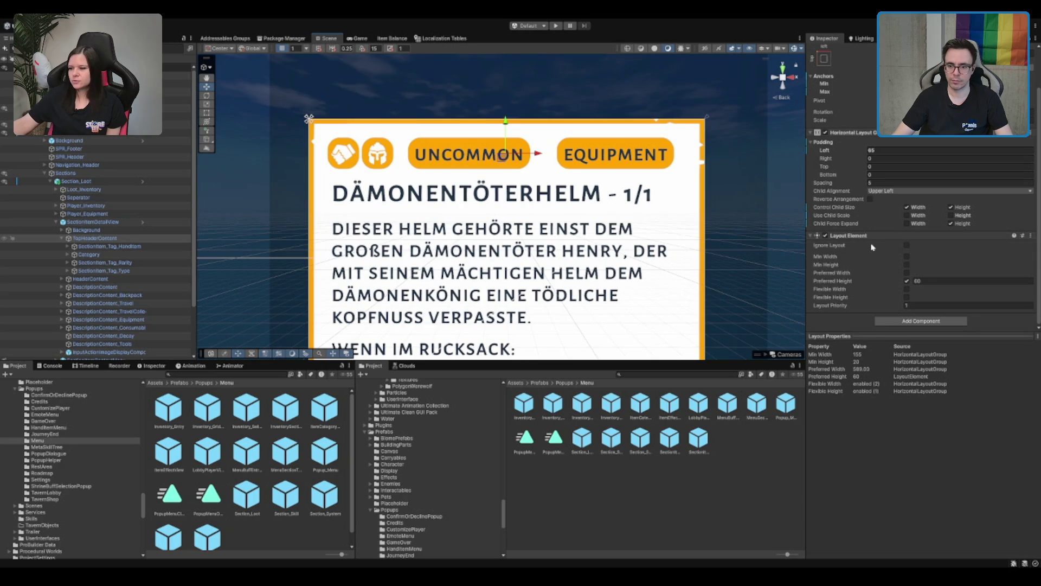
left_click(907, 246)
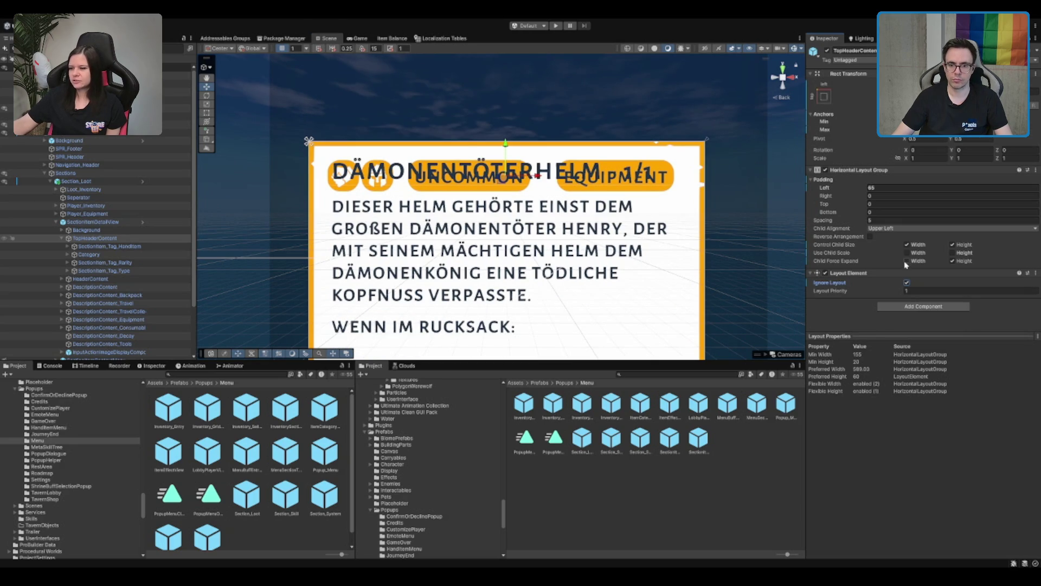
left_click(906, 284)
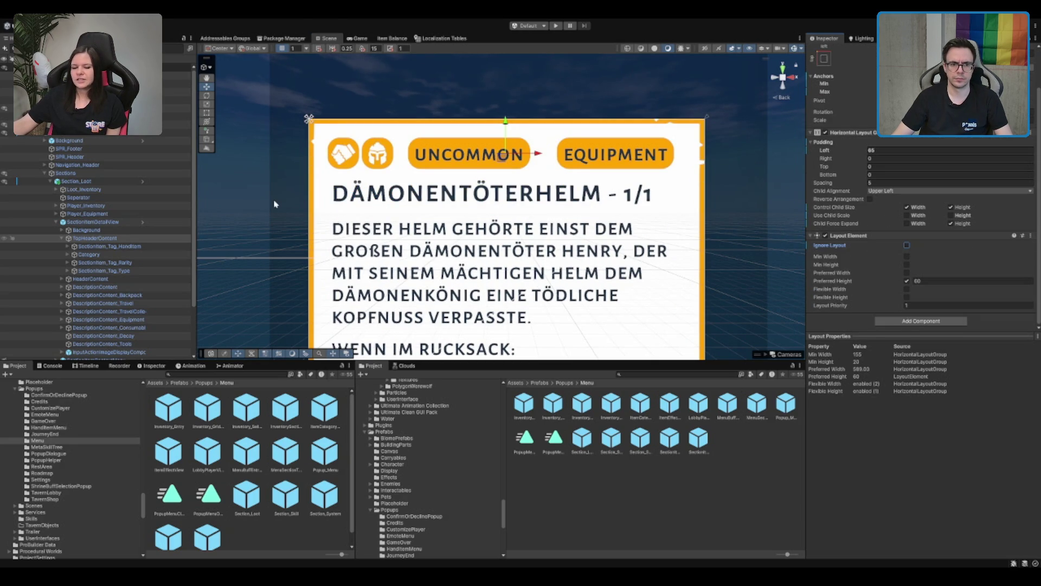
left_click(111, 263)
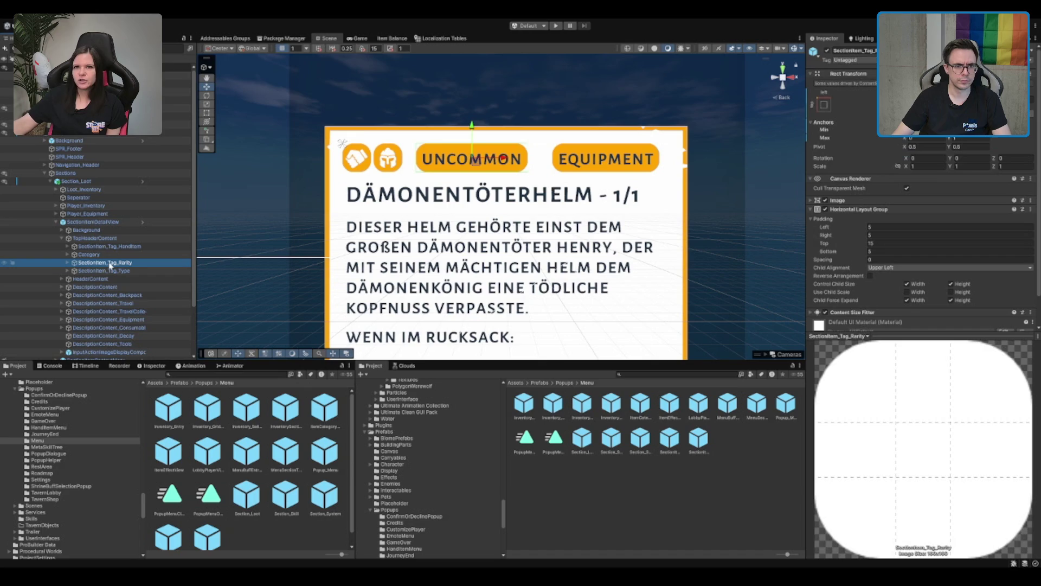
key("Right")
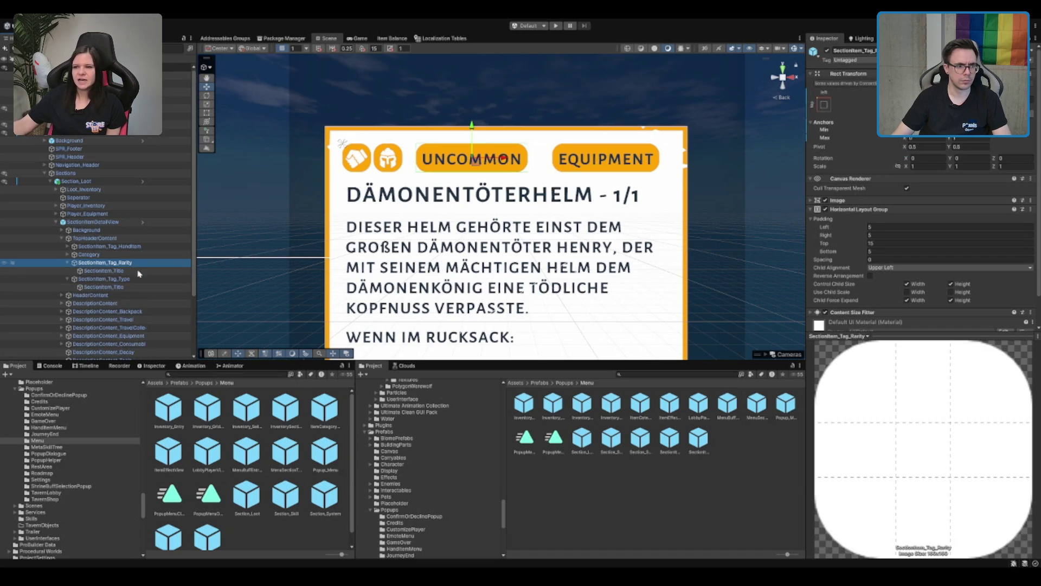
left_click(139, 273)
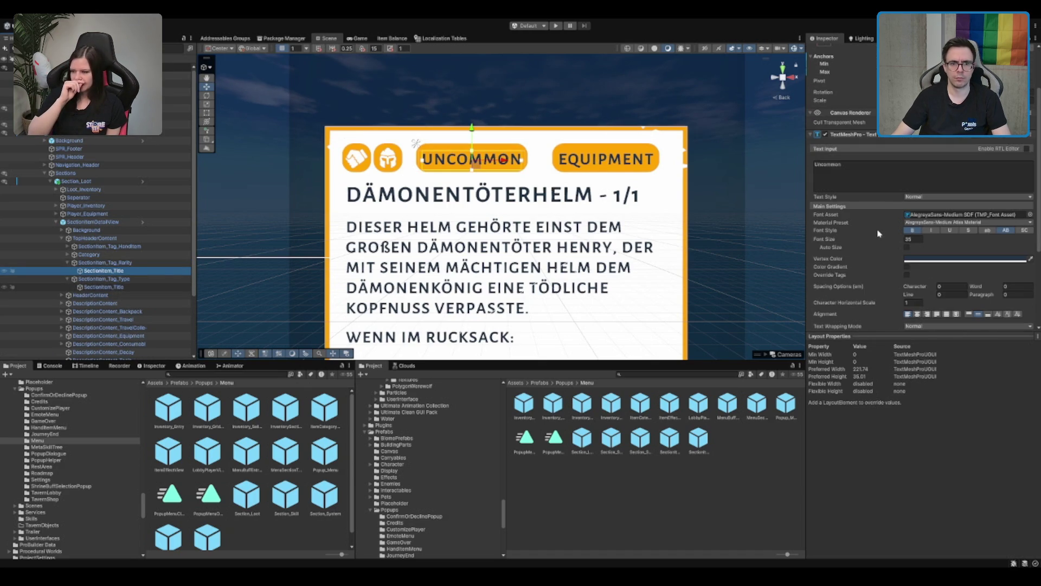
left_click(98, 264)
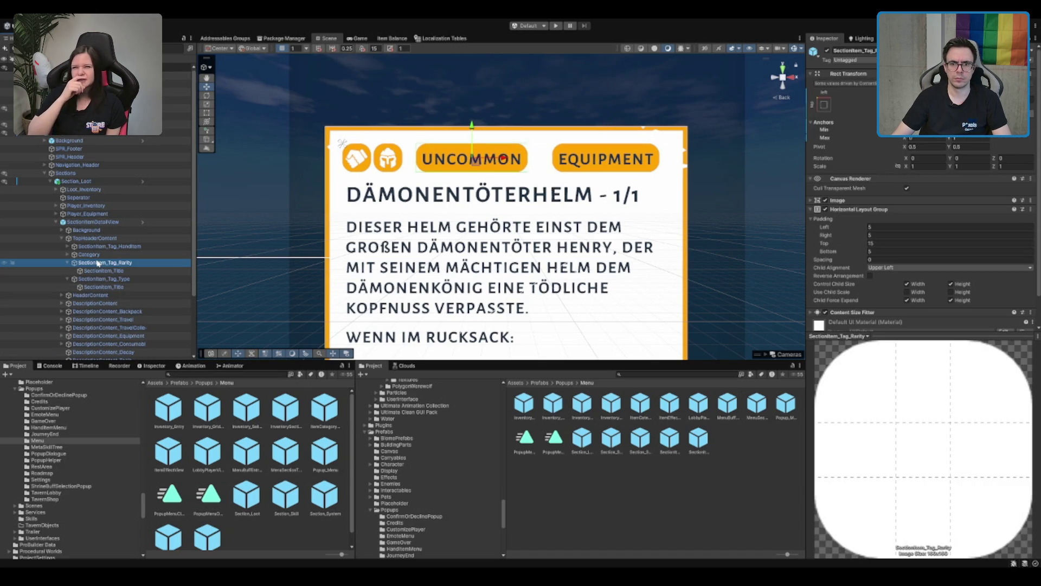
key("Left")
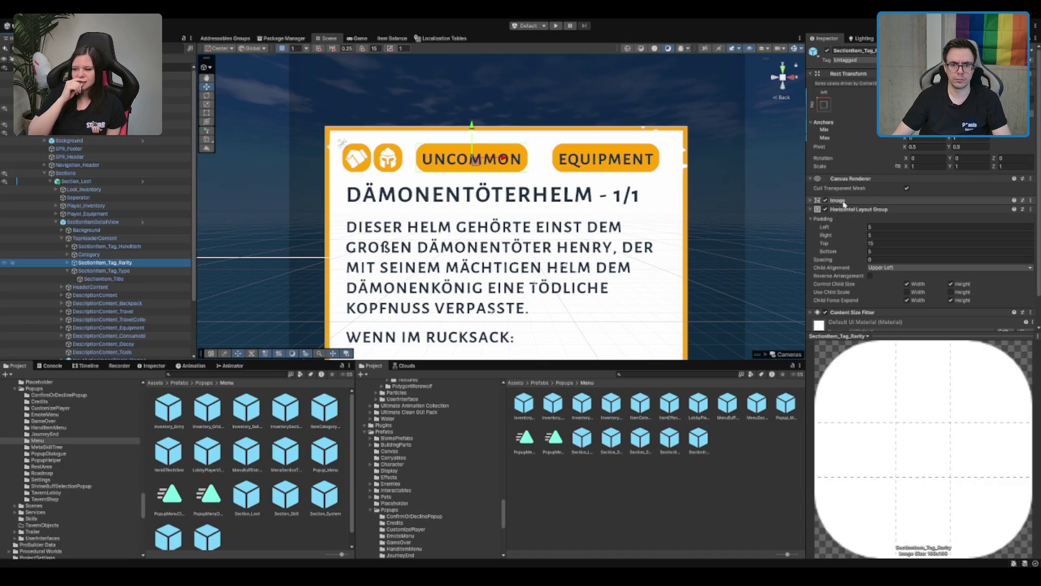
left_click(820, 201)
left_click(936, 212)
key("Delete")
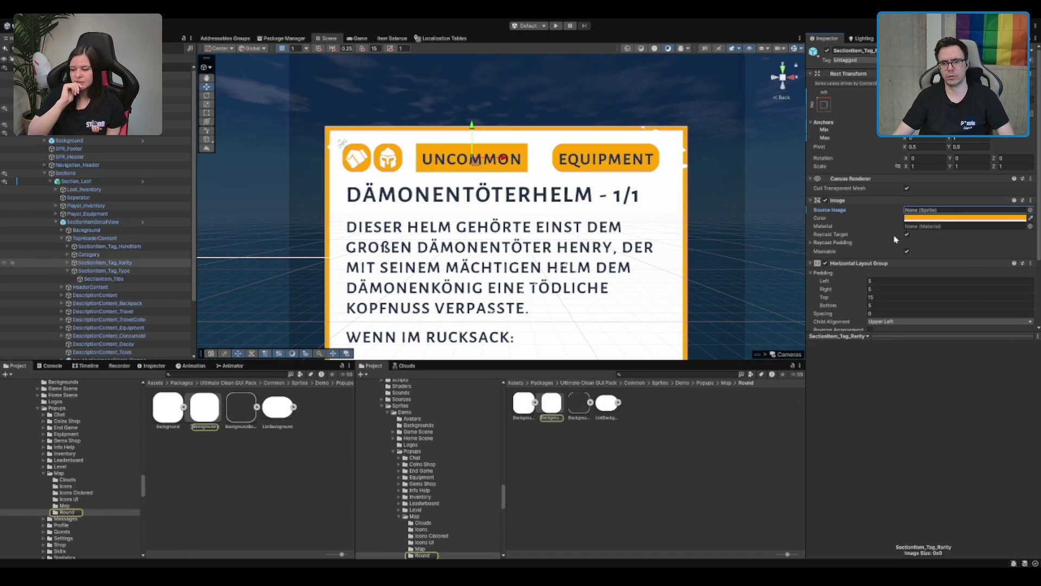
key("ctrl+z")
scroll(896, 239, "down", 2)
scroll(543, 180, "down", 2)
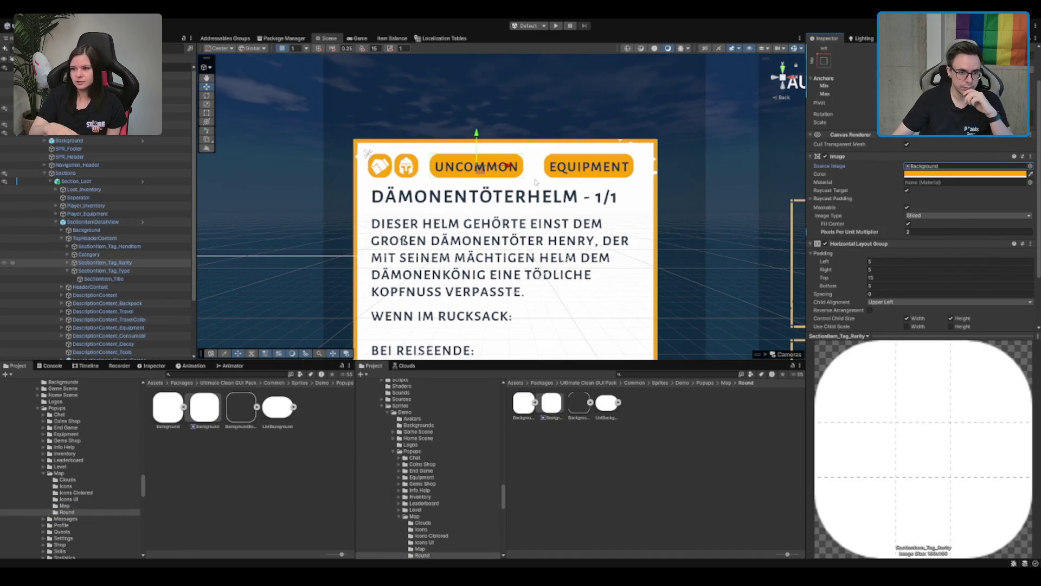
scroll(506, 219, "up", 1)
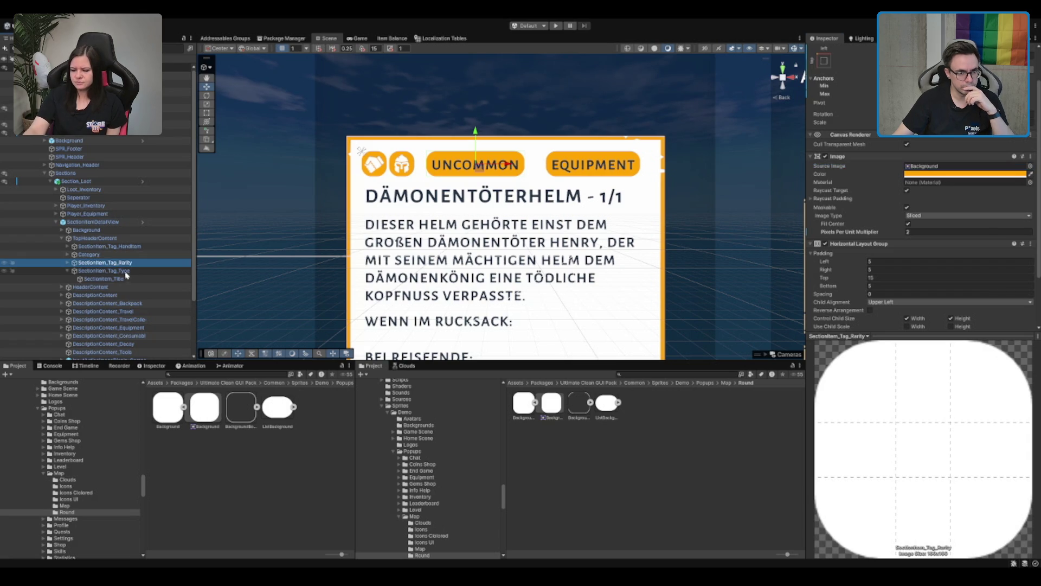
left_click(127, 255)
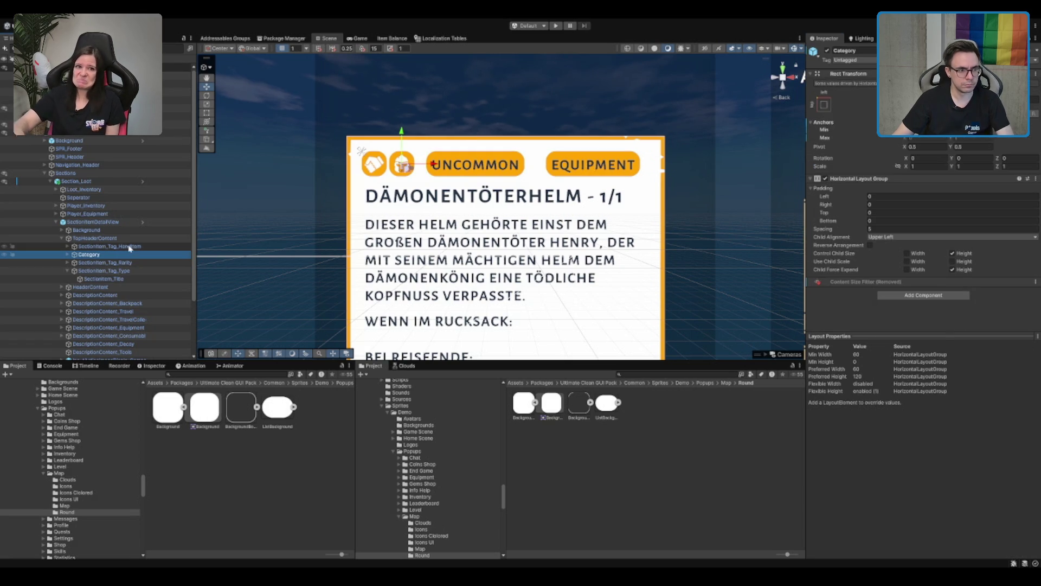
key("Right")
left_click(872, 213)
key("Down")
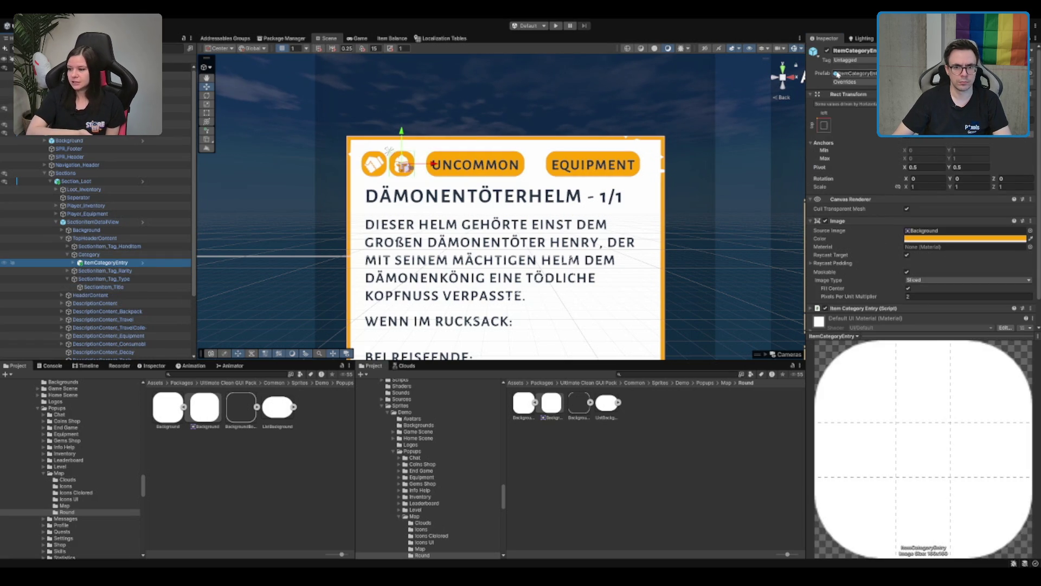
left_click(827, 51)
left_click(827, 50)
left_click(181, 247)
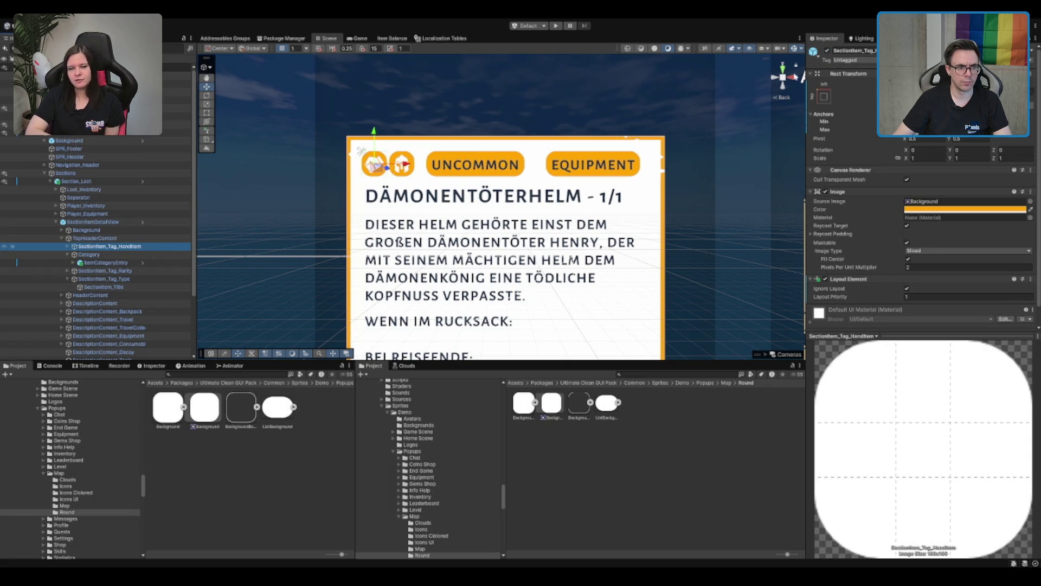
key("Right")
key("Down")
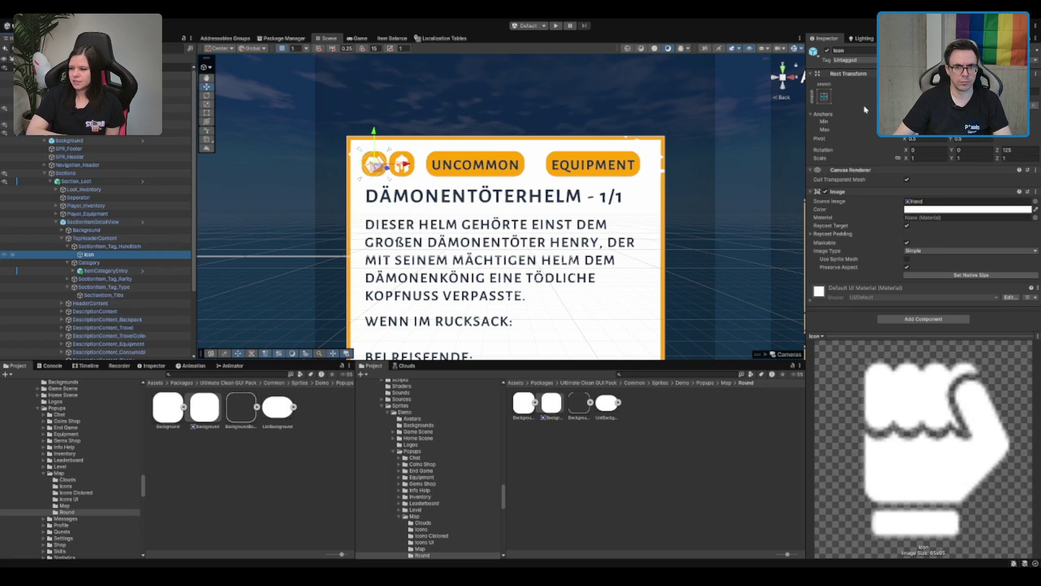
key("Up")
key("Down")
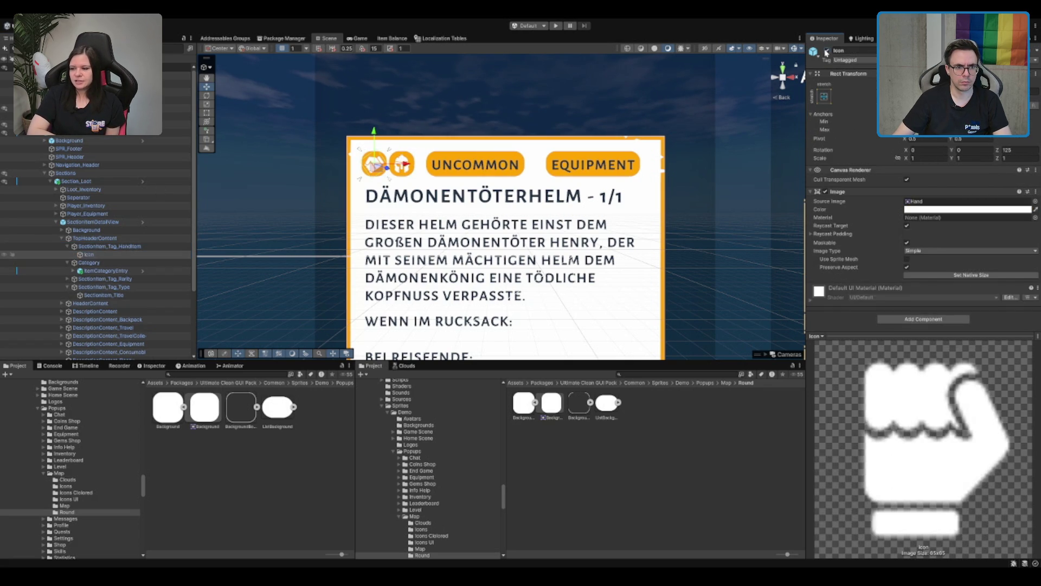
scroll(432, 154, "up", 2)
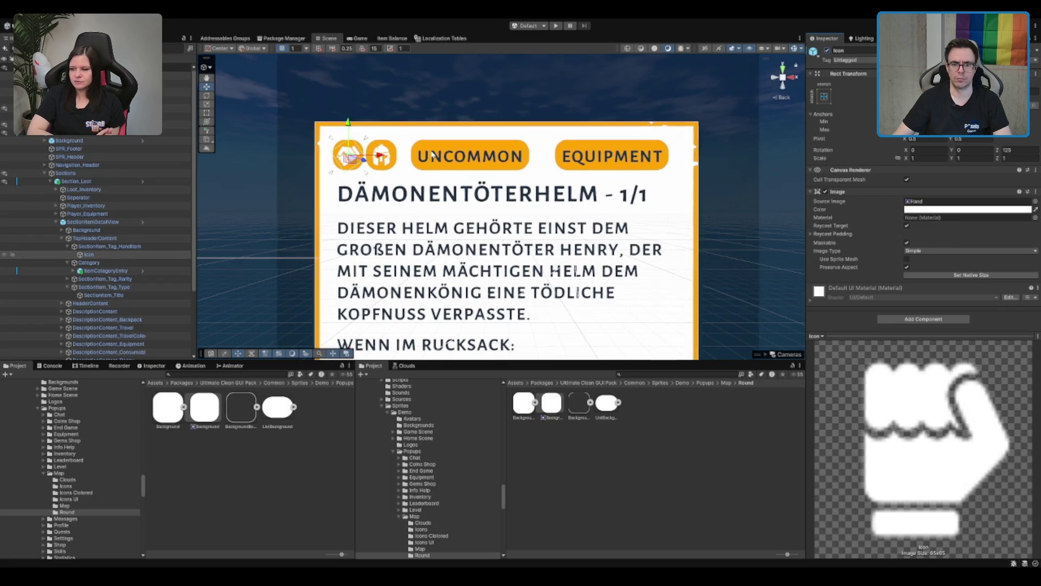
scroll(398, 170, "up", 1)
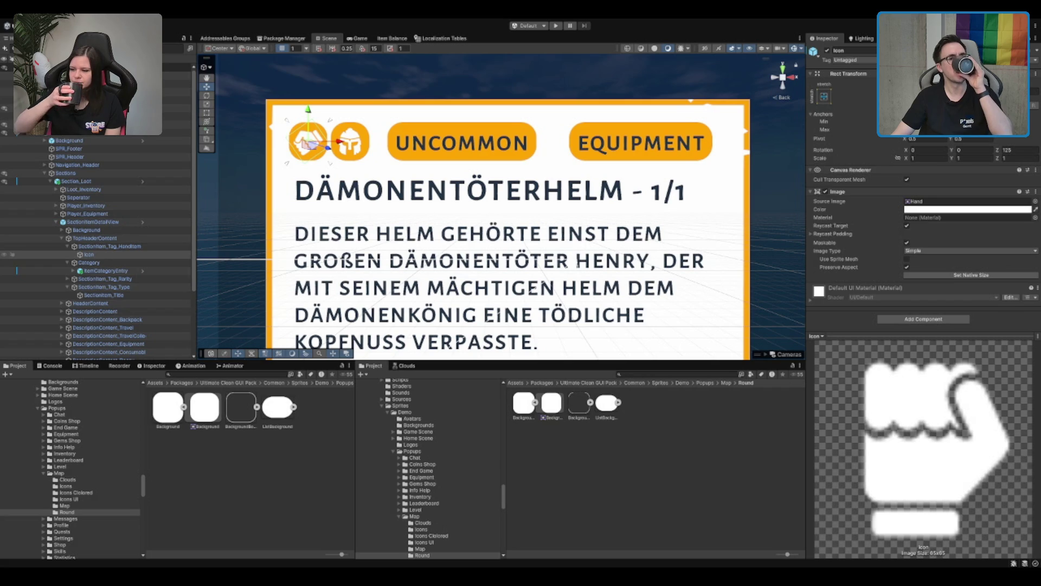
scroll(505, 208, "down", 1)
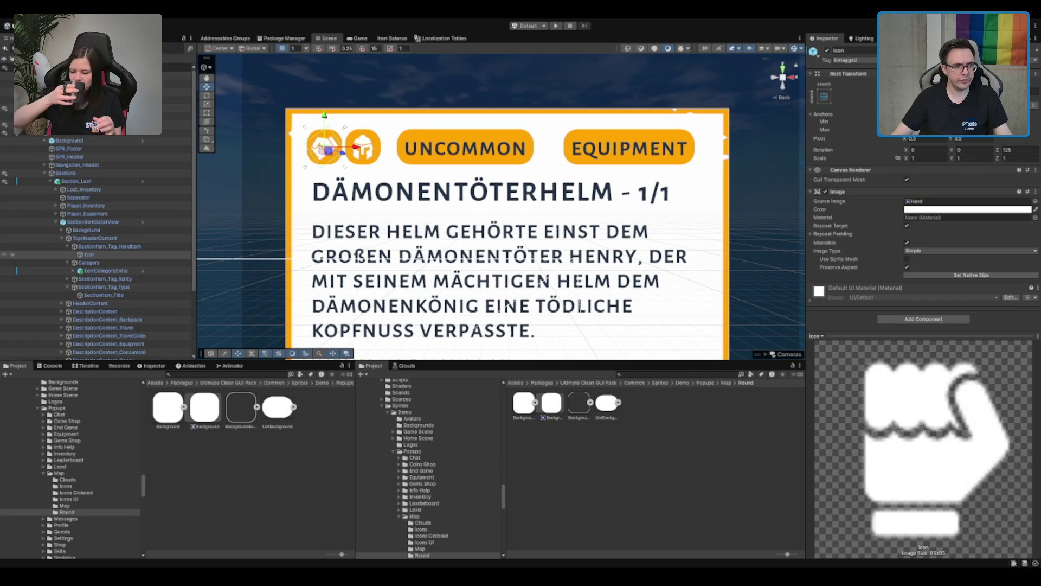
Fold the hand item tag and step from the Category container down to the rarity tag
left_click(87, 263)
left_click(108, 246)
key("Left")
left_click(135, 253)
key("Down")
key("Down")
key("Up")
key("Up")
key("Down")
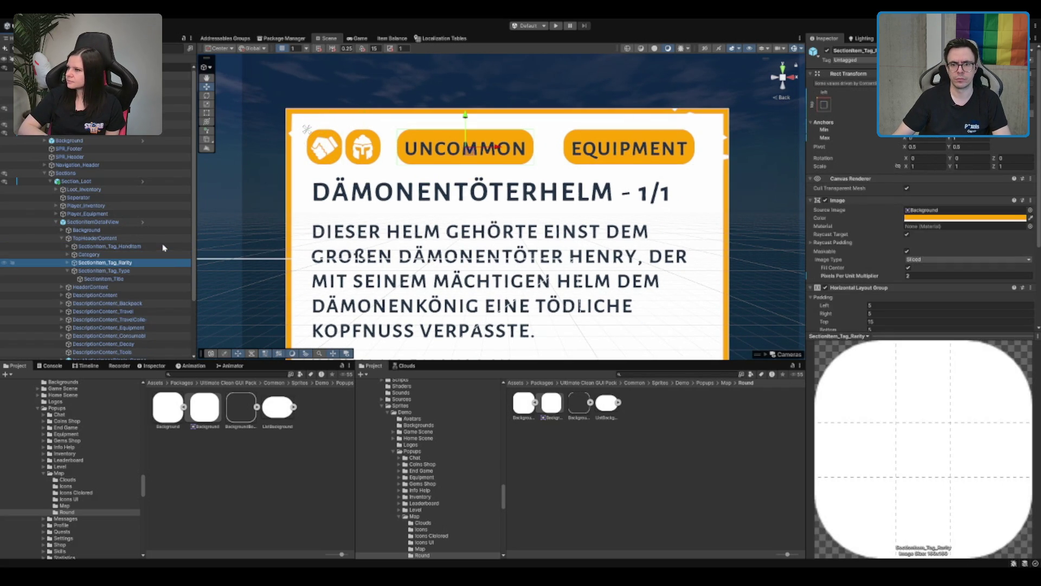
Toggle the rarity tag's Horizontal Layout Group off and on to compare
left_click(862, 287)
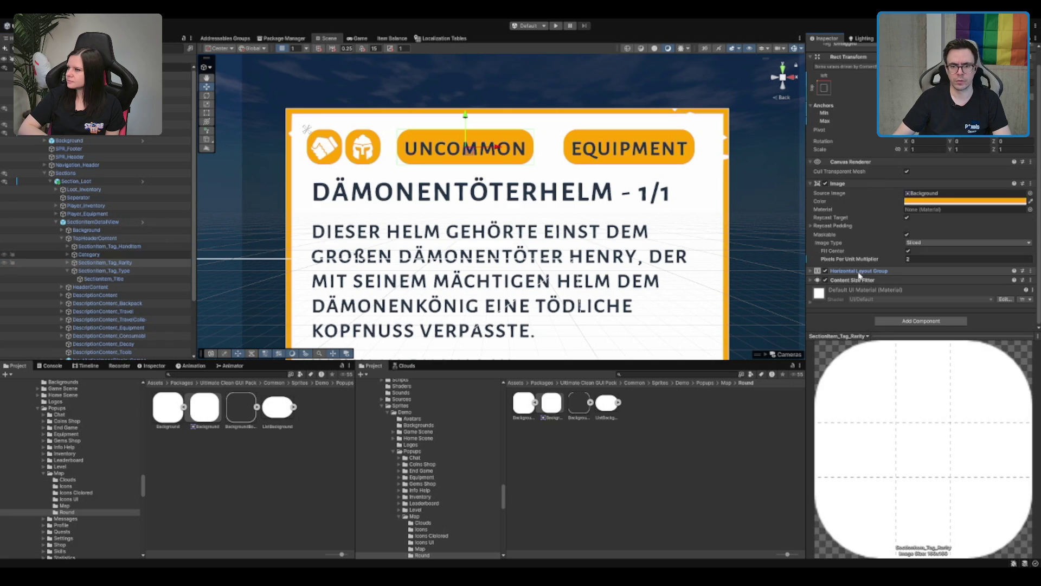
left_click(851, 185)
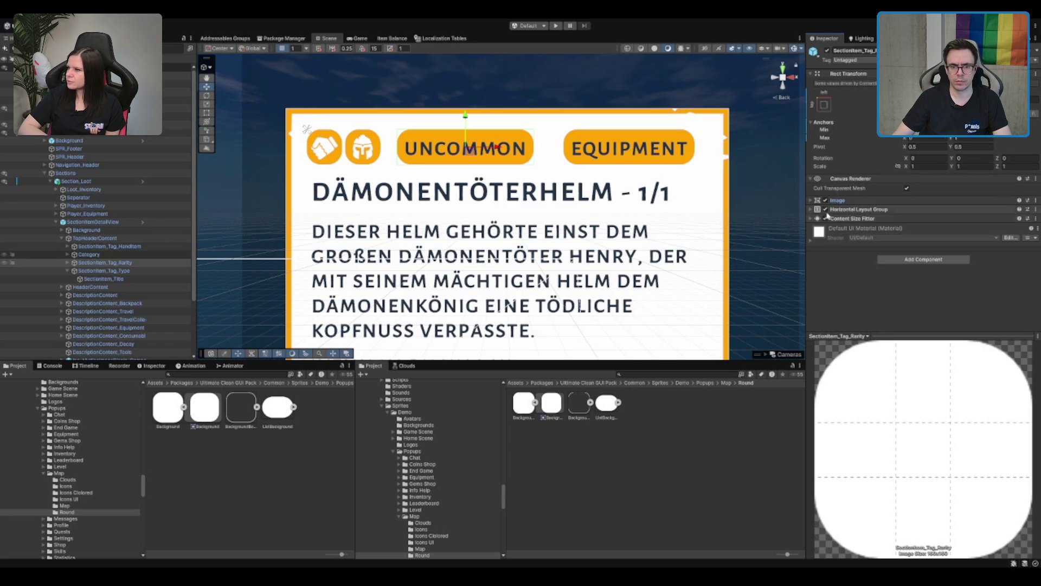
left_click(825, 210)
left_click(826, 209)
left_click(825, 210)
left_click(826, 209)
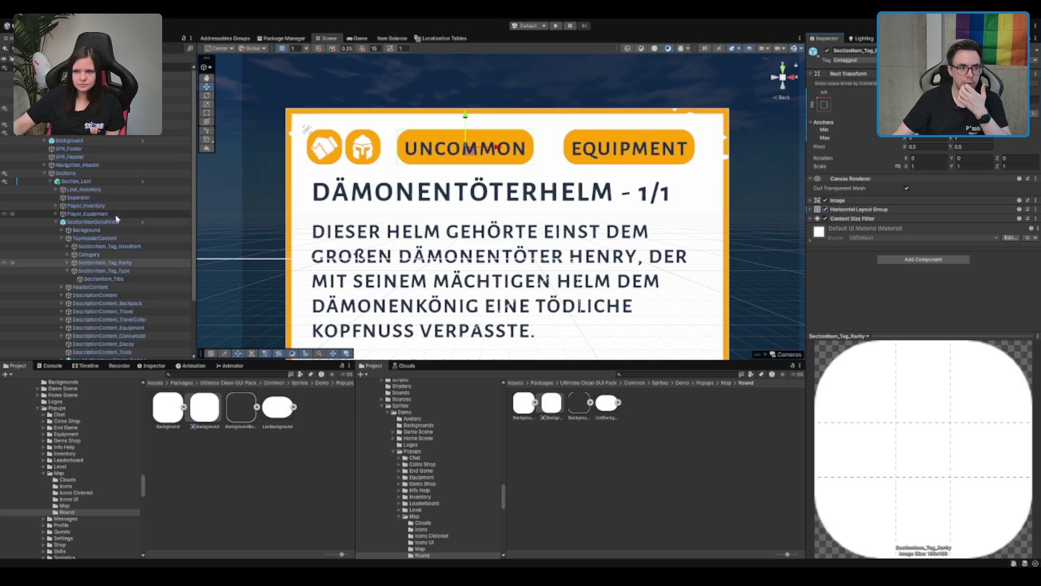
Inspect SectionItem_Tag_Type and its SectionItem_Title text, then reselect SectionItem_Tag_Rarity
left_click(138, 262)
key("Up")
key("Down")
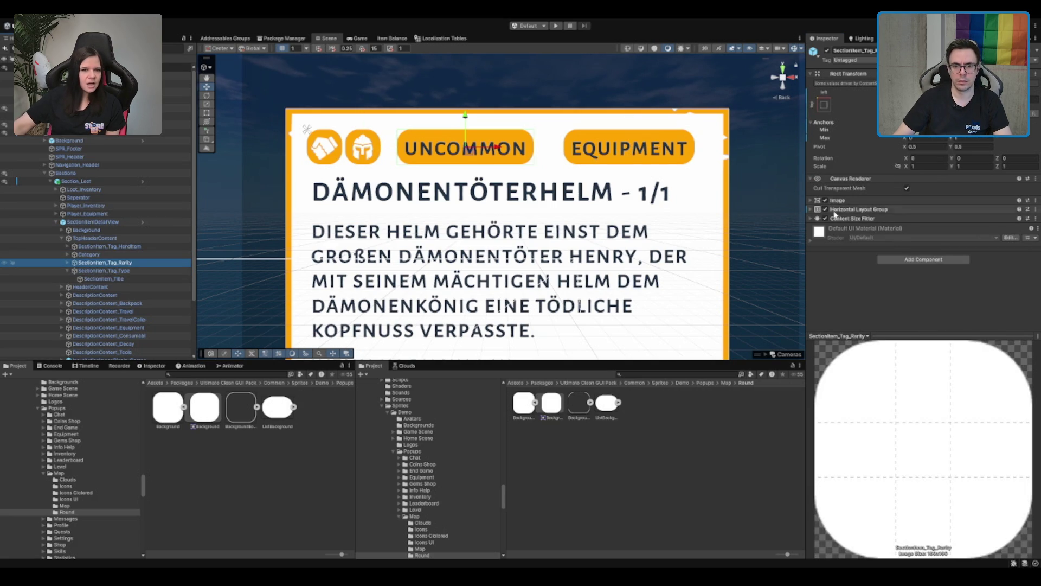
key("Down")
key("Left")
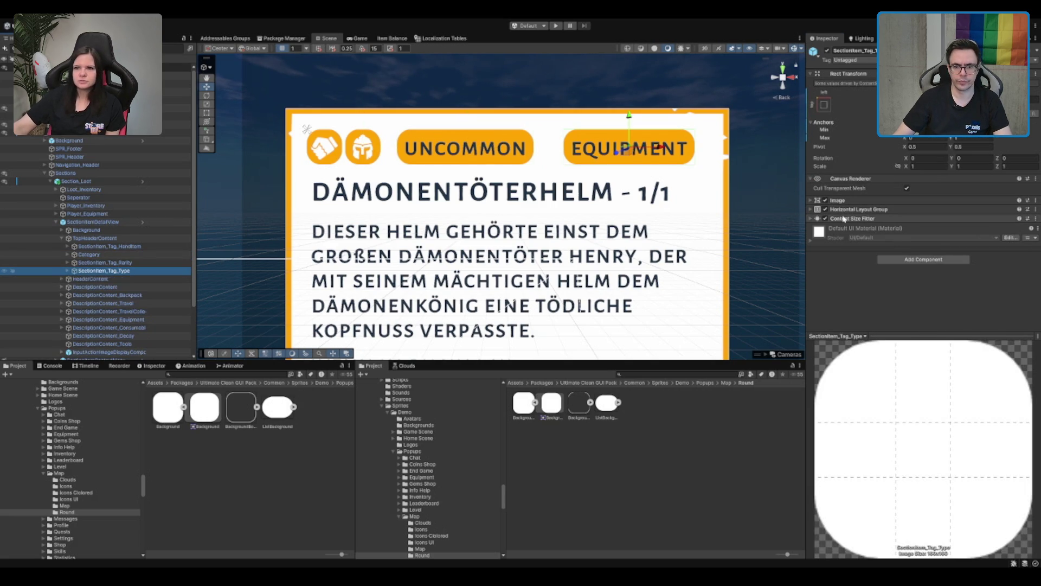
key("Right")
left_click(157, 280)
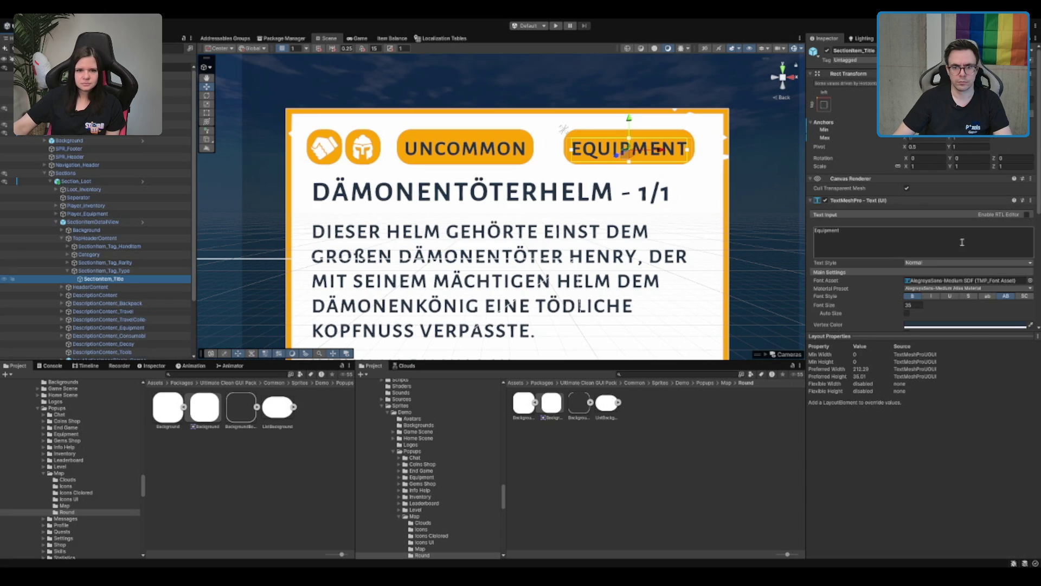
left_click(915, 201)
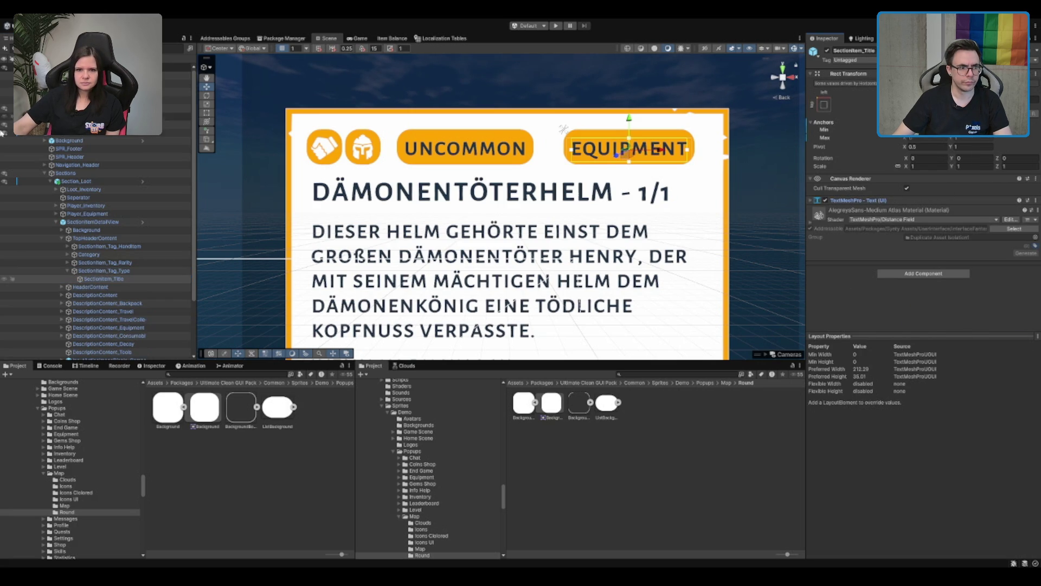
left_click(123, 271)
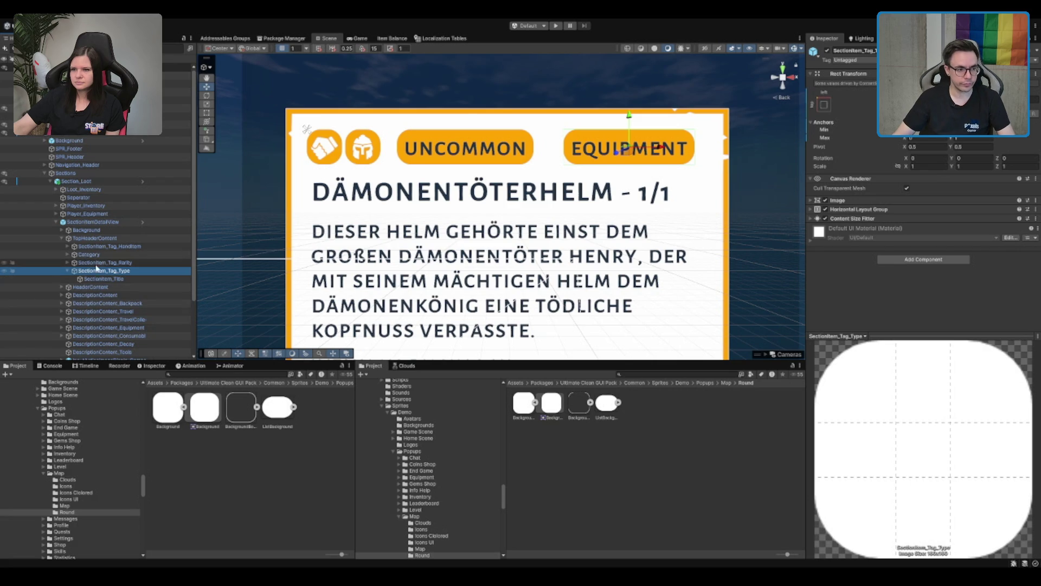
left_click(104, 263)
Set the rarity tag's right padding to 5 and briefly toggle its orange background
left_click(858, 209)
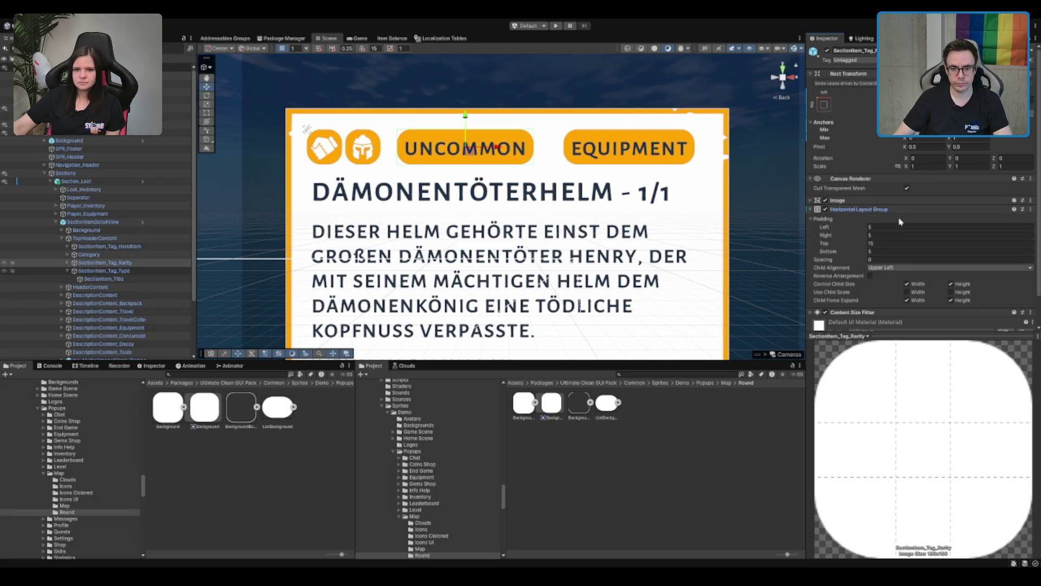
scroll(898, 218, "down", 1)
left_click(903, 209)
left_click(906, 202)
type("0")
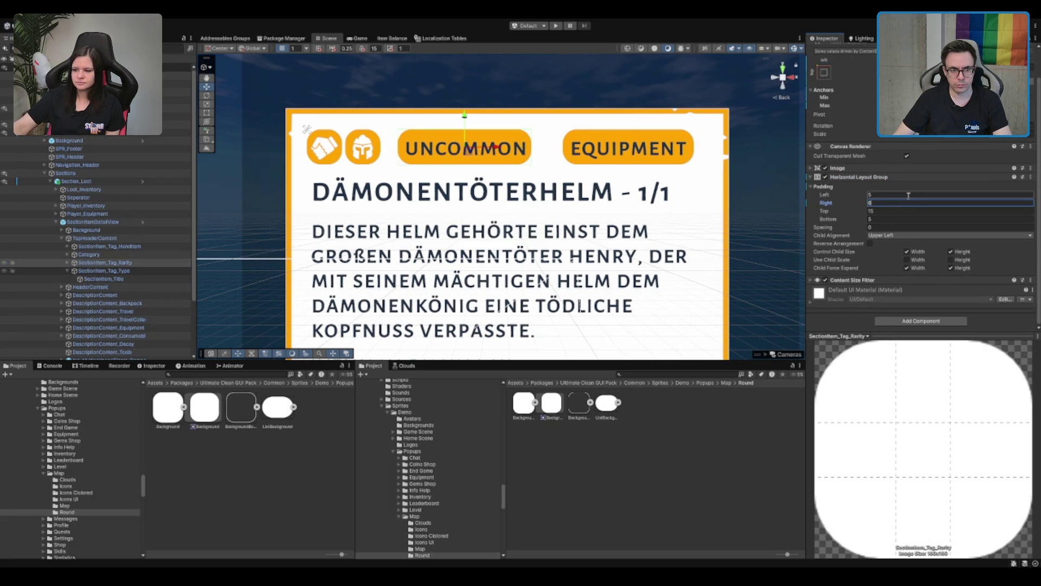
type("5")
left_click(883, 280)
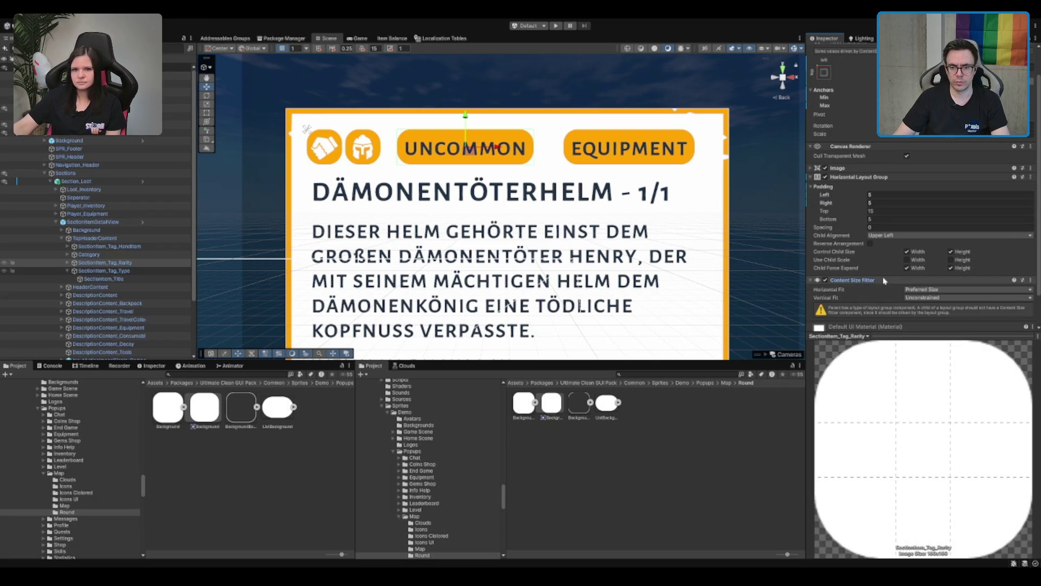
left_click(825, 160)
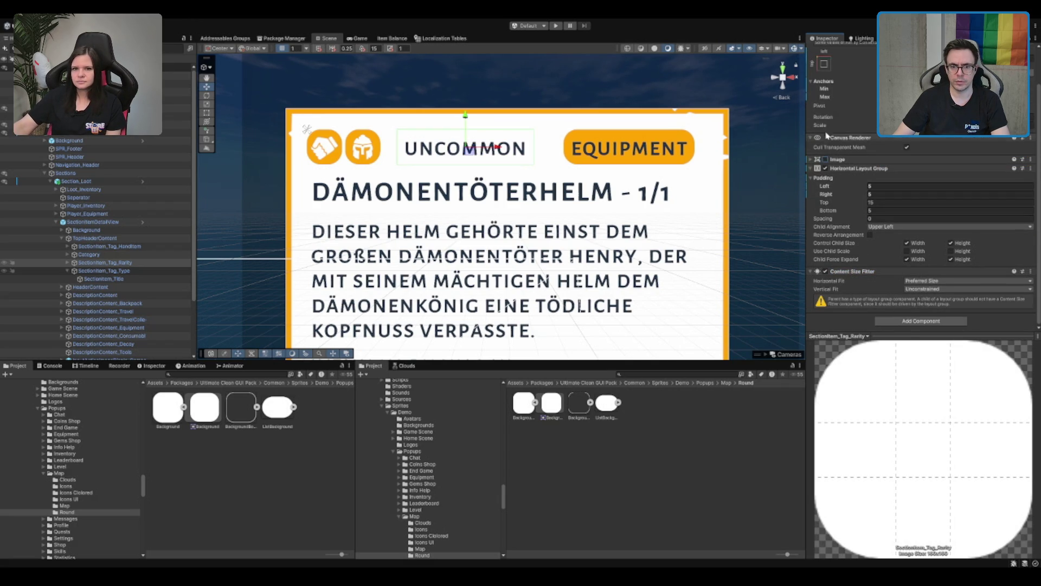
left_click(825, 160)
scroll(922, 179, "down", 2)
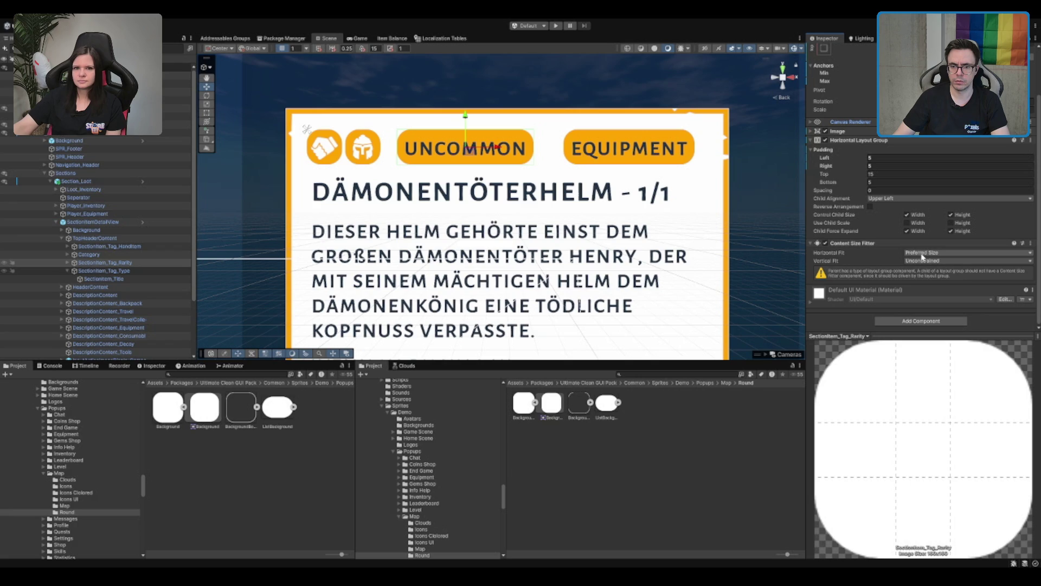
Toggle the Content Size Fitter and try Min Size, Unconstrained, then Preferred Size horizontal fit
left_click(826, 243)
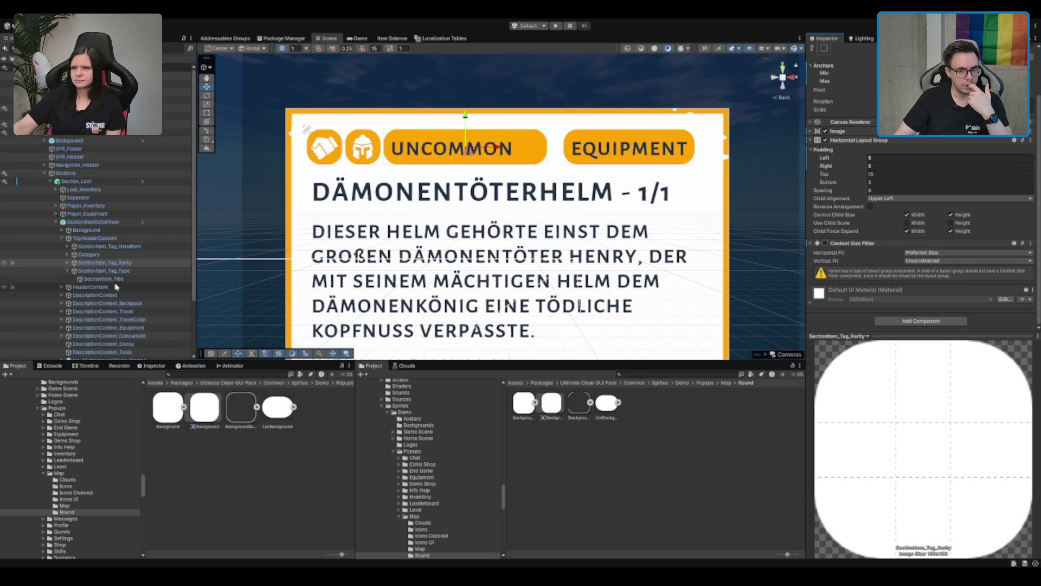
left_click(825, 244)
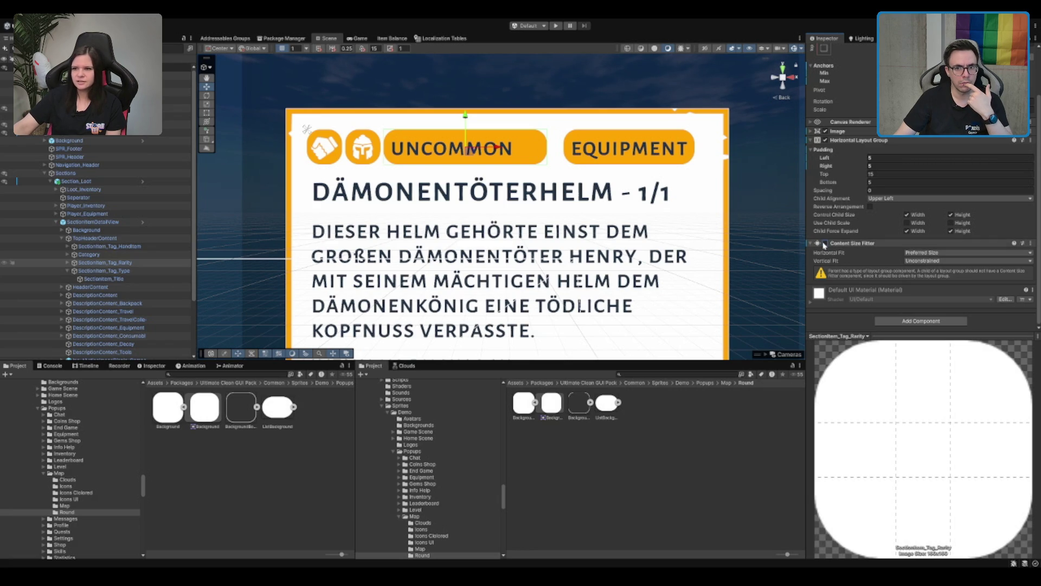
left_click(825, 243)
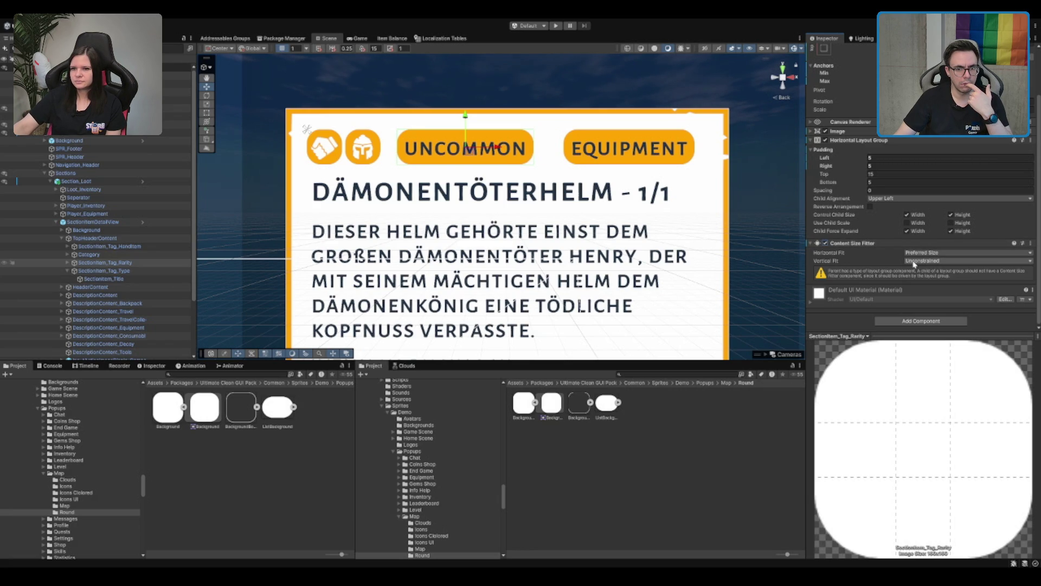
left_click(934, 253)
left_click(935, 271)
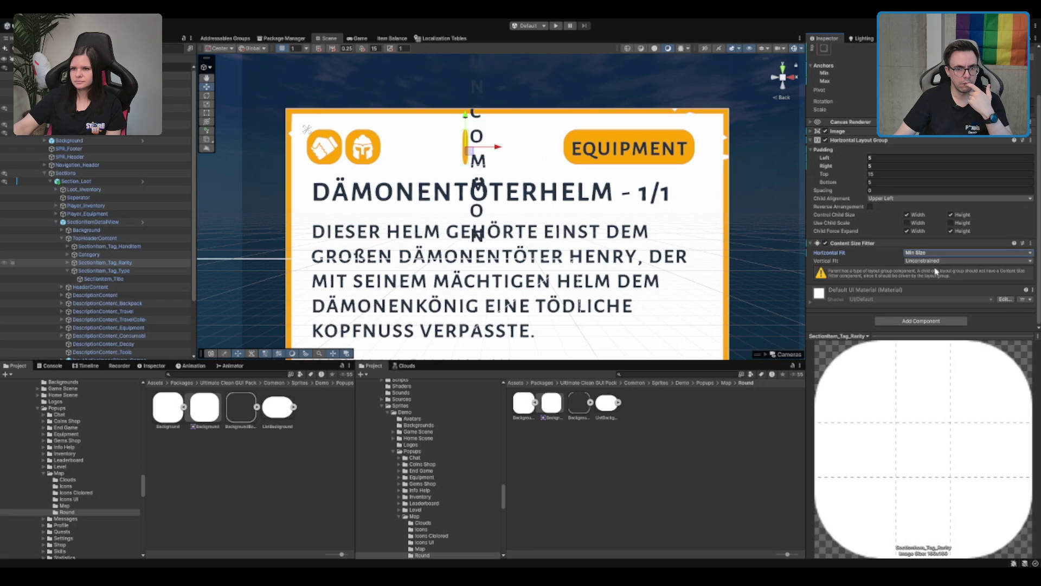
left_click(941, 253)
left_click(940, 264)
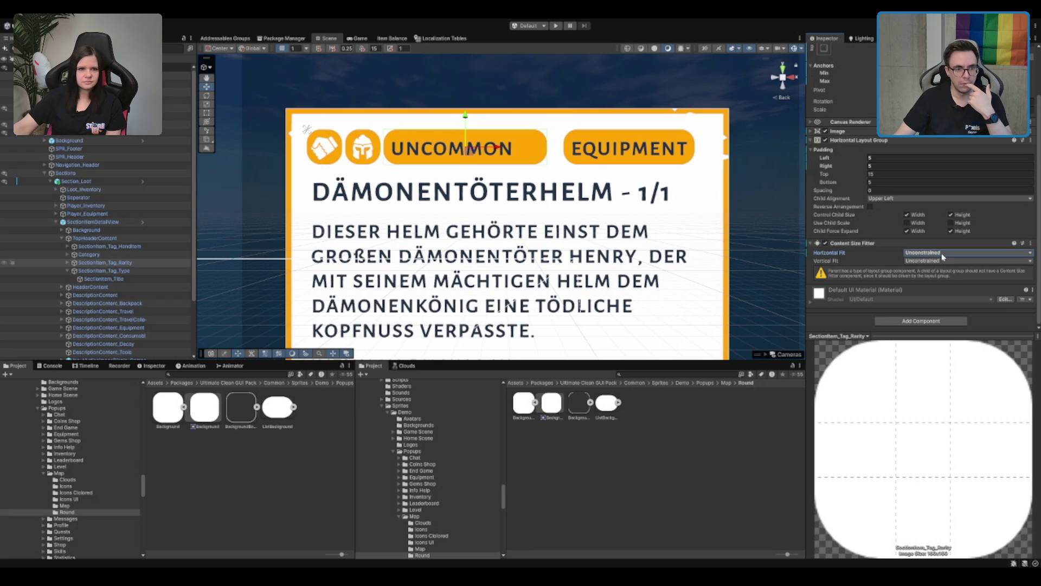
left_click(935, 253)
left_click(897, 275)
scroll(724, 223, "down", 2)
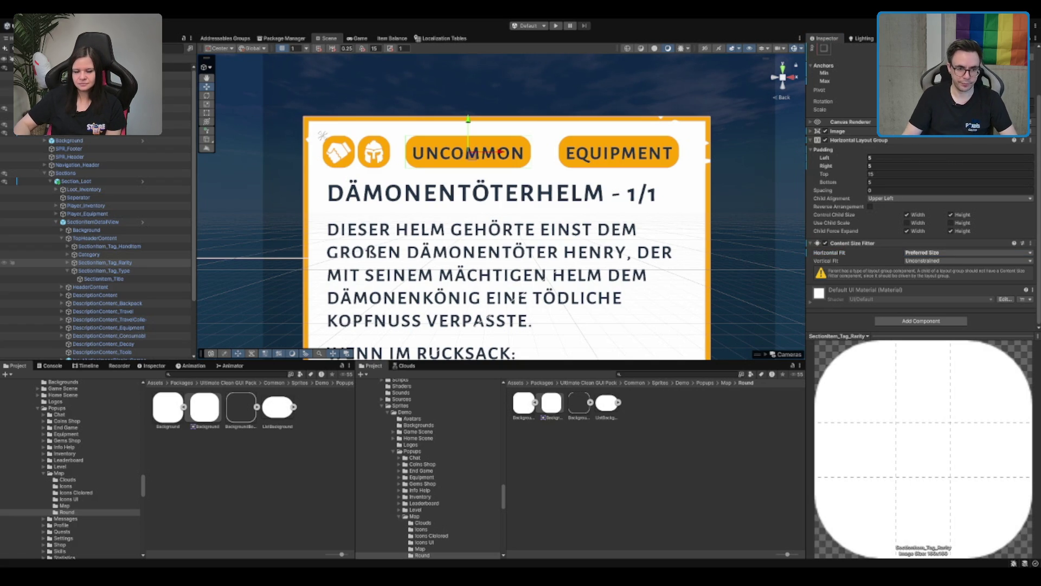
scroll(500, 204, "down", 2)
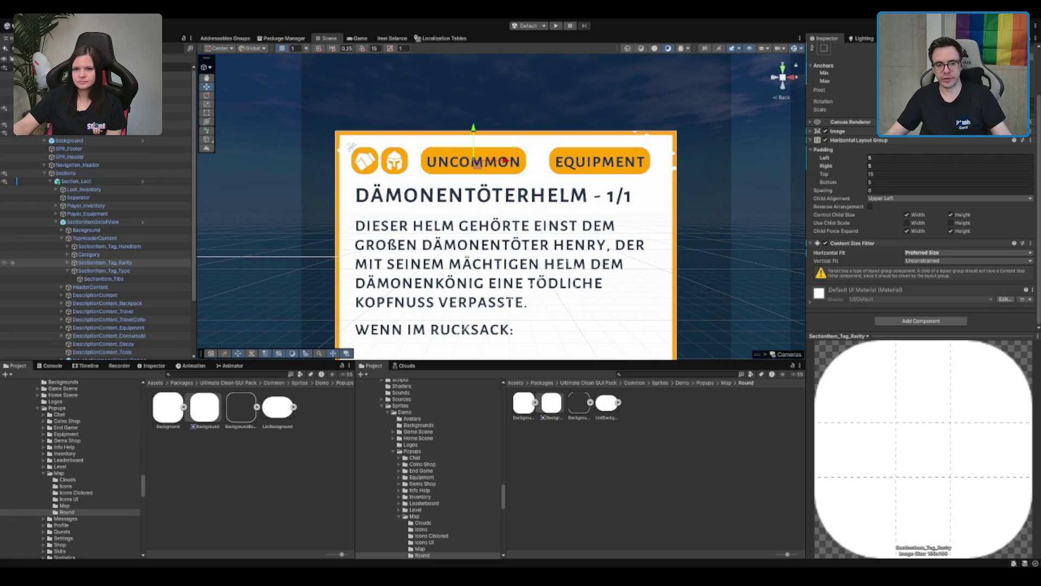
scroll(502, 217, "down", 5)
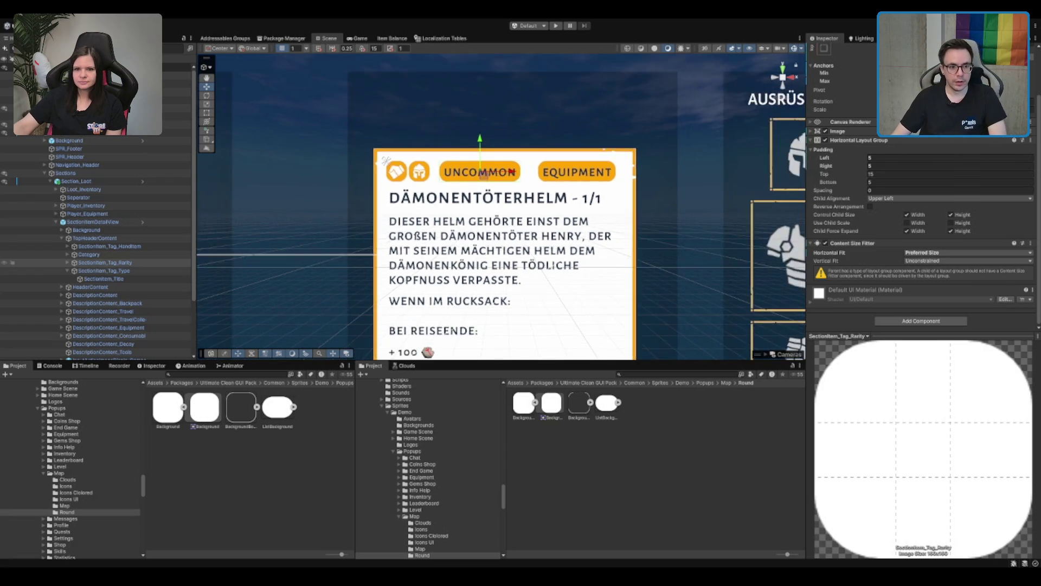
scroll(501, 217, "up", 3)
scroll(489, 129, "down", 2)
scroll(489, 129, "up", 2)
scroll(489, 129, "down", 2)
scroll(489, 129, "up", 2)
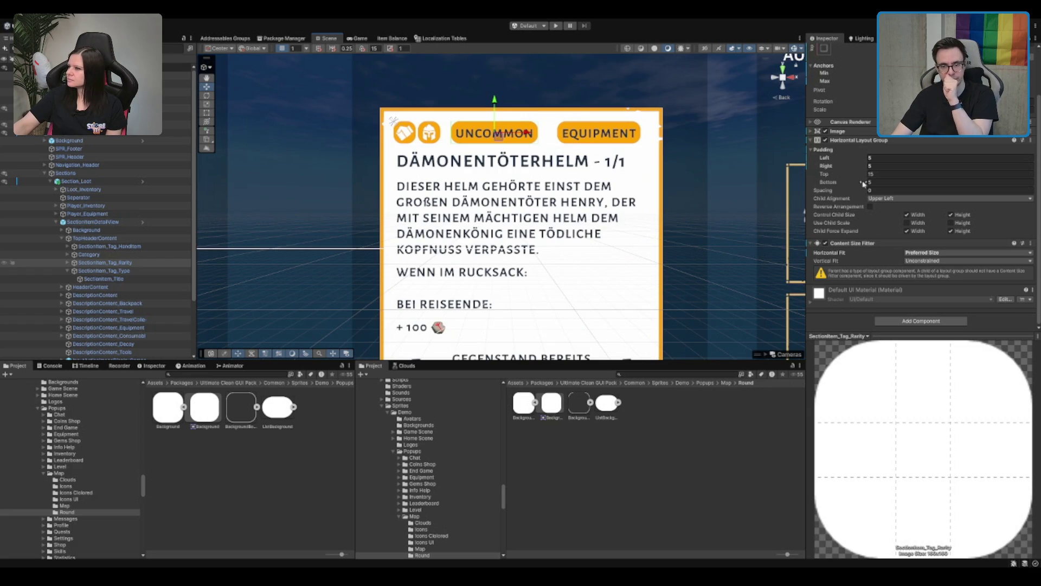
left_click(860, 140)
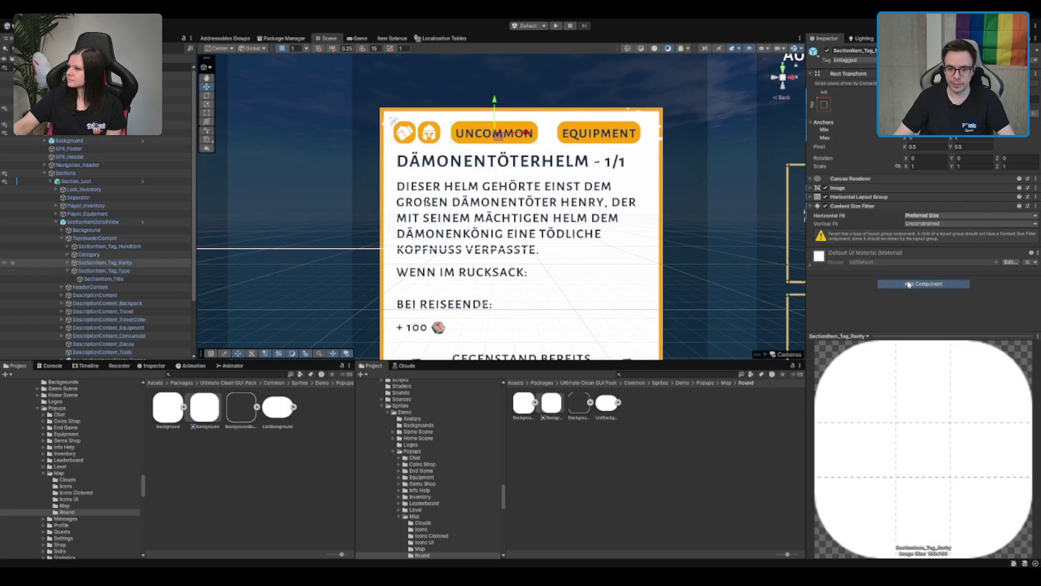
Try a Layout Element with a preferred width override on the rarity tag, then remove it
key("ctrl+z")
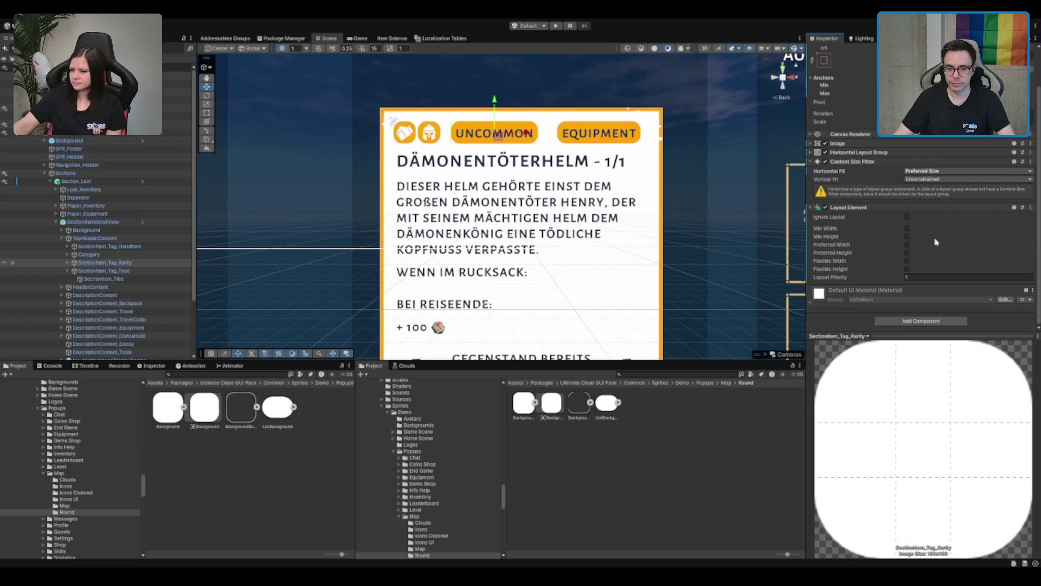
left_click(906, 245)
left_click(908, 245)
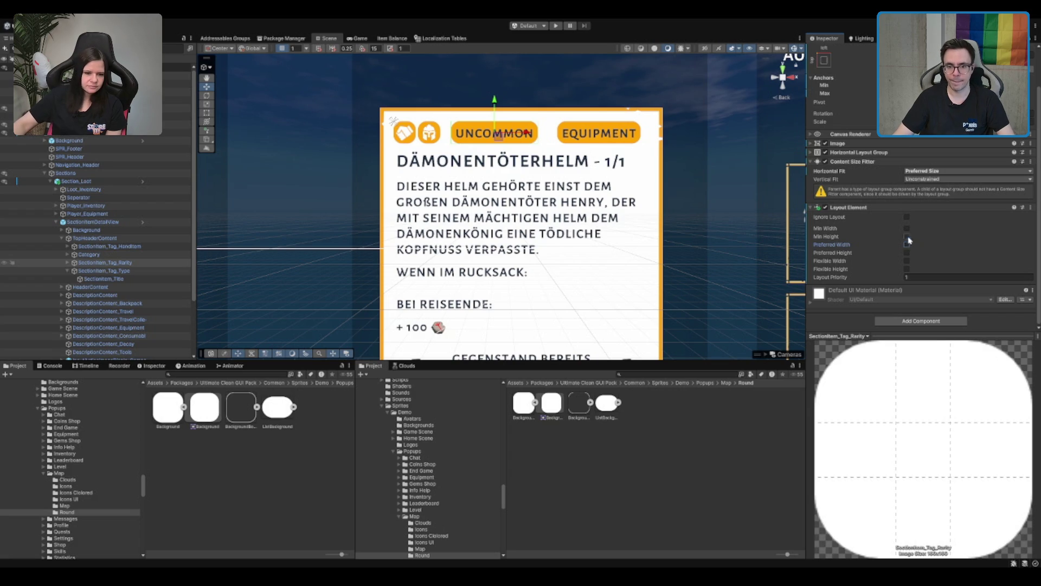
key("ctrl+z")
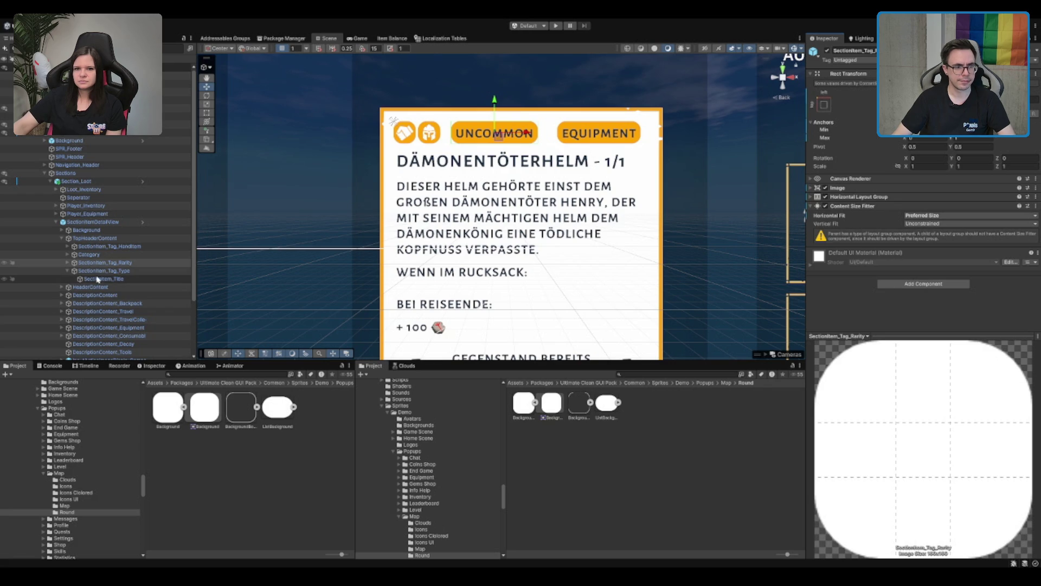
Disable the Content Size Fitter on SectionItem_Tag_Type
left_click(111, 271)
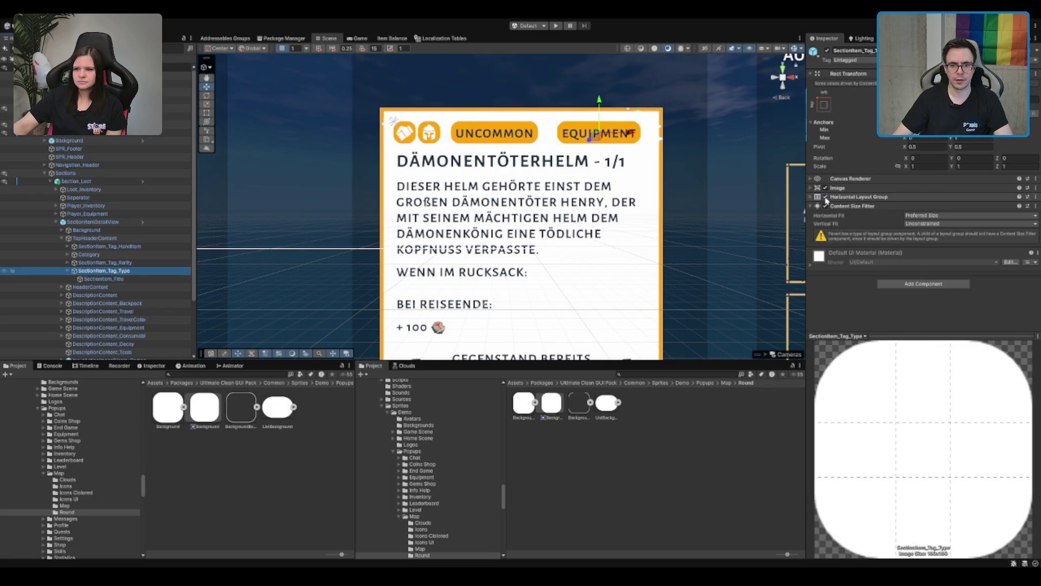
left_click(825, 206)
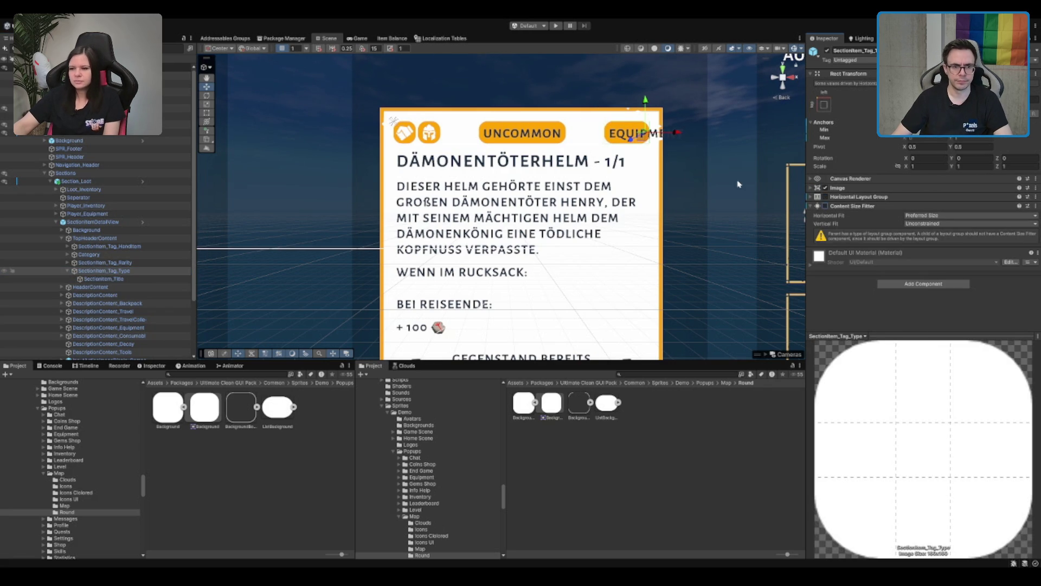
left_click(129, 271)
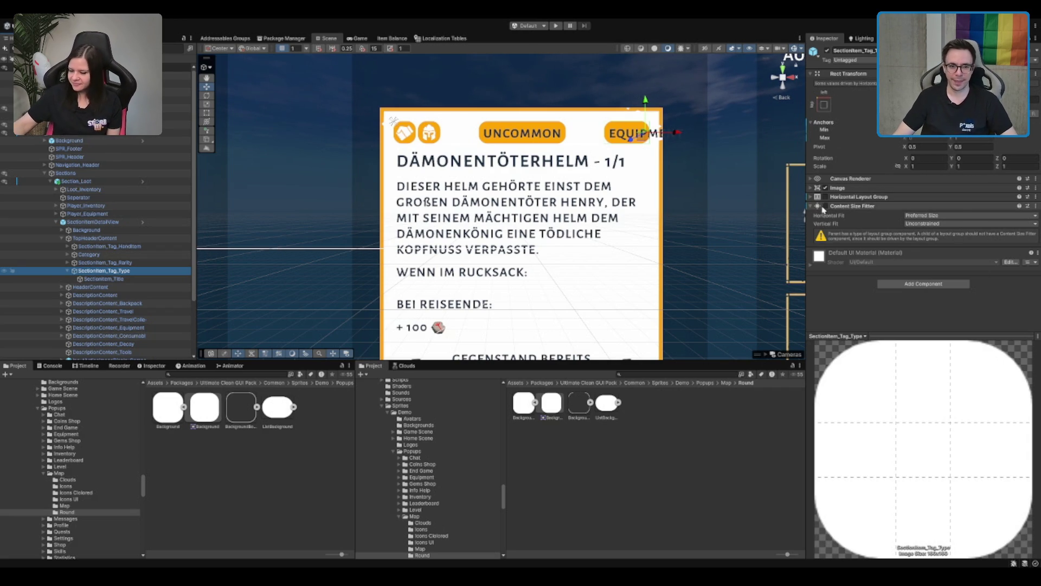
Enable the type tag's Horizontal Layout Group and set its padding to 5
scroll(657, 184, "up", 3)
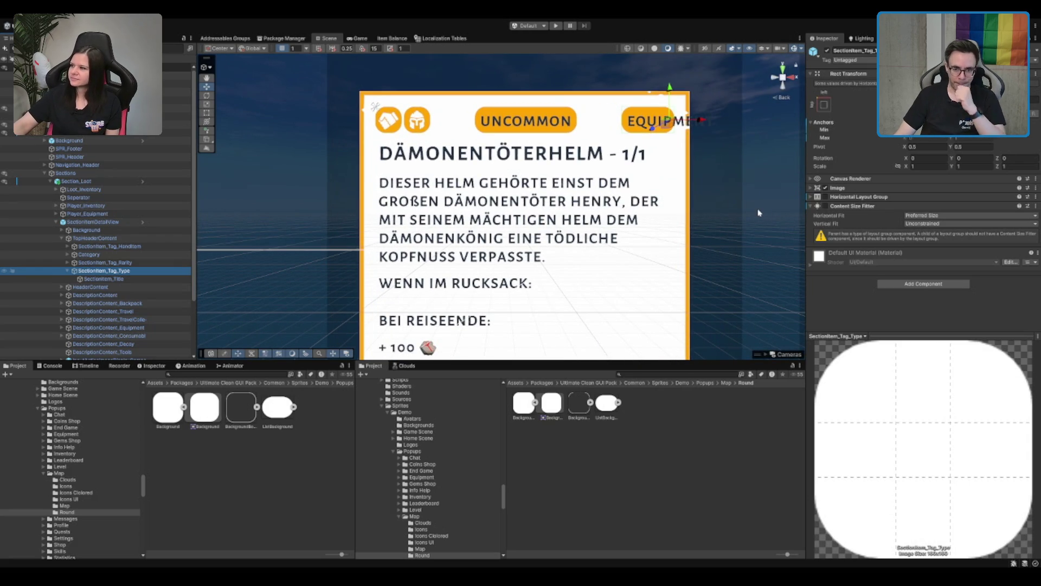
left_click(825, 197)
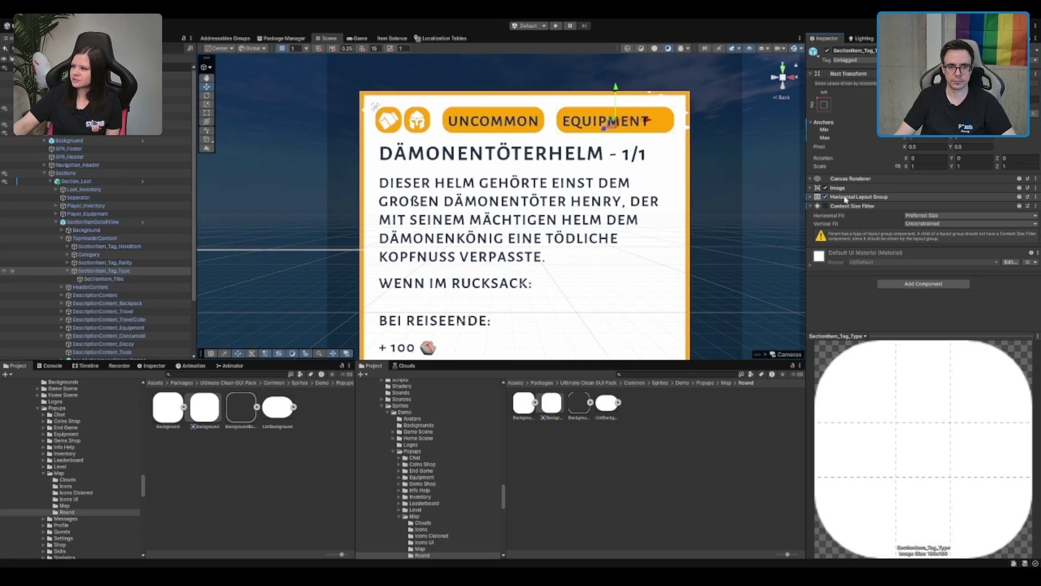
left_click(853, 197)
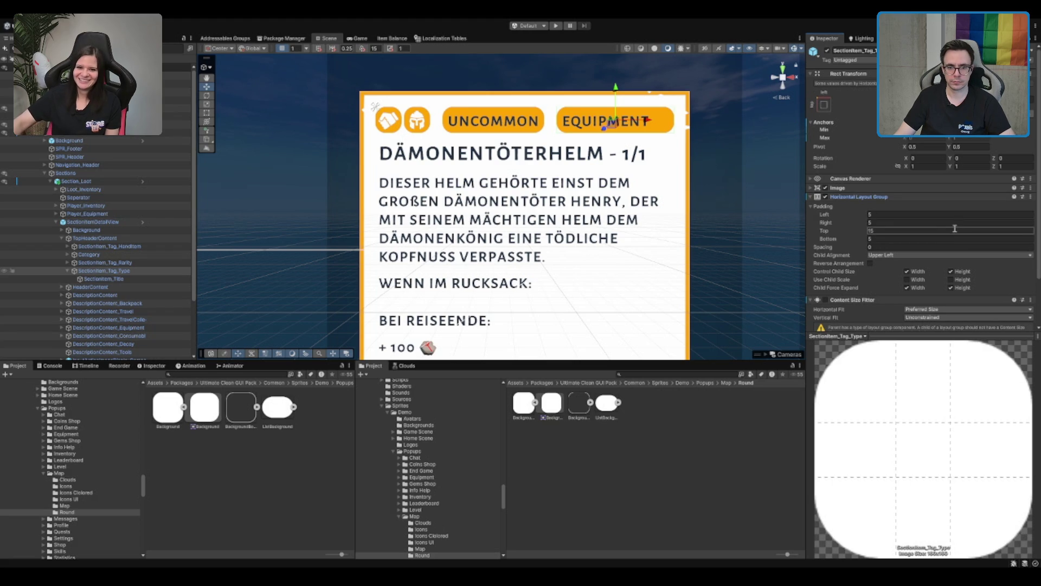
type("0")
type("5")
scroll(839, 310, "down", 1)
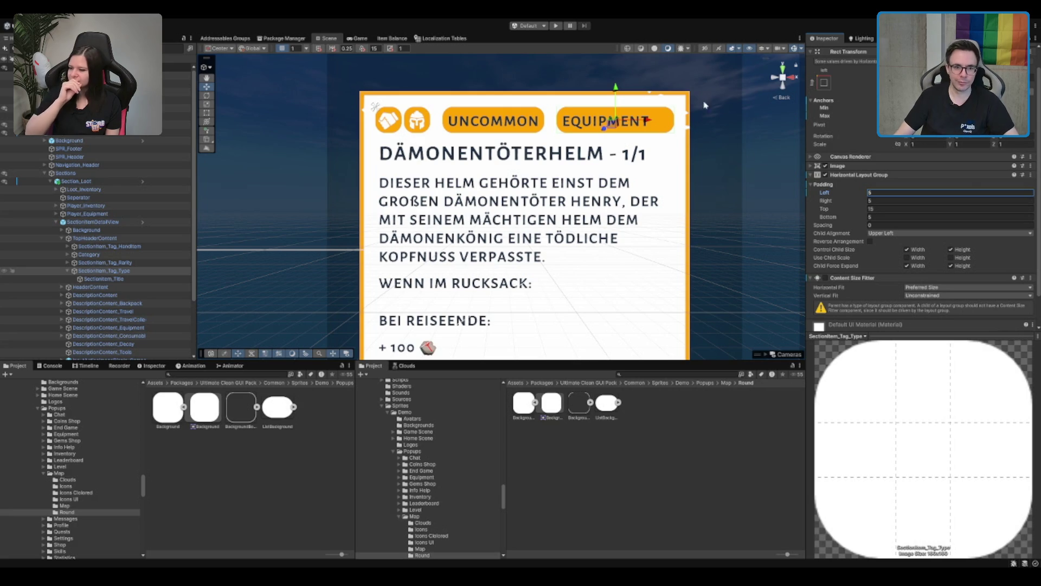
Disable the Content Size Fitter on the UNCOMMON rarity tag
left_click(130, 270)
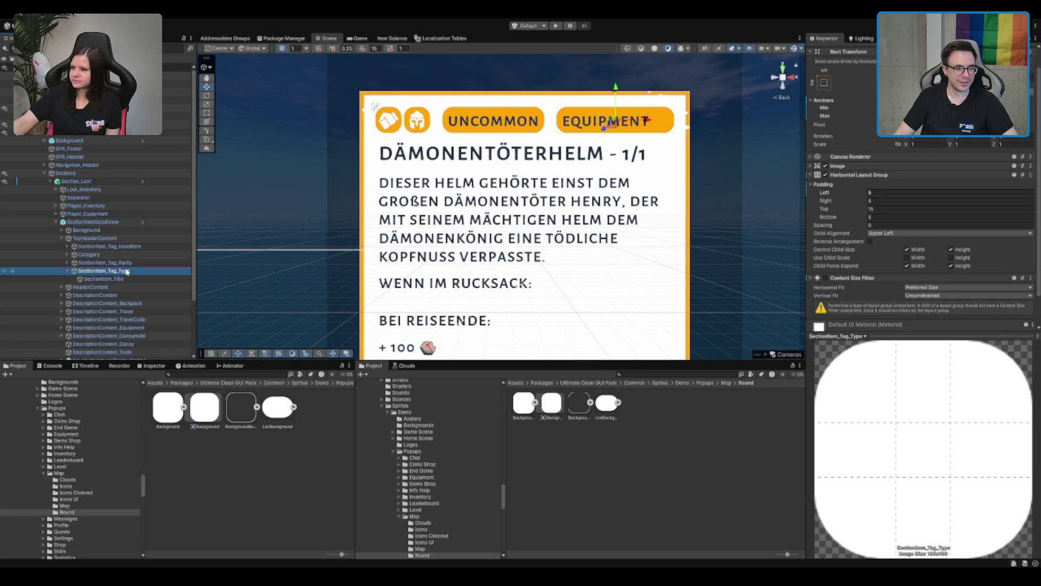
left_click(133, 263)
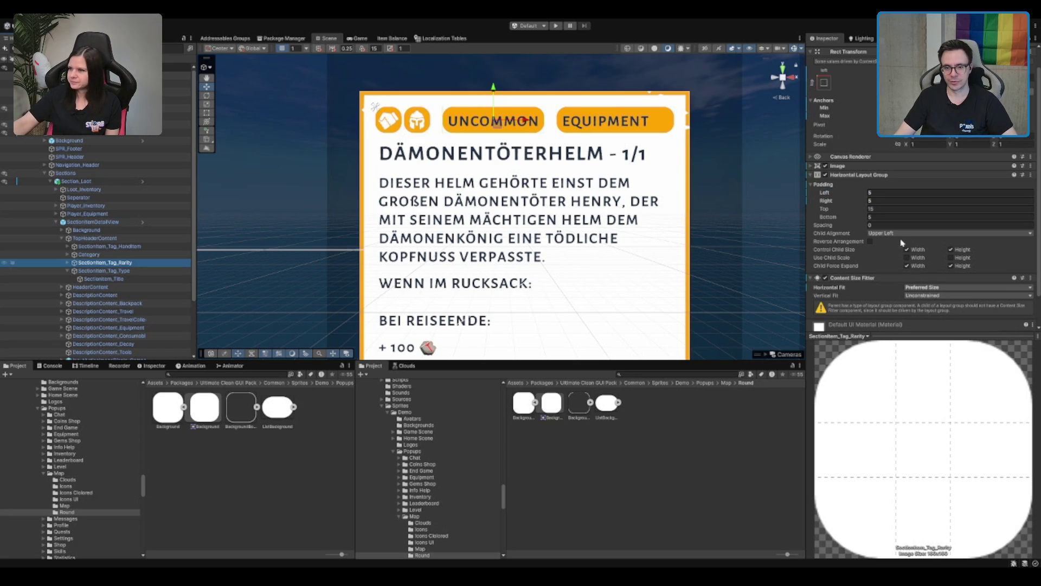
left_click(825, 278)
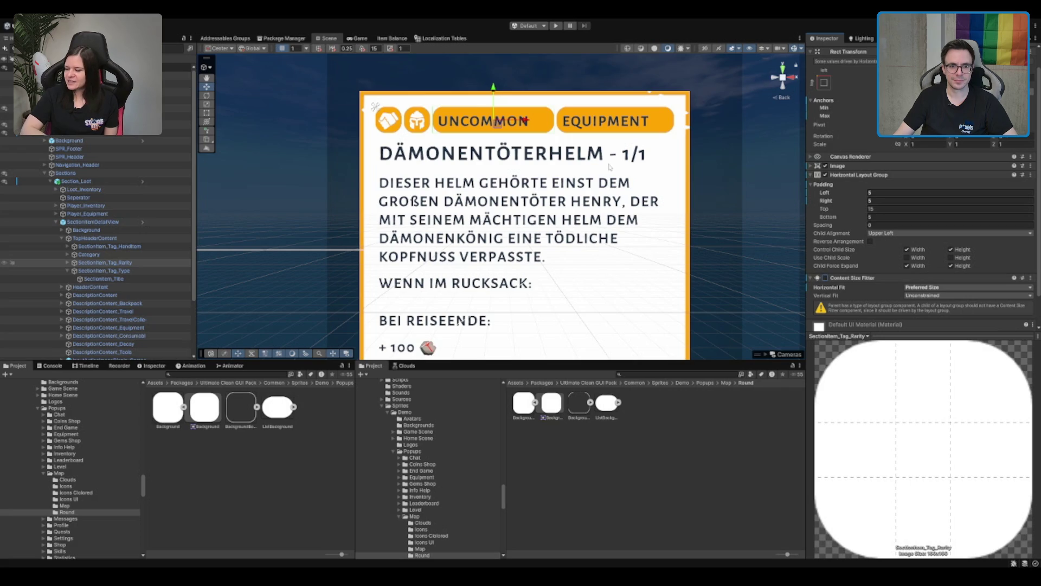
scroll(572, 189, "down", 5)
scroll(572, 188, "up", 2)
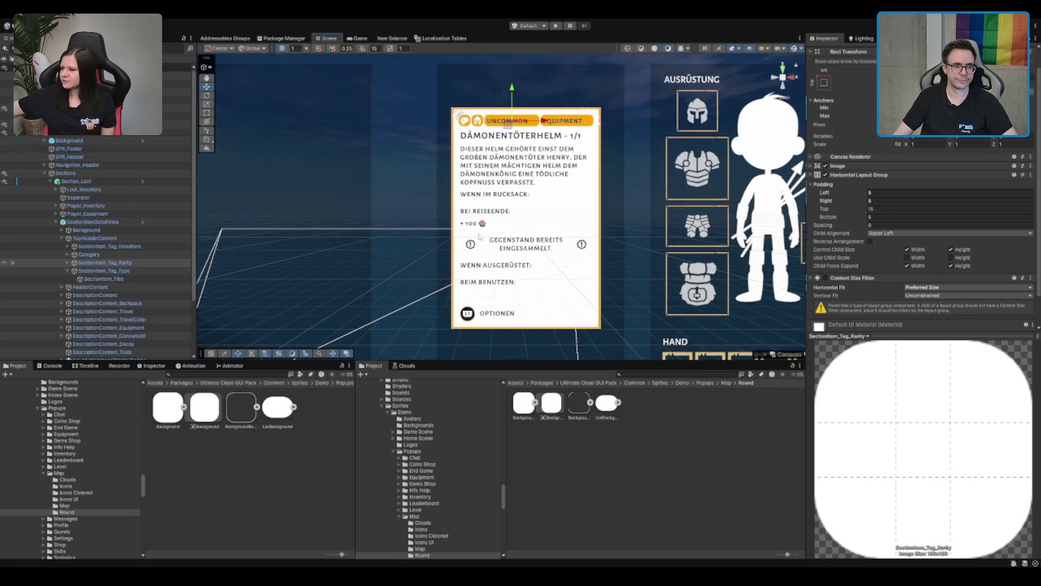
Inspect Section_Loot, hide and reshow it, and frame the whole canvas
left_click(87, 182)
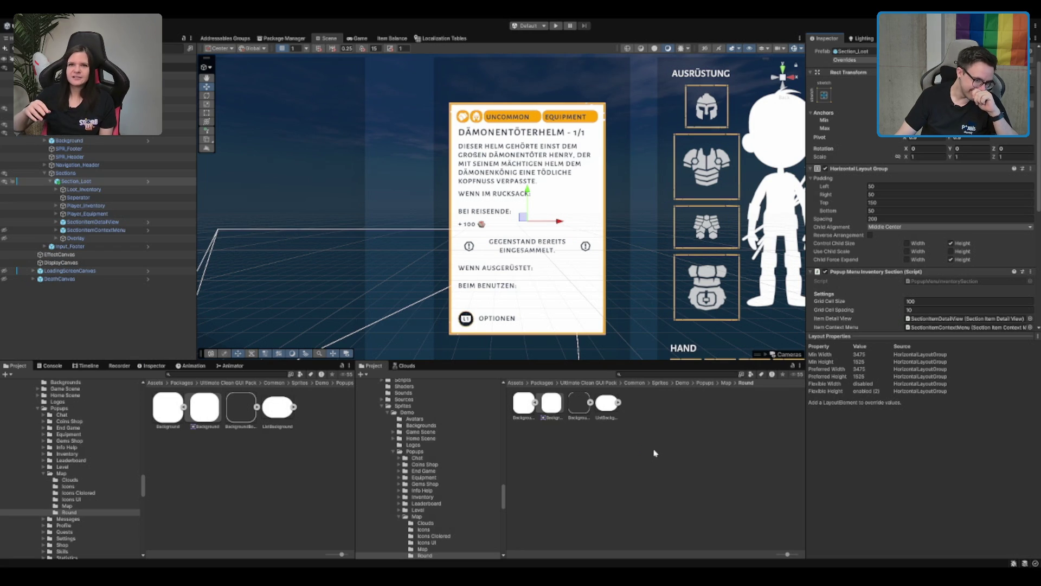
left_click(906, 271)
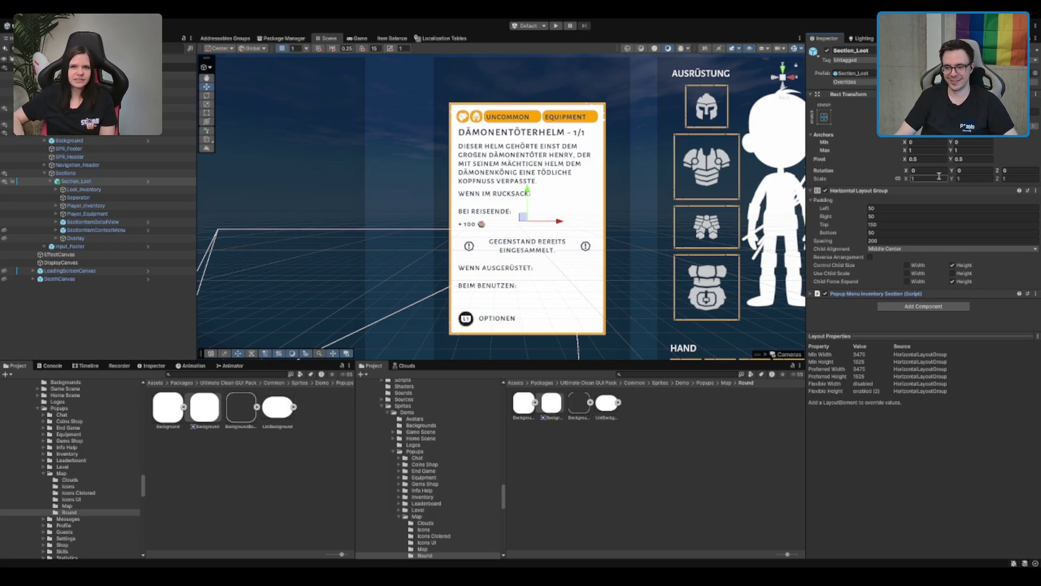
scroll(521, 168, "up", 1)
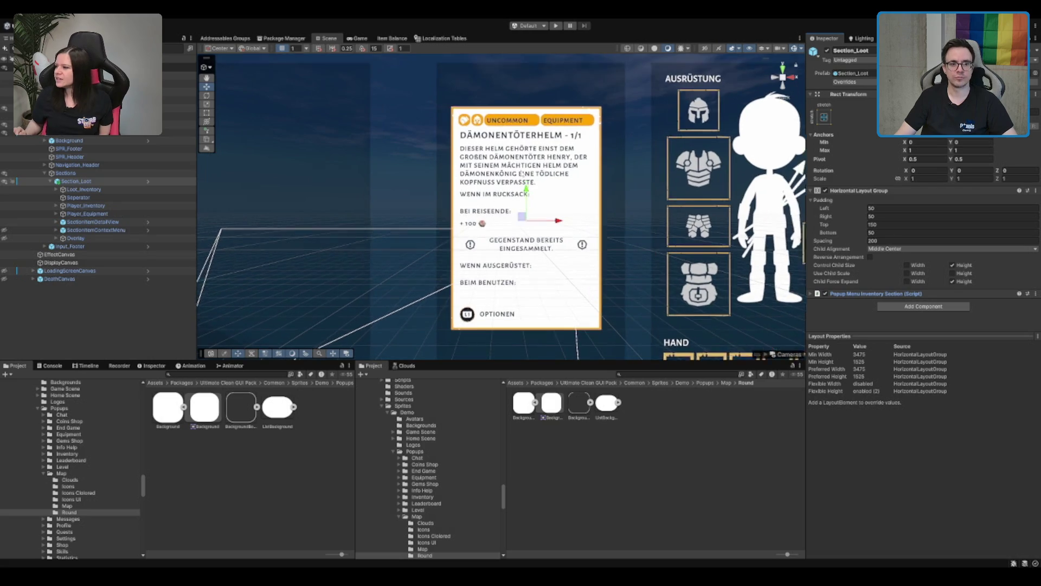
left_click(111, 181)
key("Left")
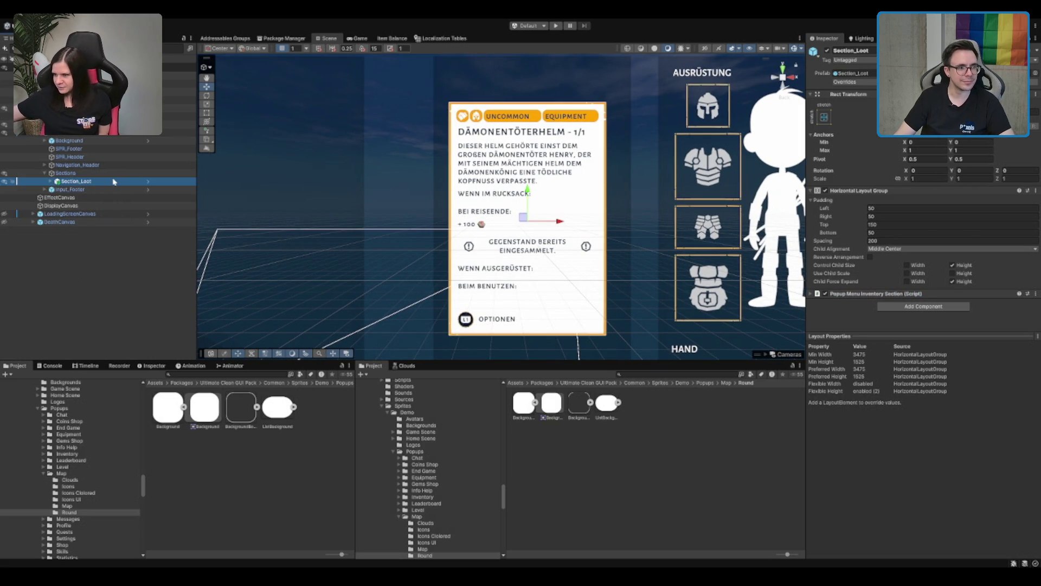
left_click(827, 50)
left_click(827, 51)
left_click(65, 173)
key("f")
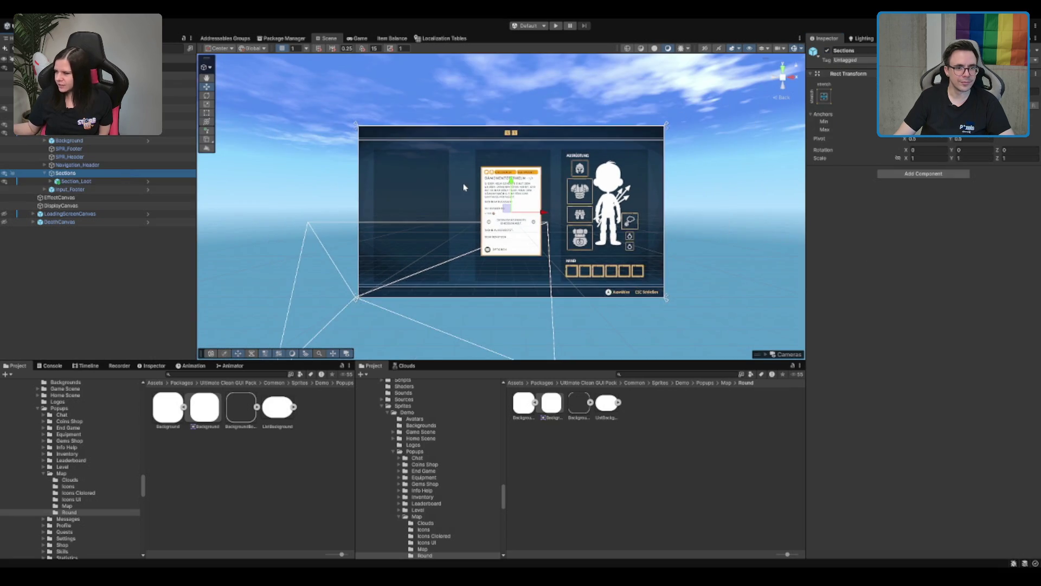
scroll(463, 188, "up", 1)
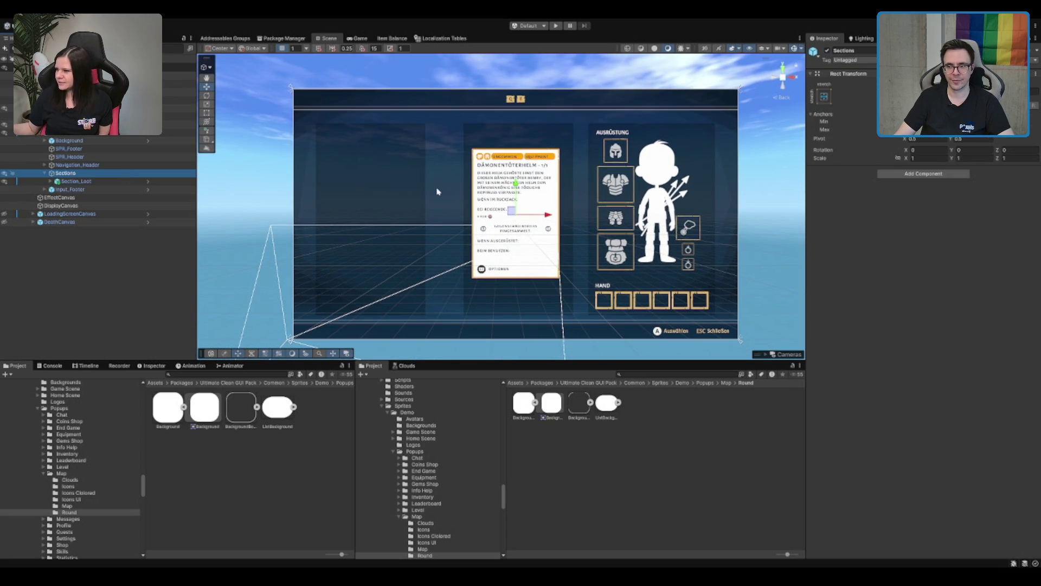
Browse Section_Loot's context menu and detail view children, then deactivate Popup_Menu
left_click(82, 132)
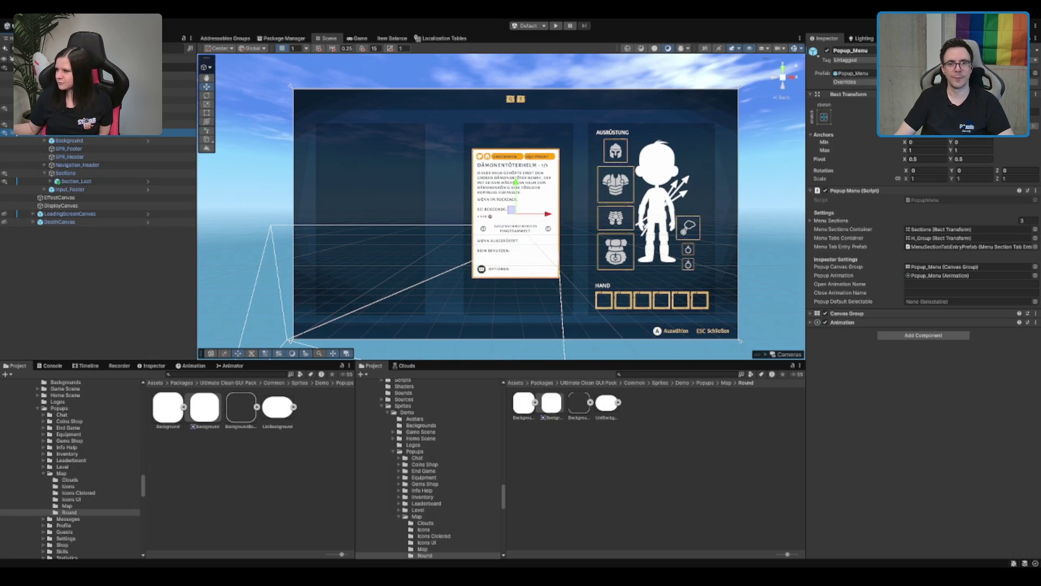
left_click(76, 181)
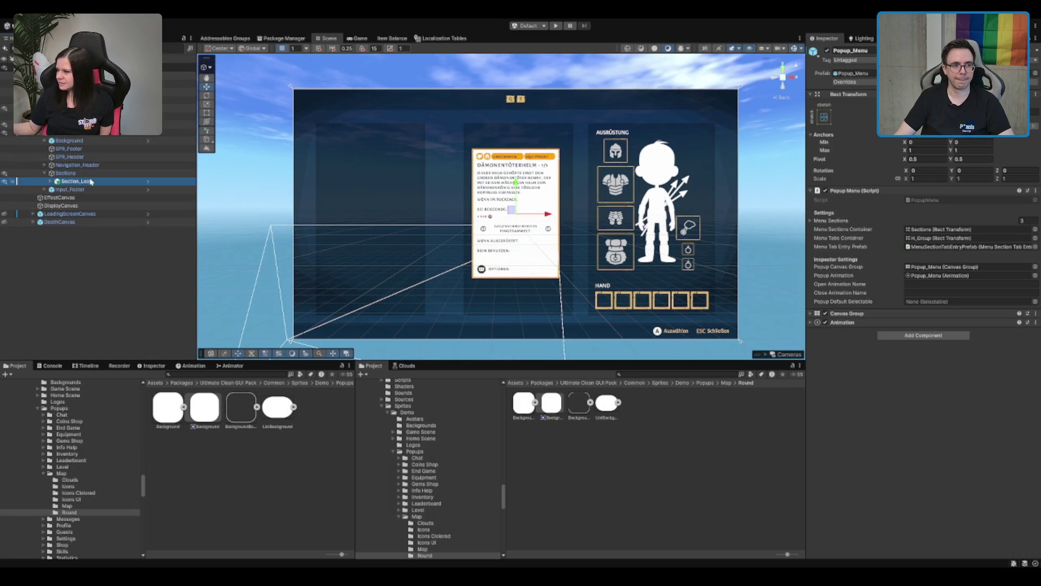
key("Right")
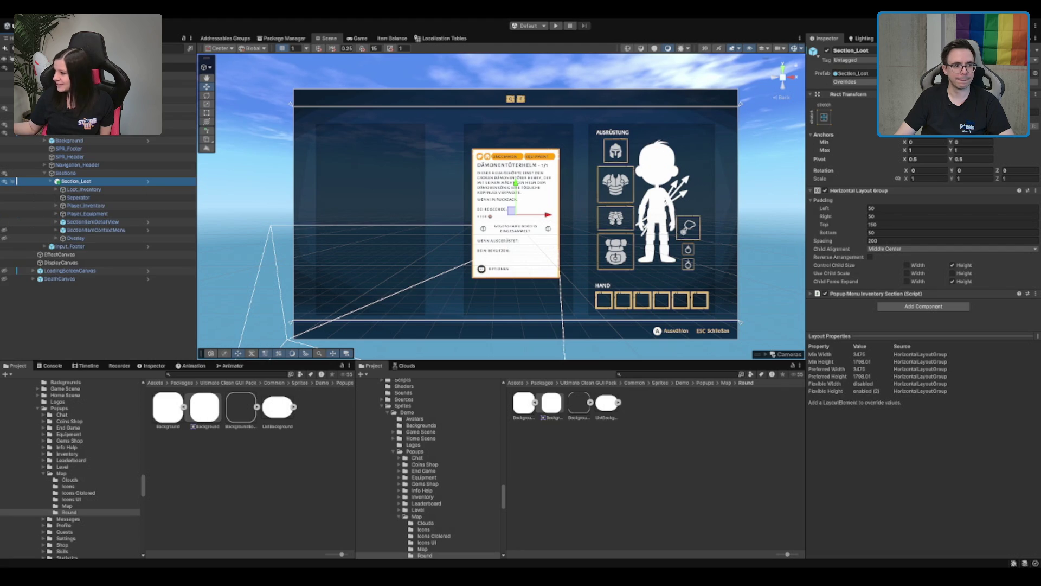
left_click(607, 211)
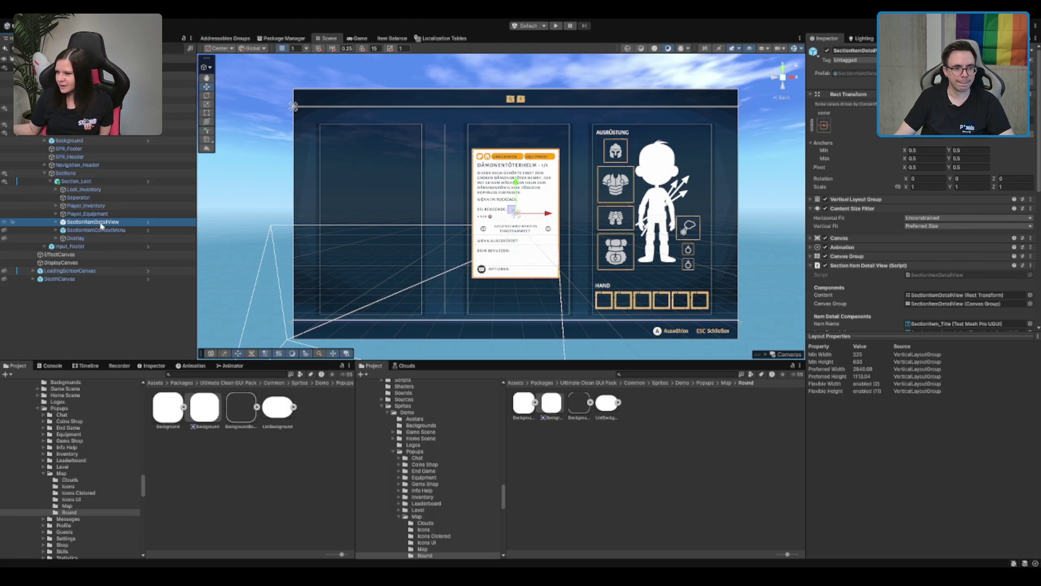
left_click(92, 222)
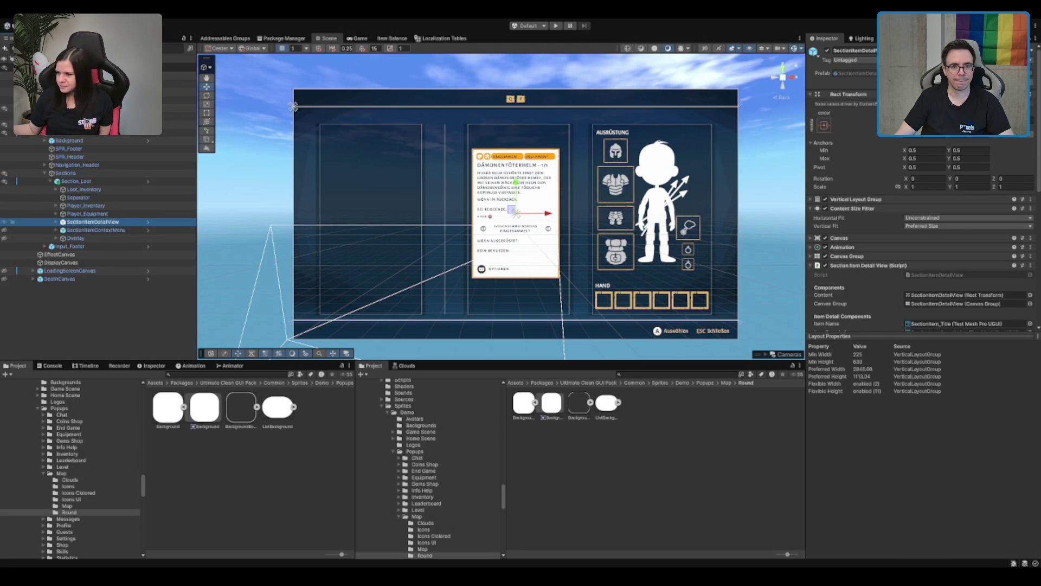
key("Right")
key("Down")
key("Up")
key("Left")
key("Down")
key("Left")
key("Left")
key("Left")
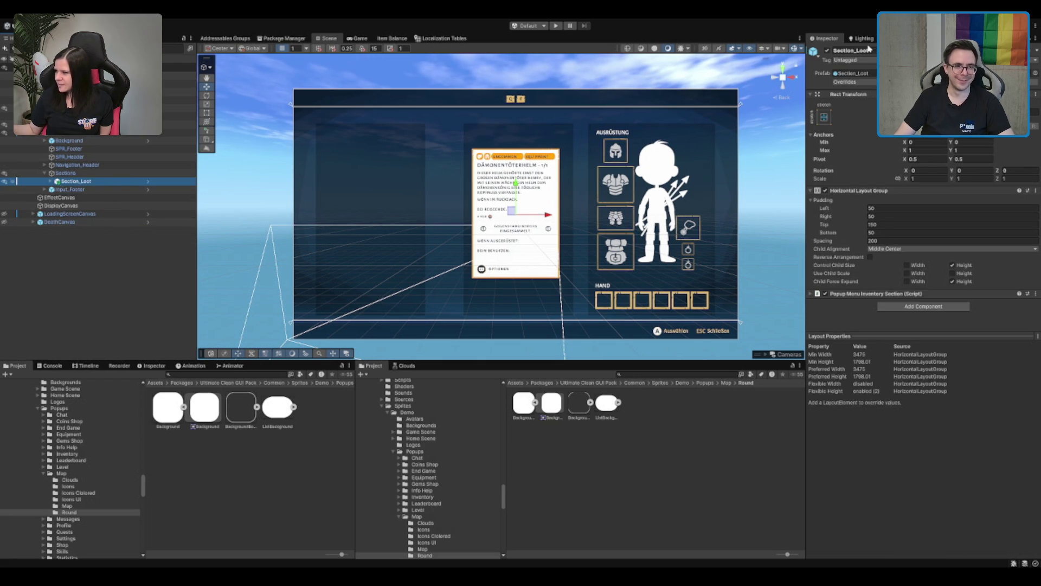
left_click(97, 132)
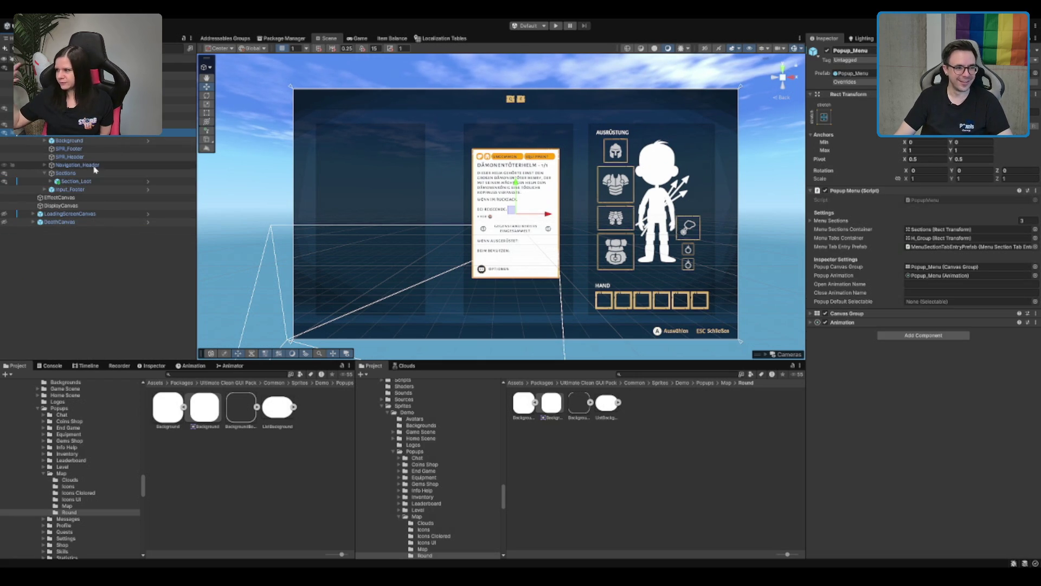
left_click(827, 51)
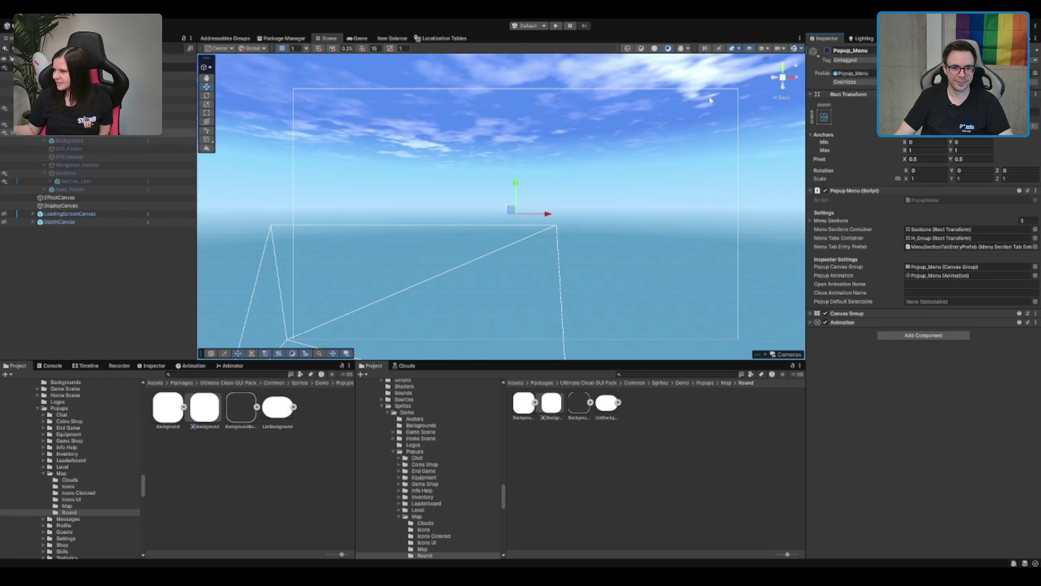
Enter Play mode, choose Einzelspieler, and walk the character toward the tavern door
left_click(557, 26)
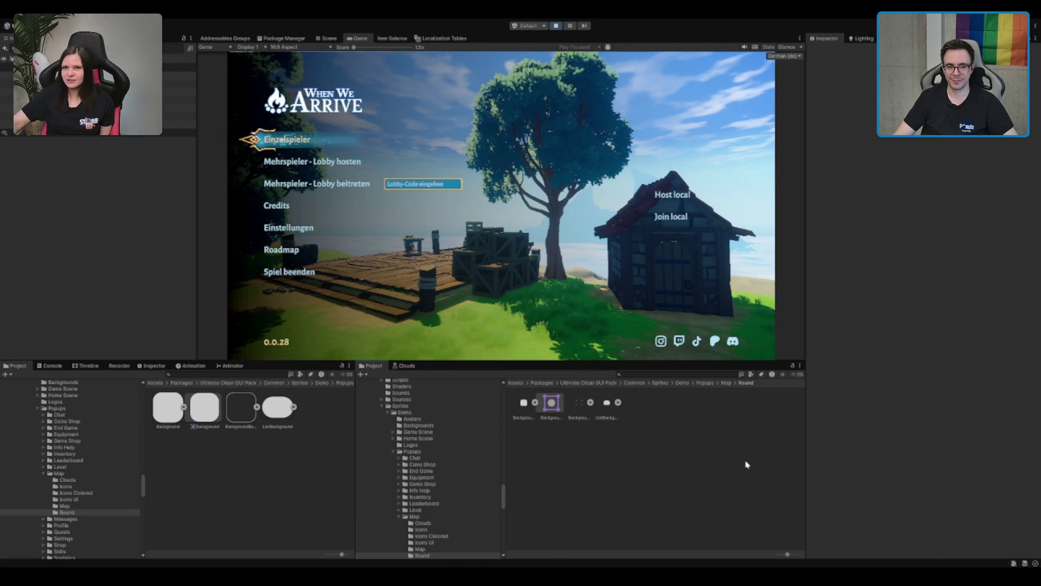
left_click(309, 143)
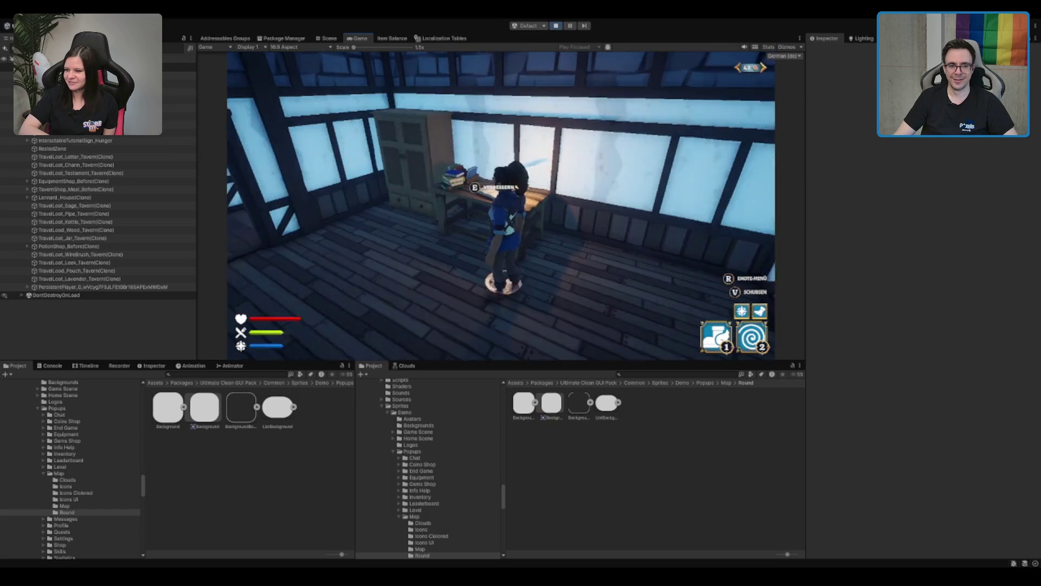
key("w")
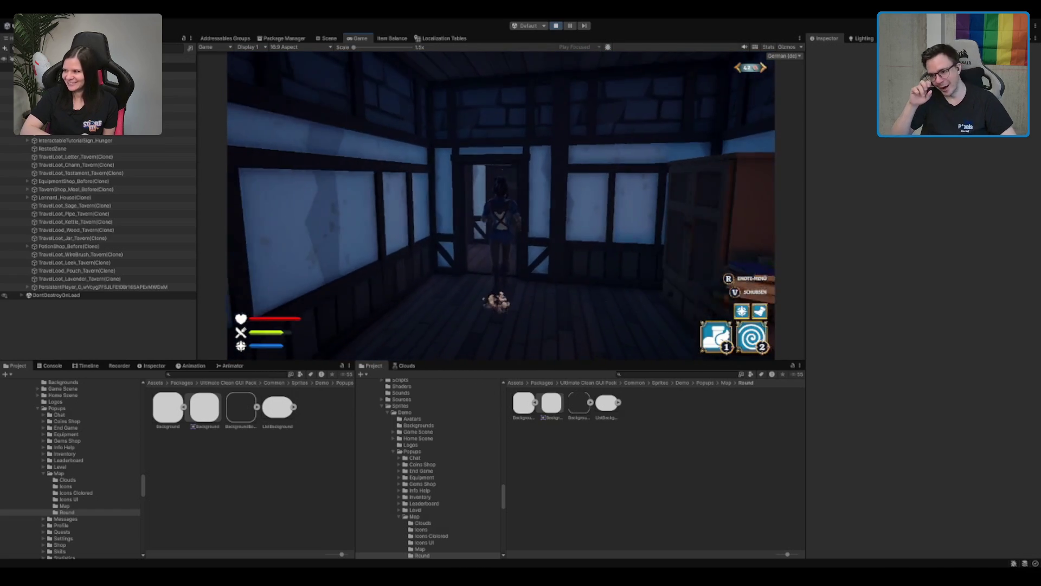
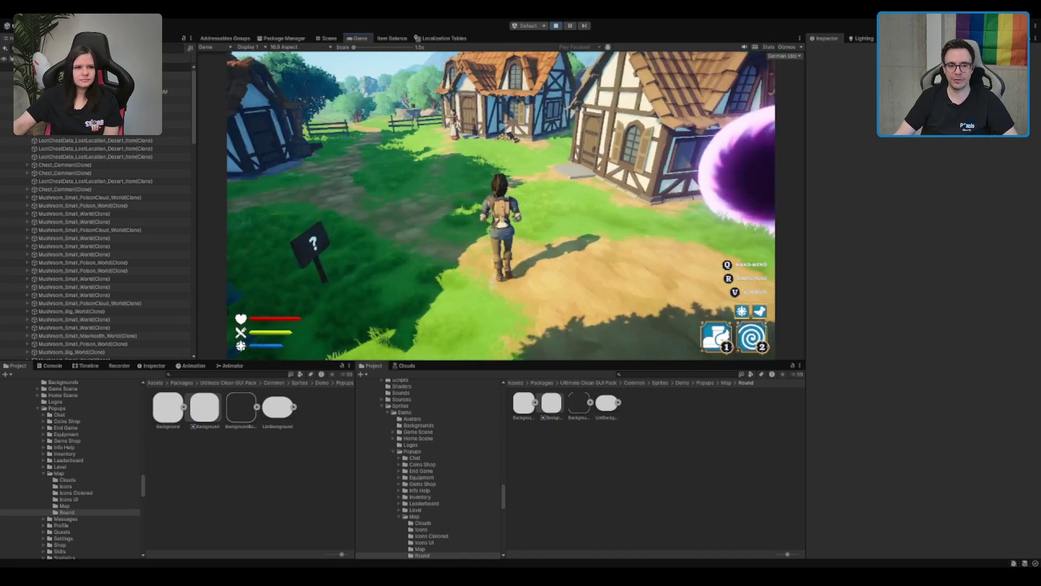
Run the character past the fence and ruins to the chest and open its loot screen
key("w")
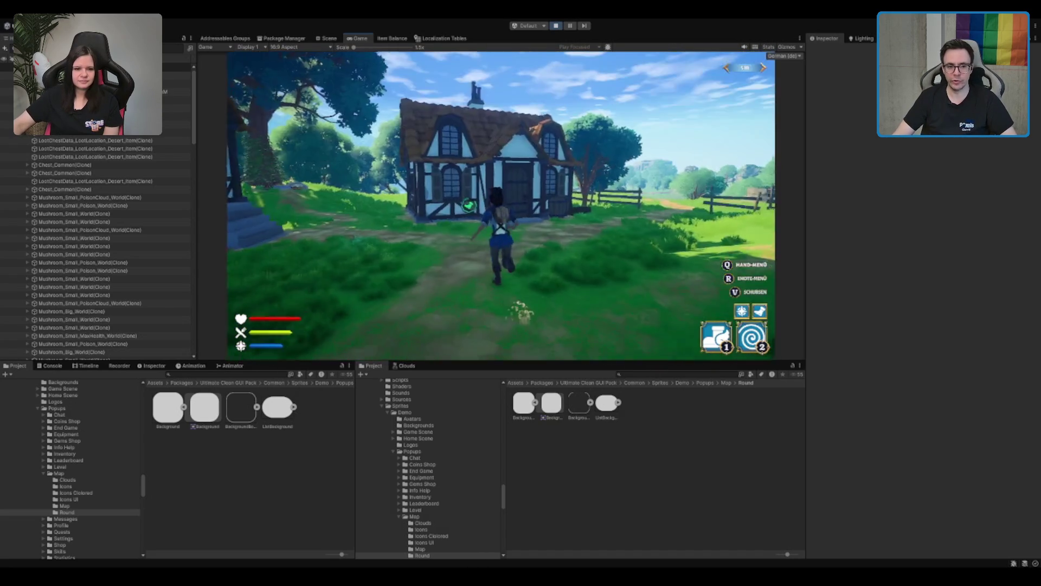
key("w")
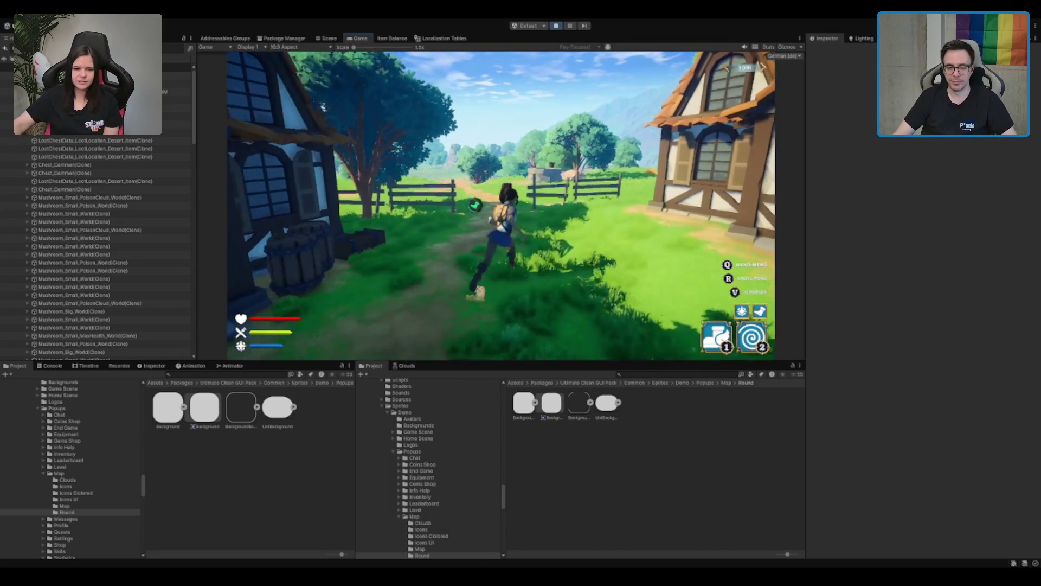
key("w")
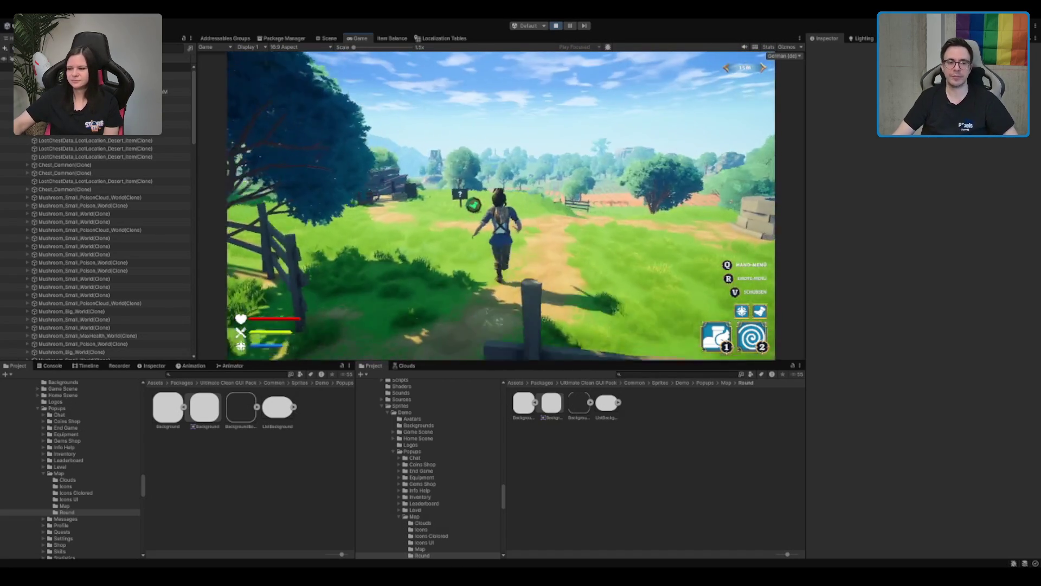
key("w")
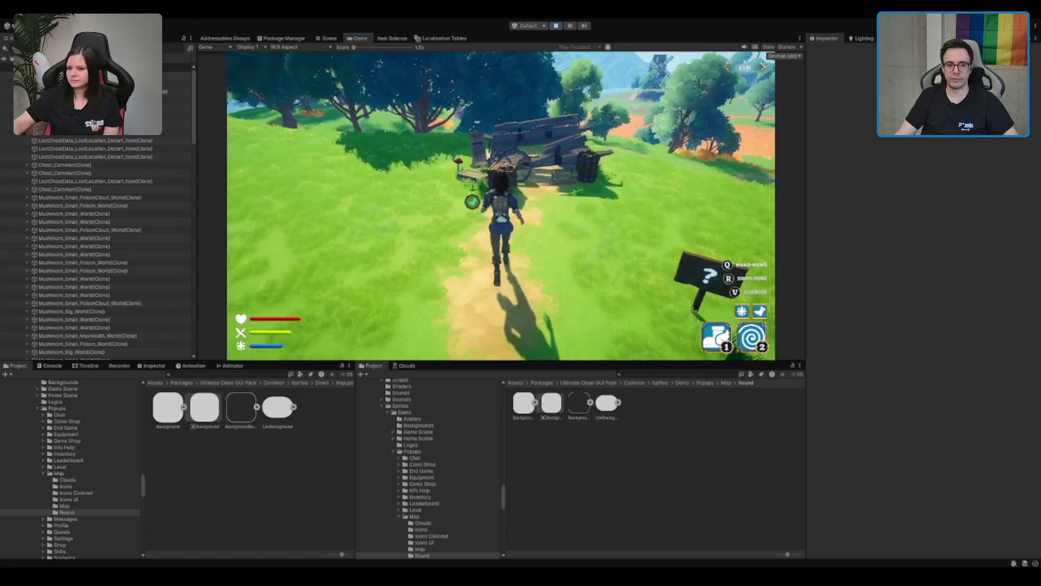
key("e")
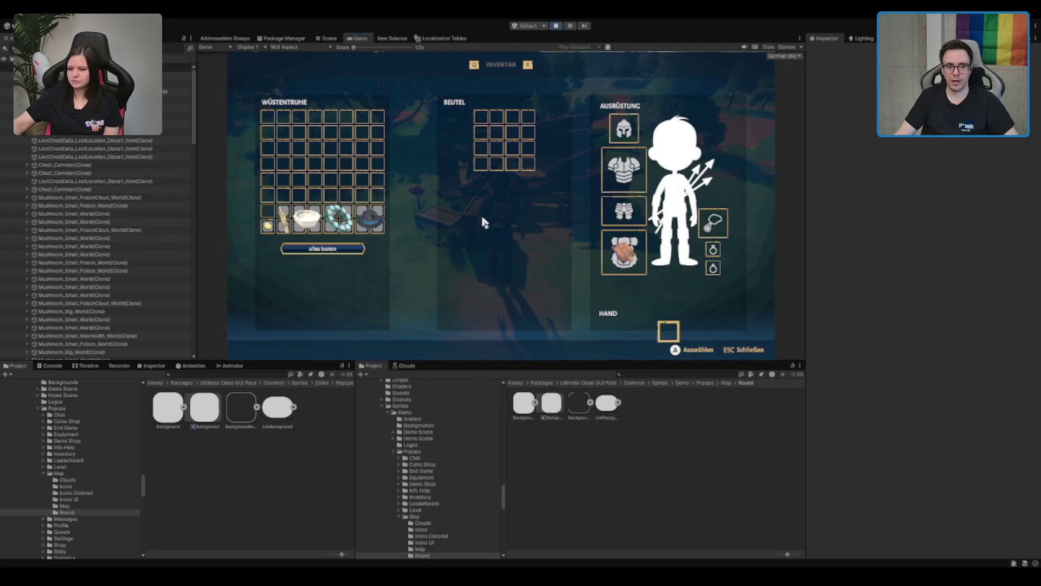
Stop play mode to return to the Scene view
mouse_move(354, 209)
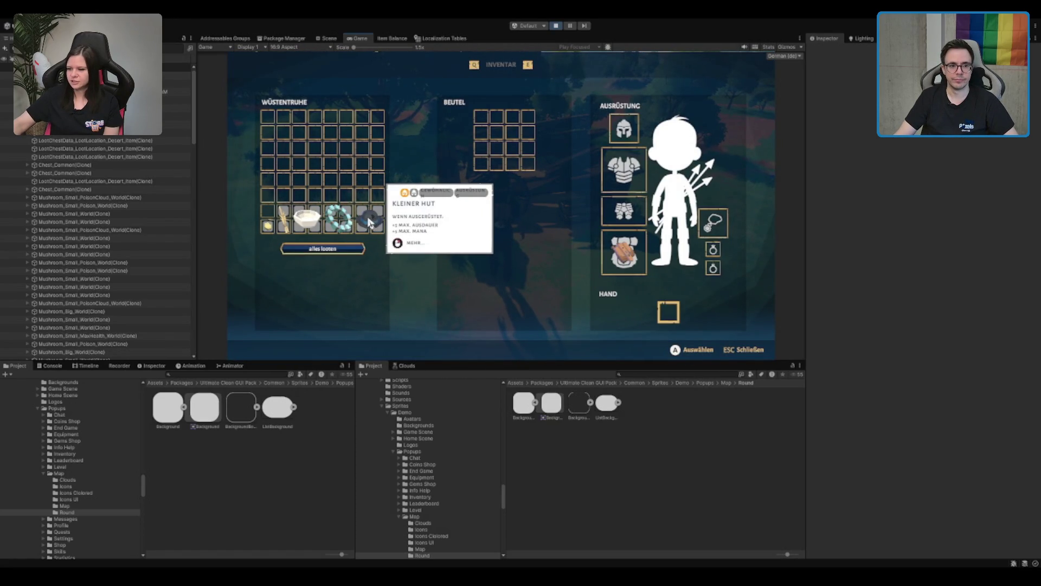
mouse_move(293, 230)
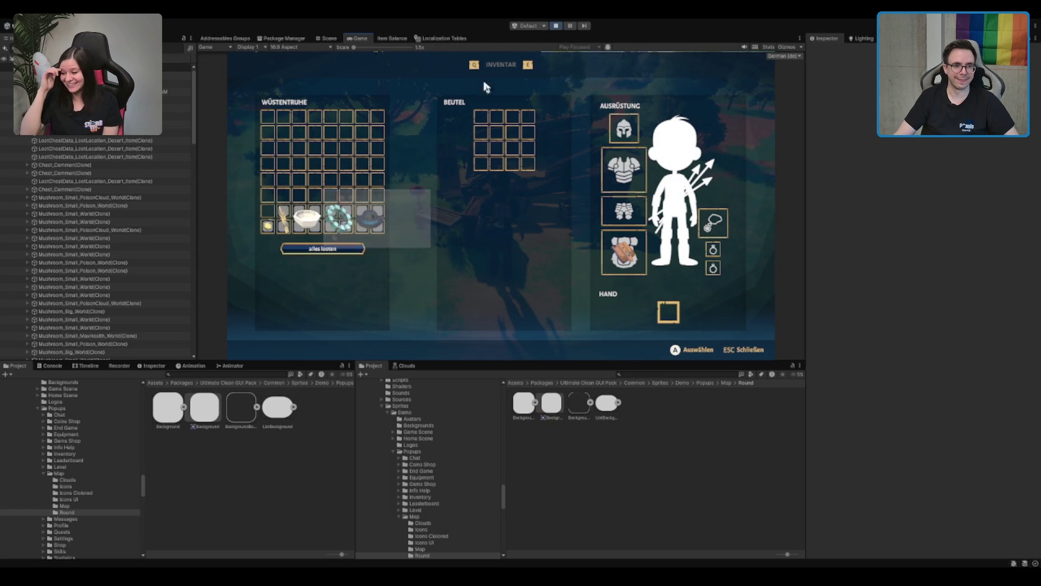
left_click(557, 27)
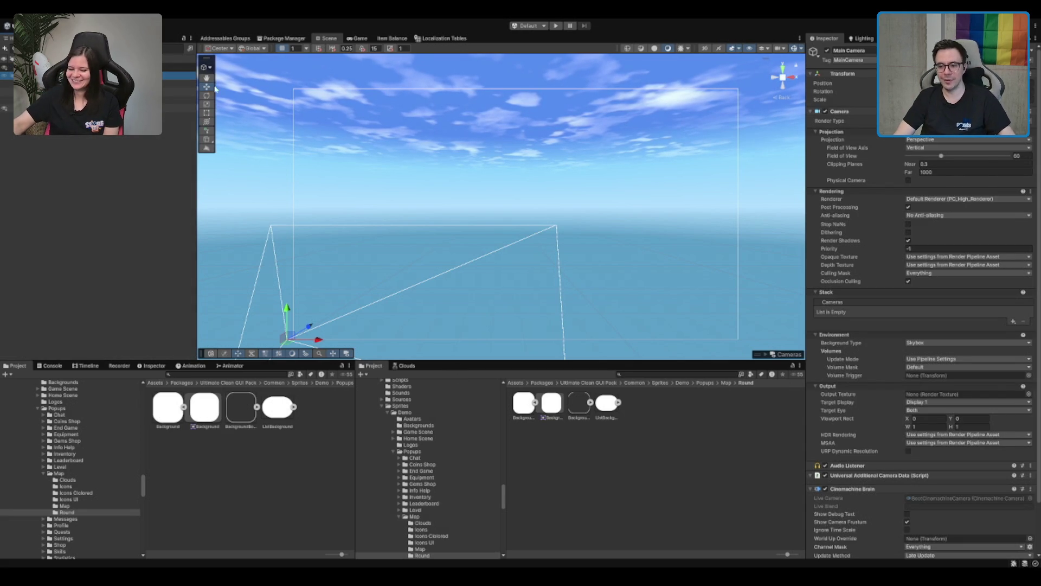
Browse GameManager's services in the Hierarchy, then activate Popup_Menu so the inventory popup shows
left_click(173, 100)
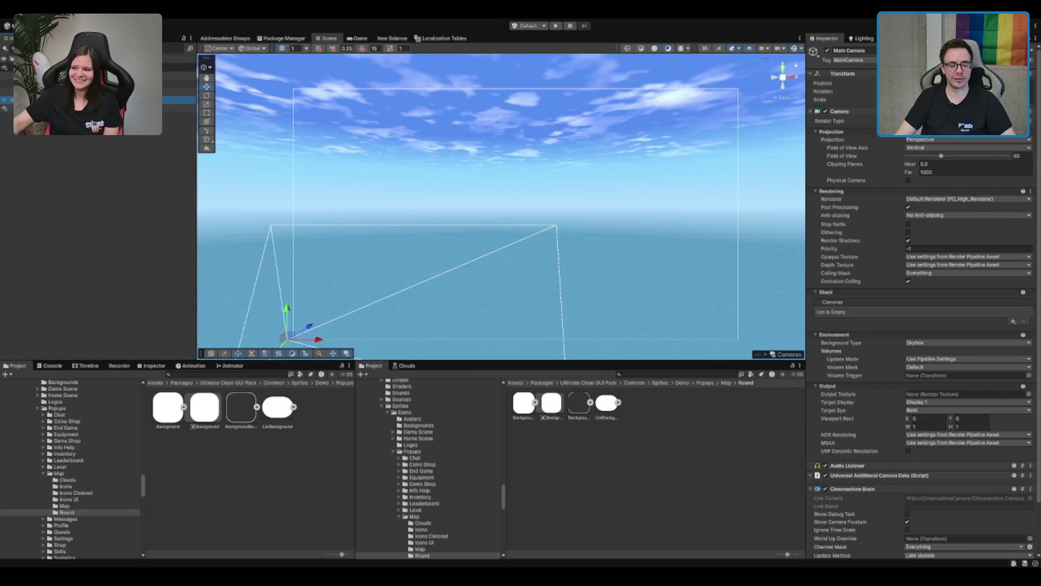
key("Right")
key("Down")
key("Down")
key("Down")
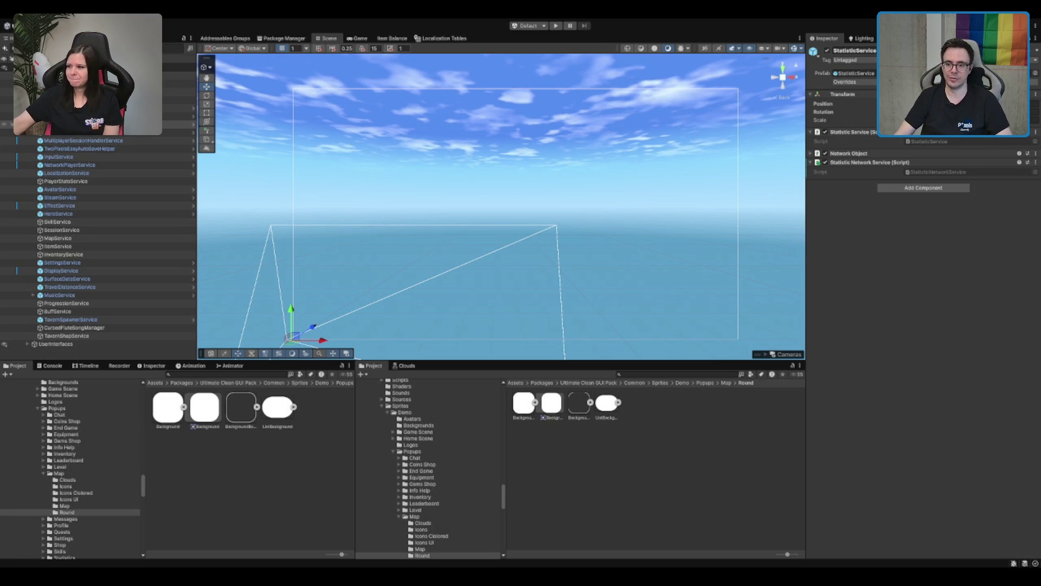
left_click(126, 165)
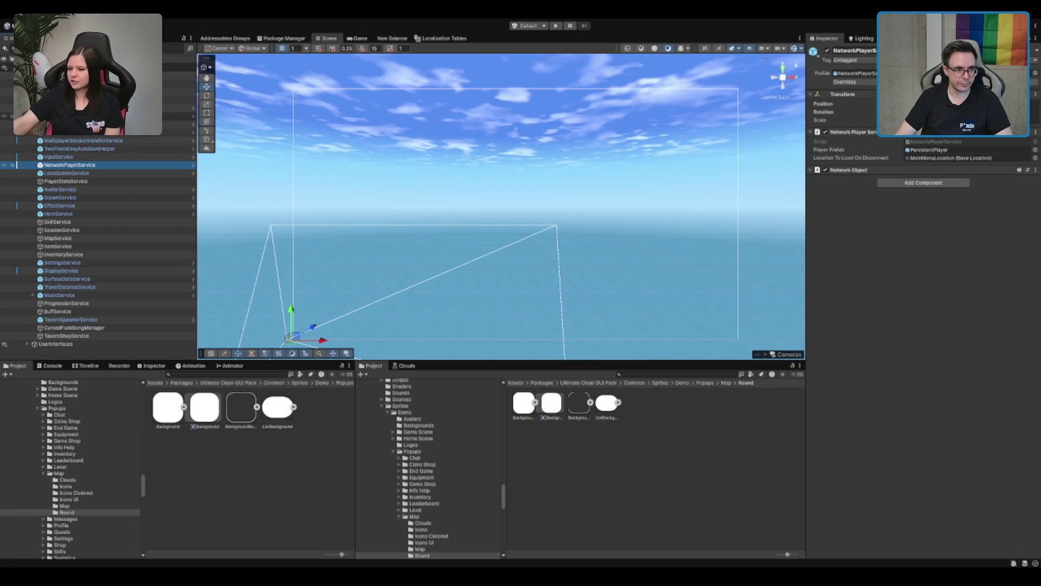
left_click(81, 116)
scroll(108, 217, "down", 10)
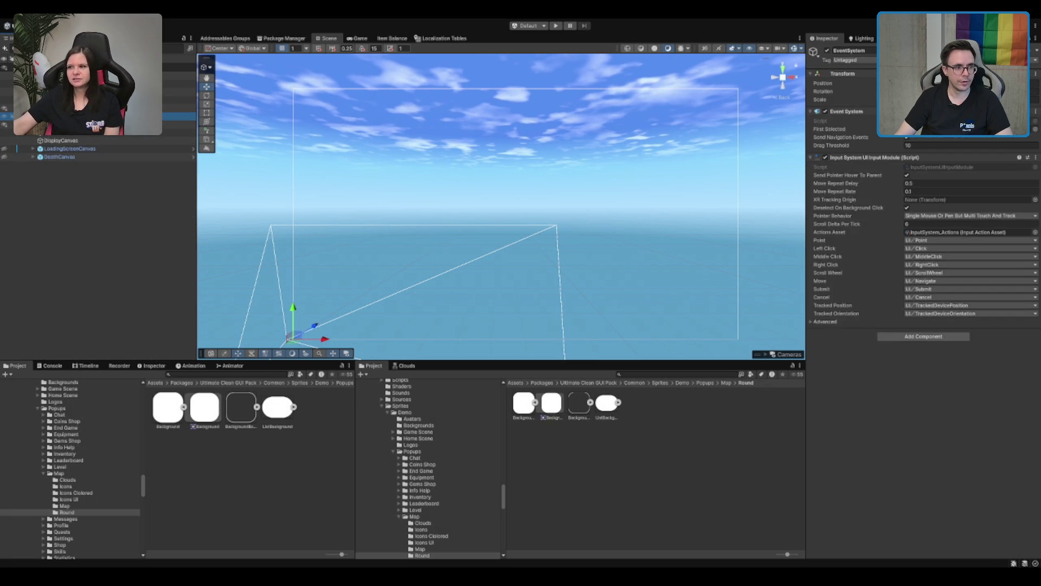
left_click(109, 133)
left_click(81, 124)
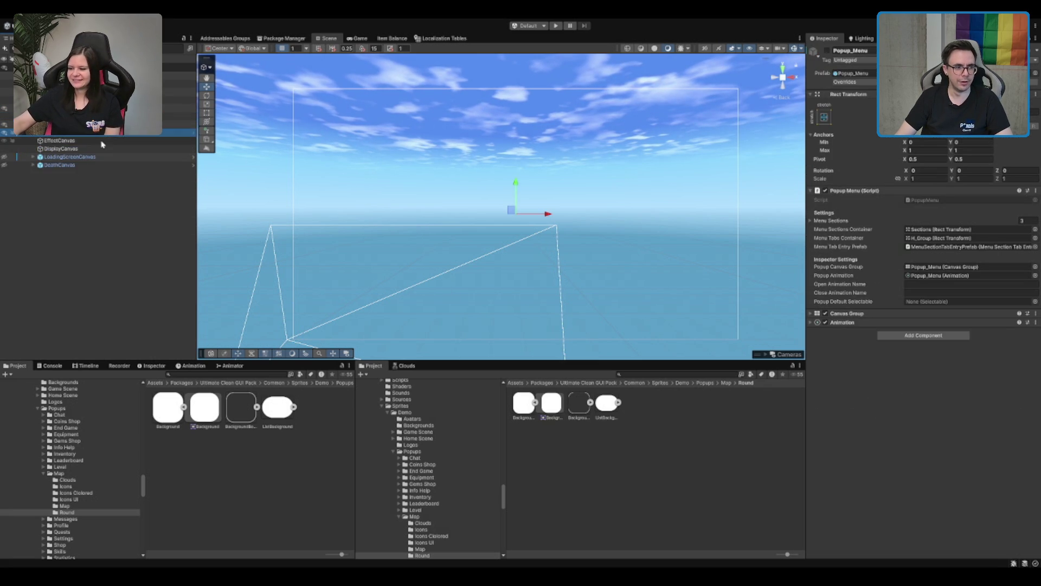
left_click(827, 50)
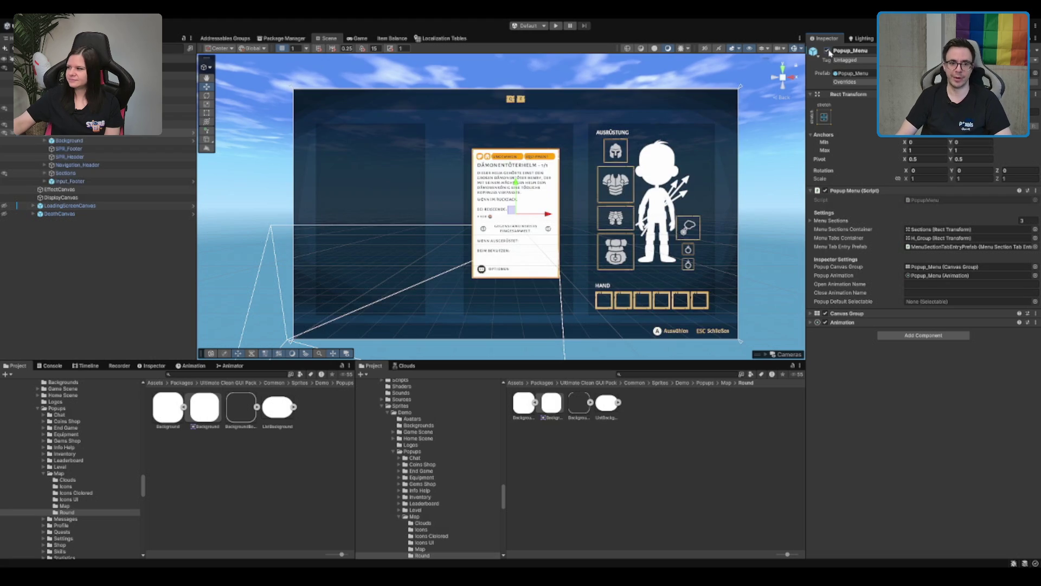
Expand Section_Loot and inspect SectionItemDetailView's Section Item Detail View script settings
left_click(44, 172)
left_click(76, 180)
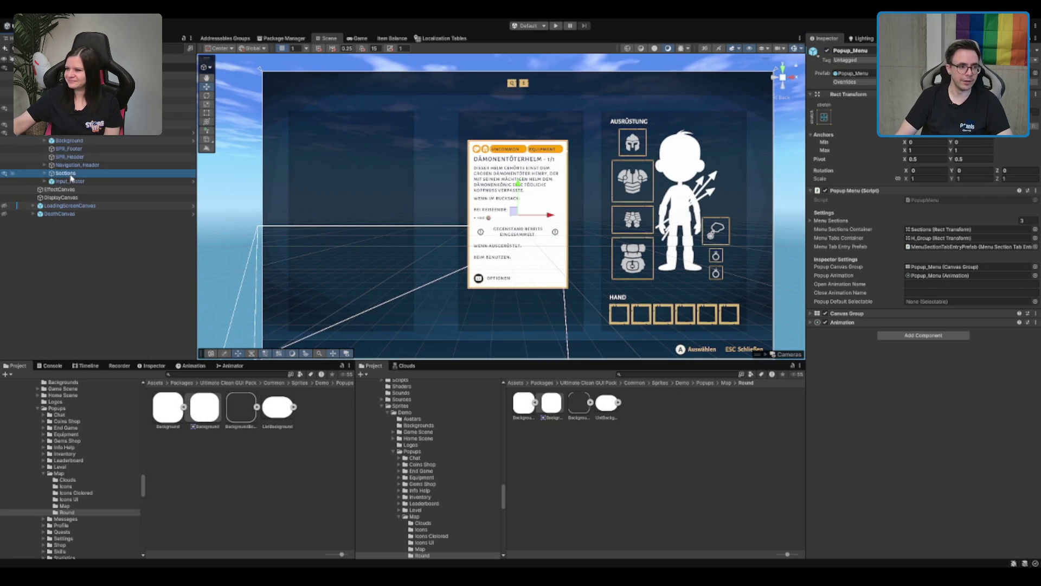
left_click(50, 181)
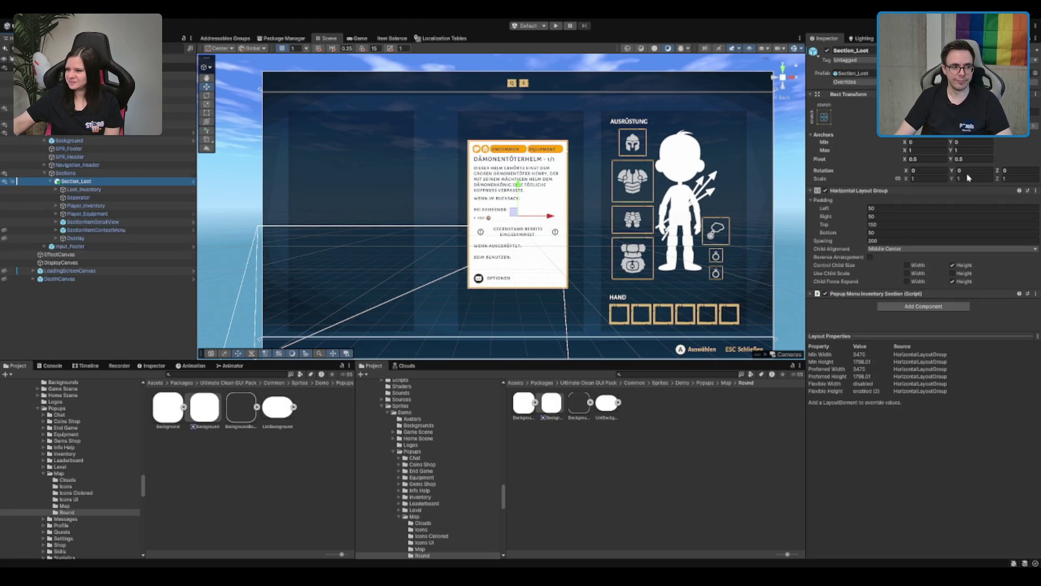
key("Down")
key("Down")
key("Down")
left_click(108, 221)
scroll(936, 294, "down", 2)
left_click(868, 199)
scroll(876, 237, "up", 3)
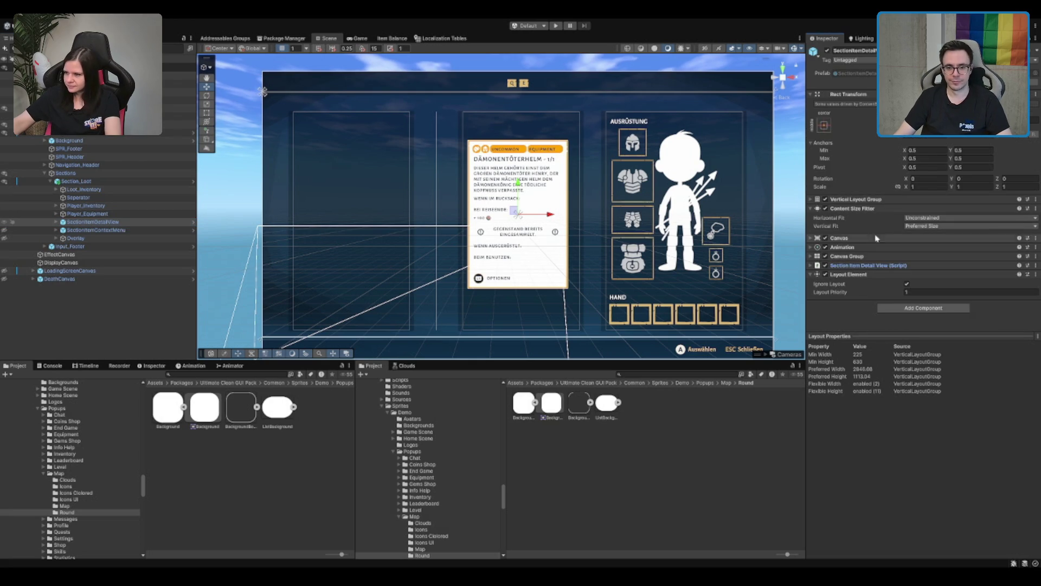
left_click(867, 265)
Expand SectionItemDetailView's TopHeaderContent and frame the SectionItem_Tag_HandItem tag in the scene
left_click(114, 223)
key("Right")
scroll(115, 226, "down", 1)
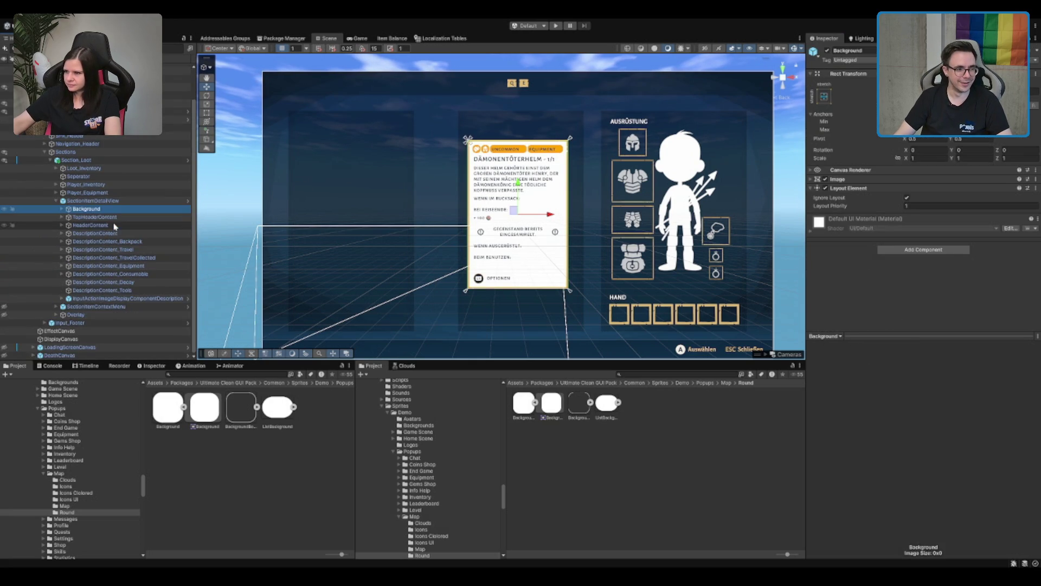
left_click(124, 217)
key("Right")
key("Left")
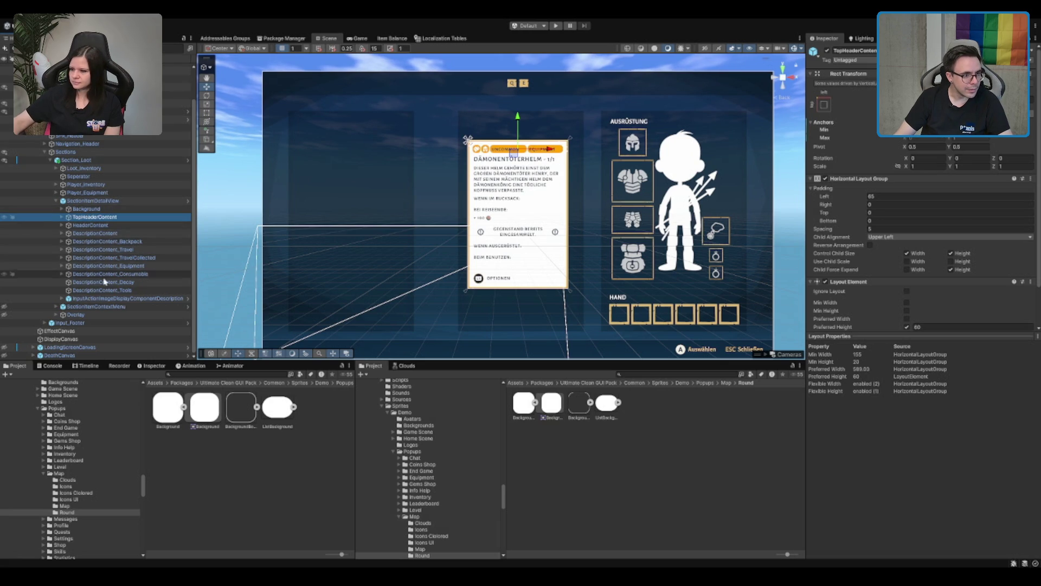
key("Right")
left_click(129, 226)
key("Right")
key("Right")
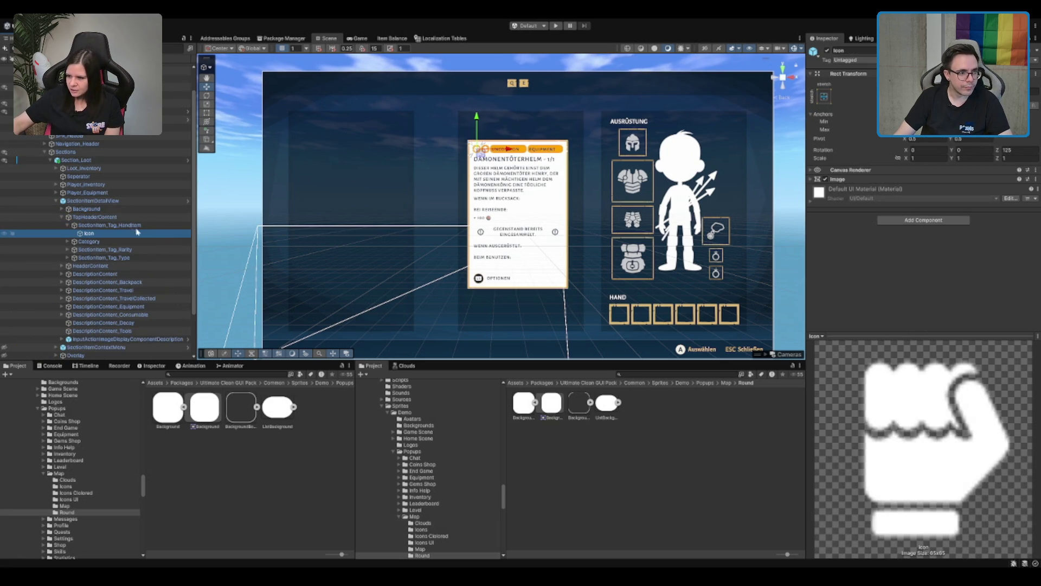
left_click(122, 228)
key("f")
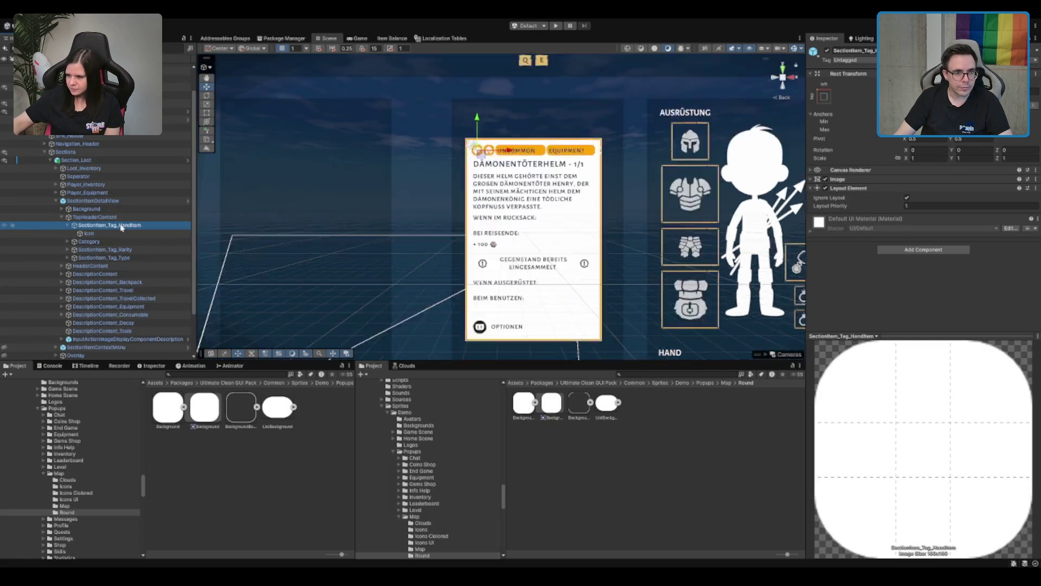
Delete the helm ItemCategoryEntry icon from the Category object
left_click(74, 250)
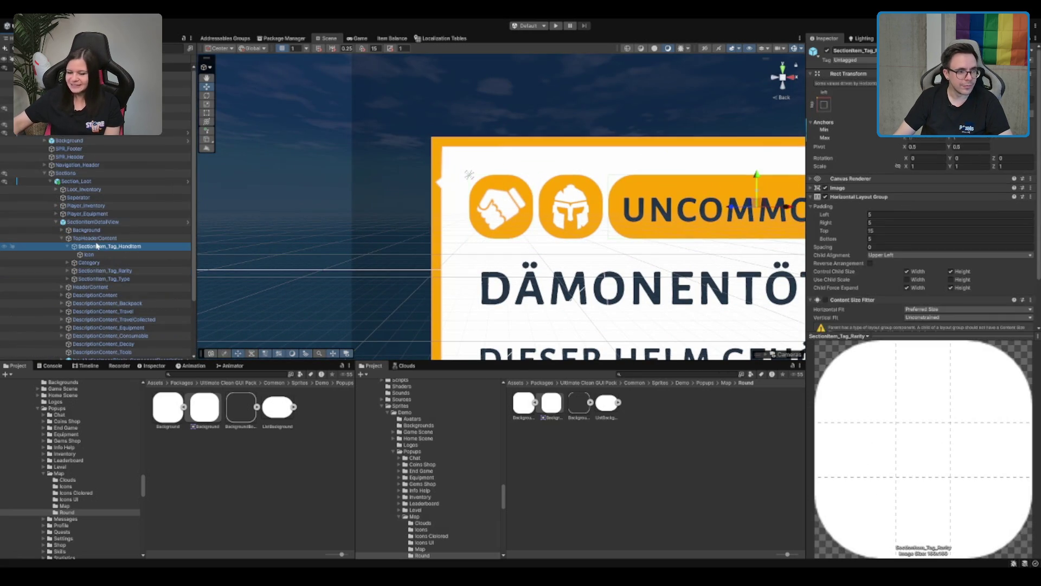
left_click(177, 272)
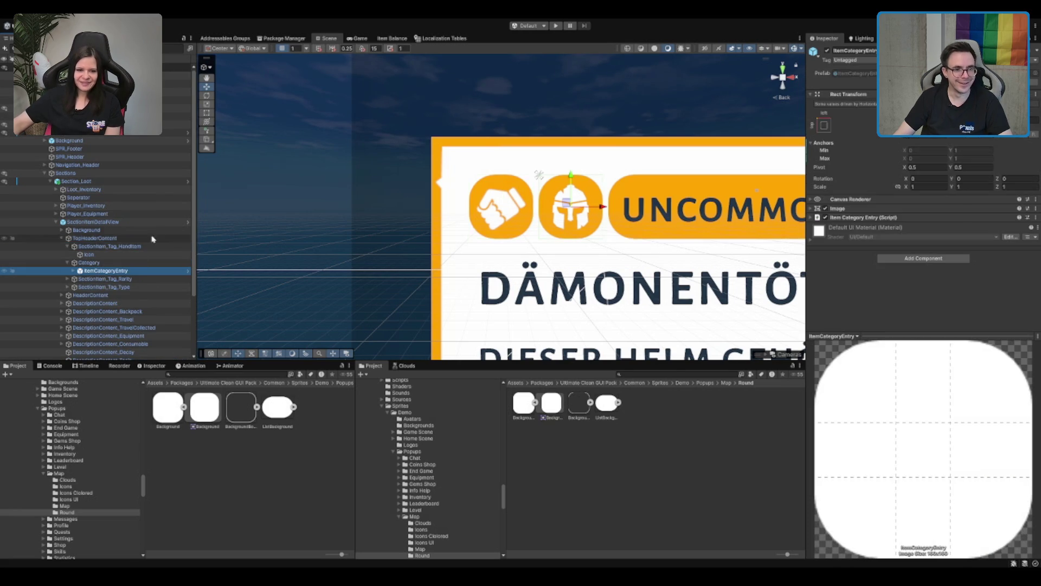
key("Delete")
scroll(561, 207, "down", 5)
scroll(617, 199, "up", 1)
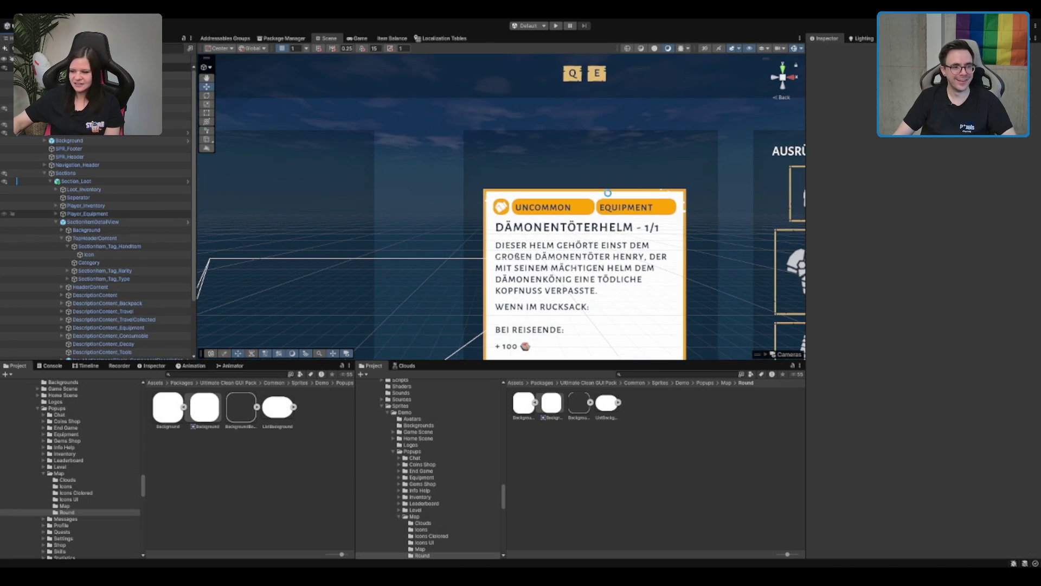
Check Section_Loot's layout settings, then open the SectionItemDetailView prefab for editing
left_click(128, 223)
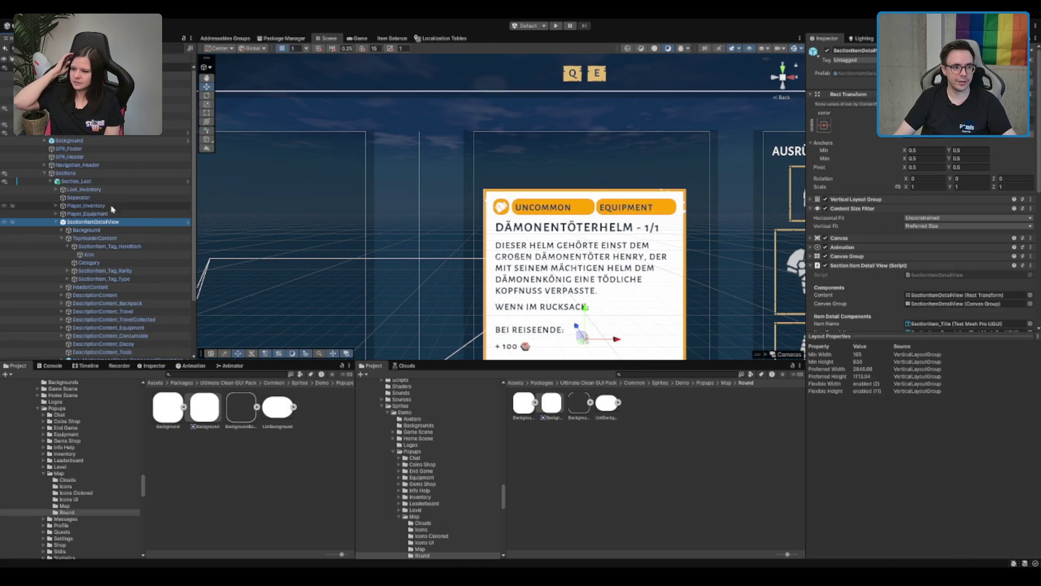
scroll(179, 184, "down", 1)
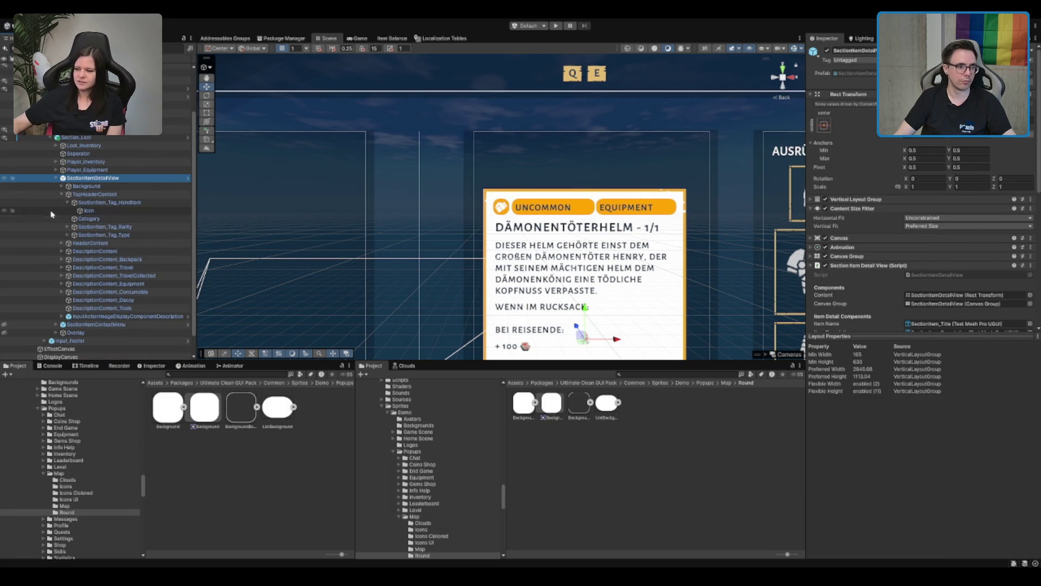
key("Down")
key("Down")
key("Left")
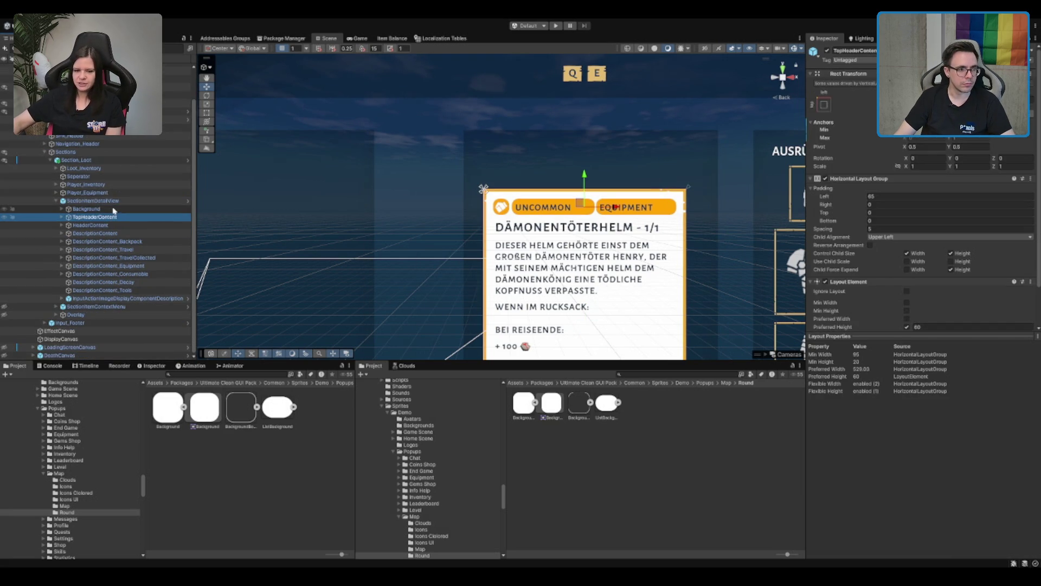
left_click(105, 203)
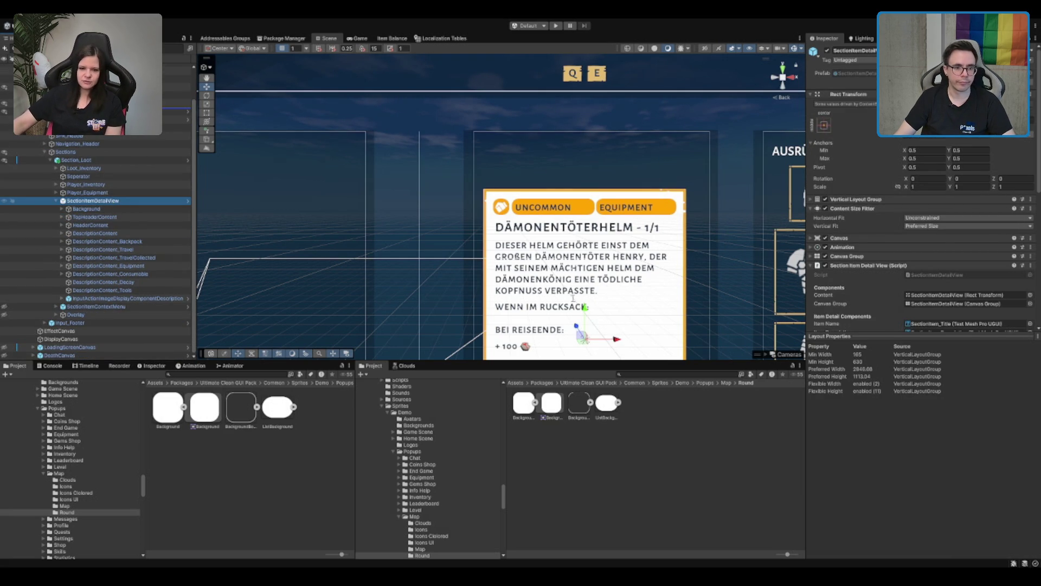
left_click(133, 161)
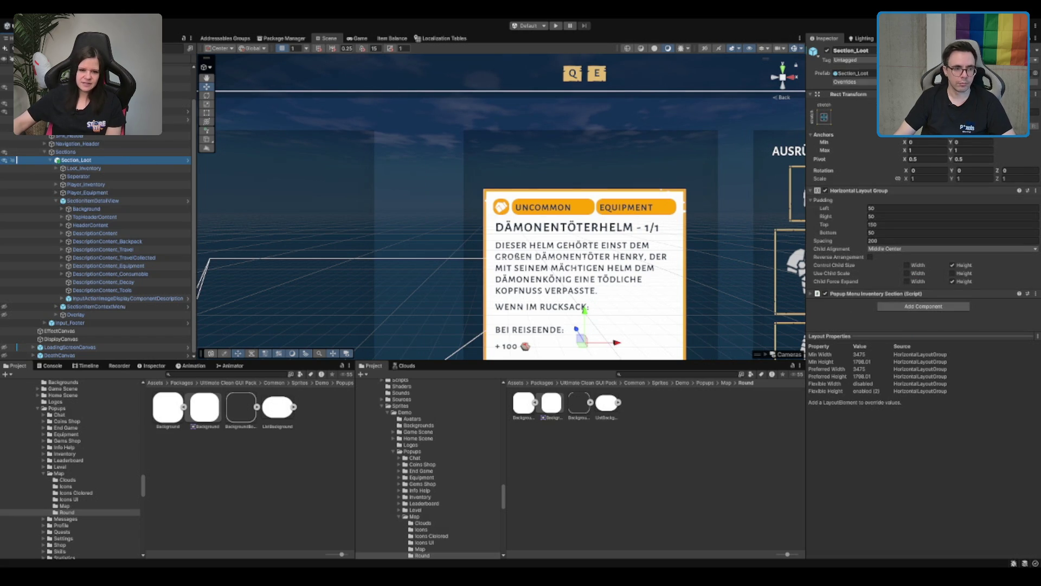
left_click(125, 201)
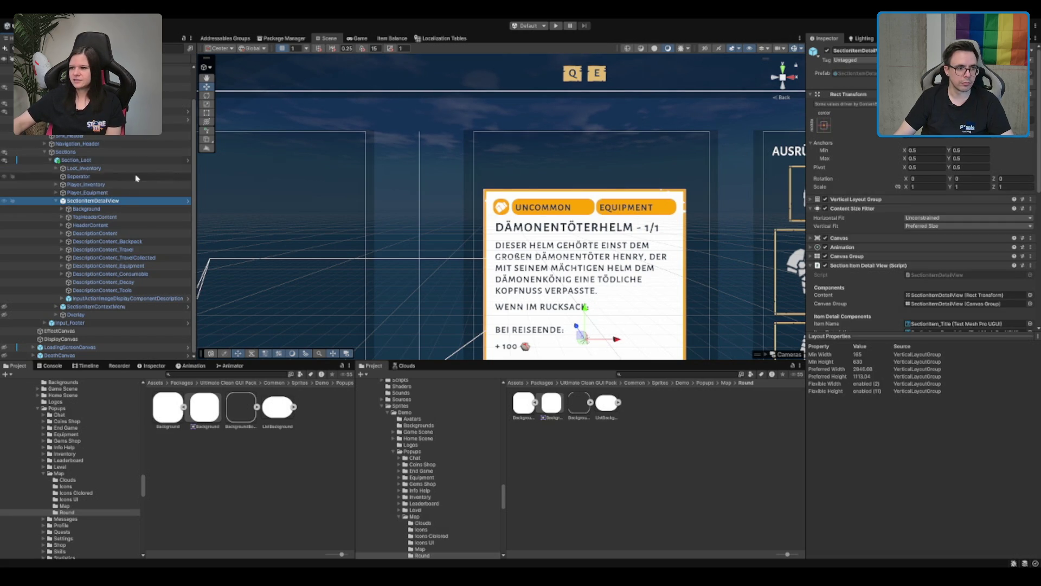
left_click(187, 203)
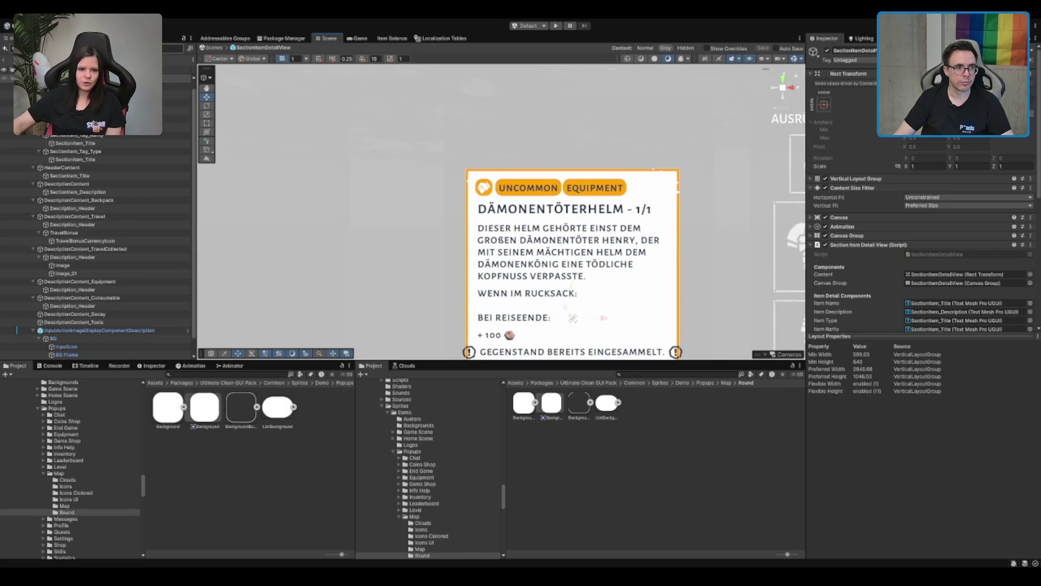
Leave the SectionItemDetailView prefab and open Section_Loot in Prefab Mode instead
left_click(5, 65)
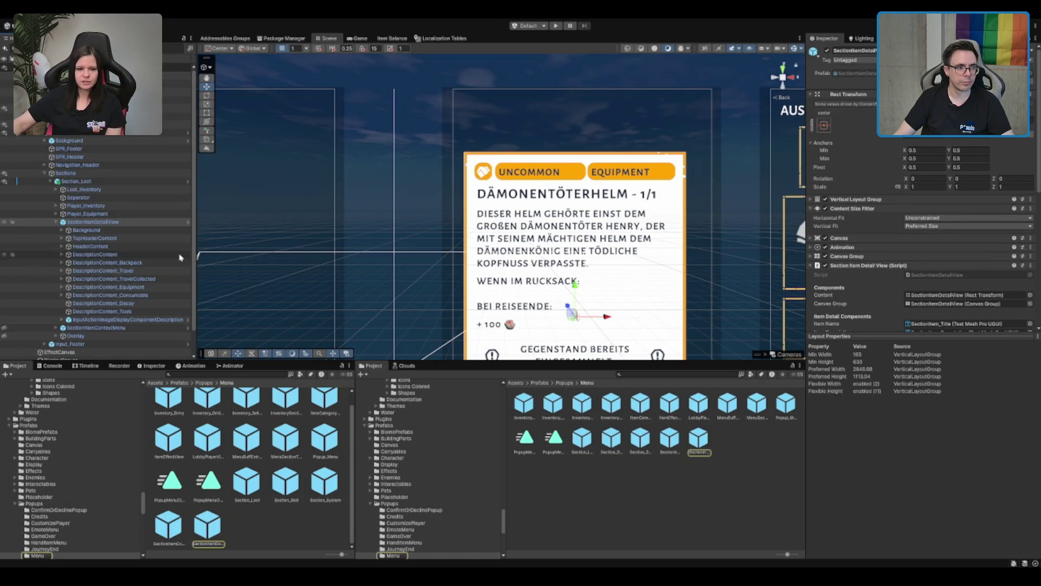
left_click(125, 223)
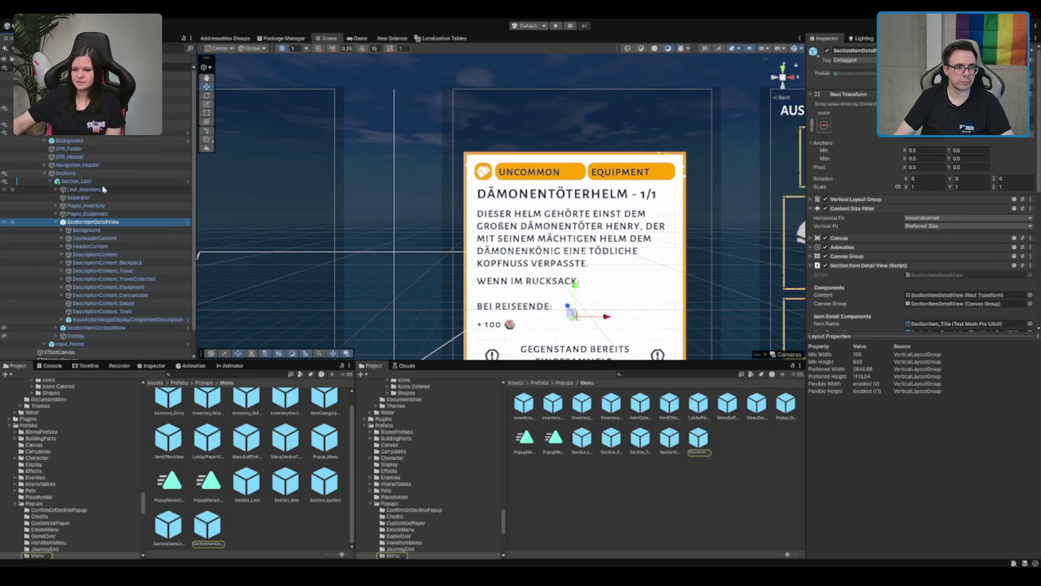
left_click(174, 133)
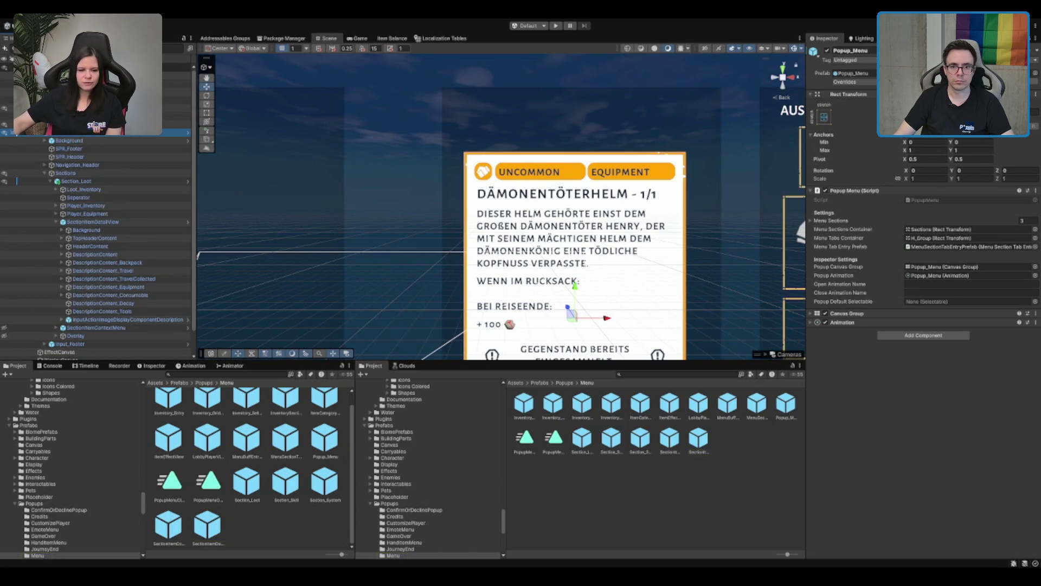
left_click(76, 181)
left_click(874, 85)
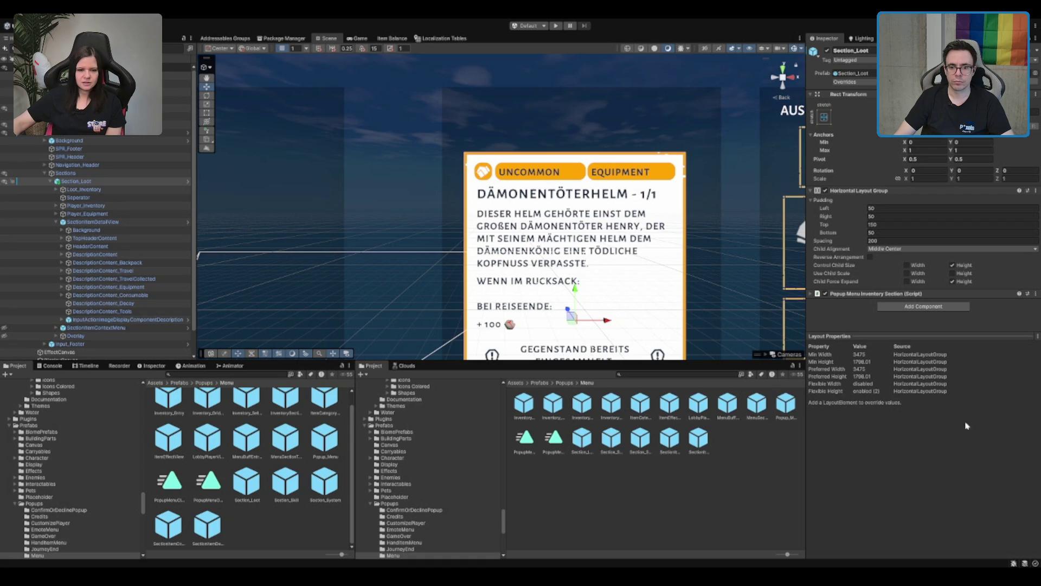
left_click(192, 182)
left_click(193, 183)
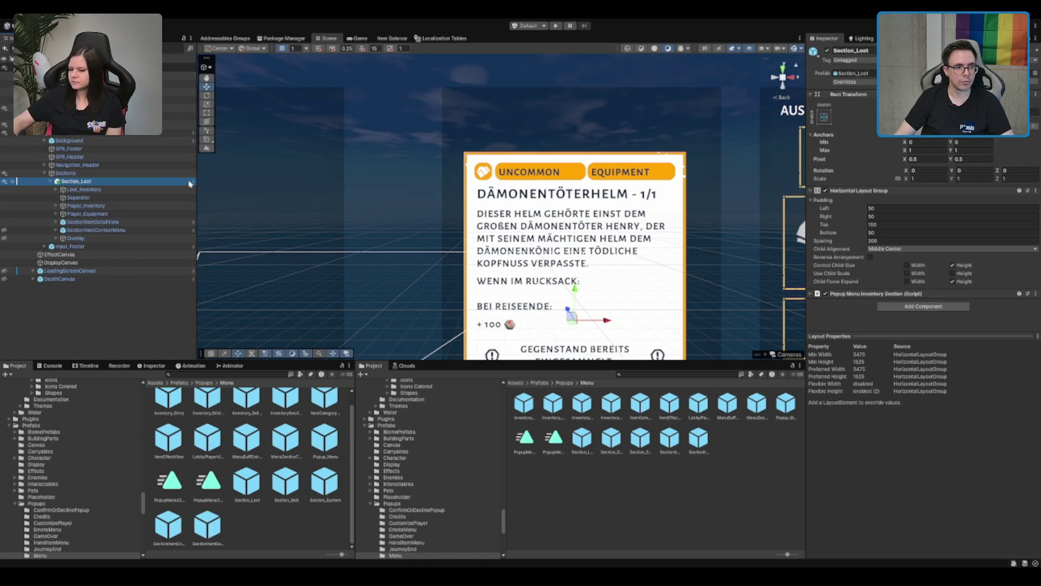
left_click(193, 182)
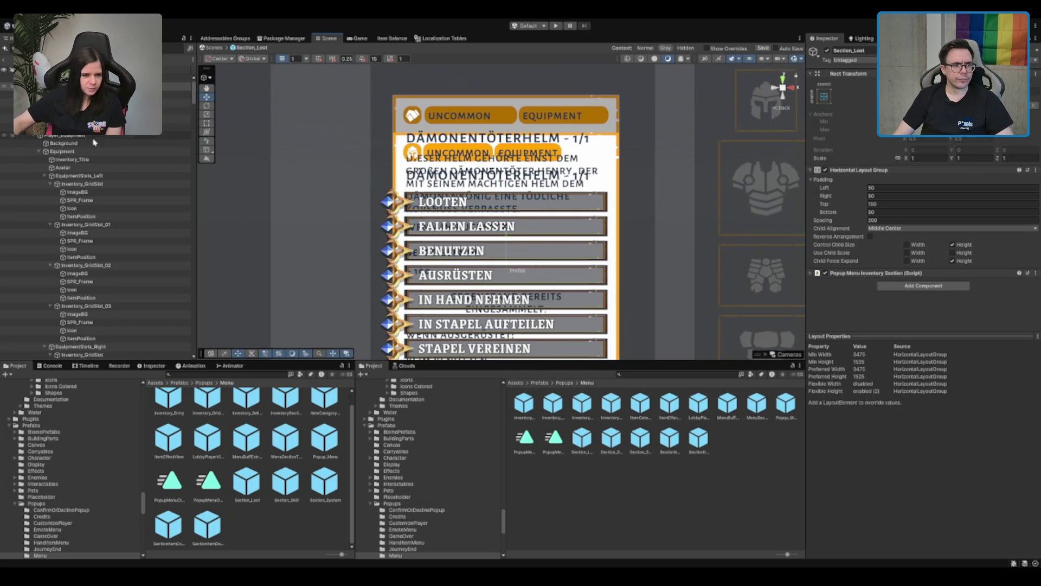
Toggle SectionItemContextMenu off and on to compare, leaving it active
left_click(114, 135)
left_click(82, 151)
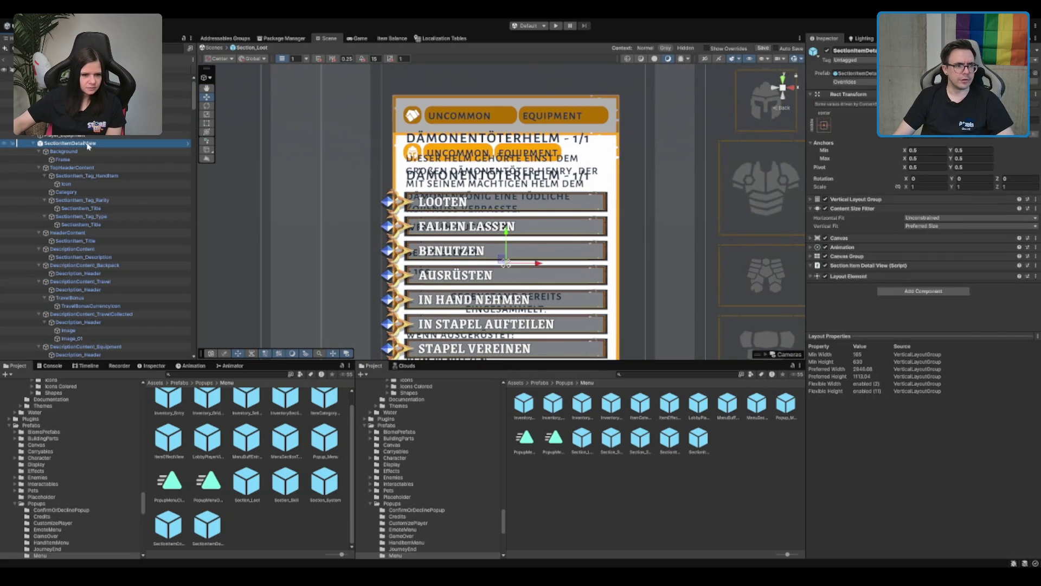
left_click(827, 51)
left_click(828, 51)
left_click(828, 51)
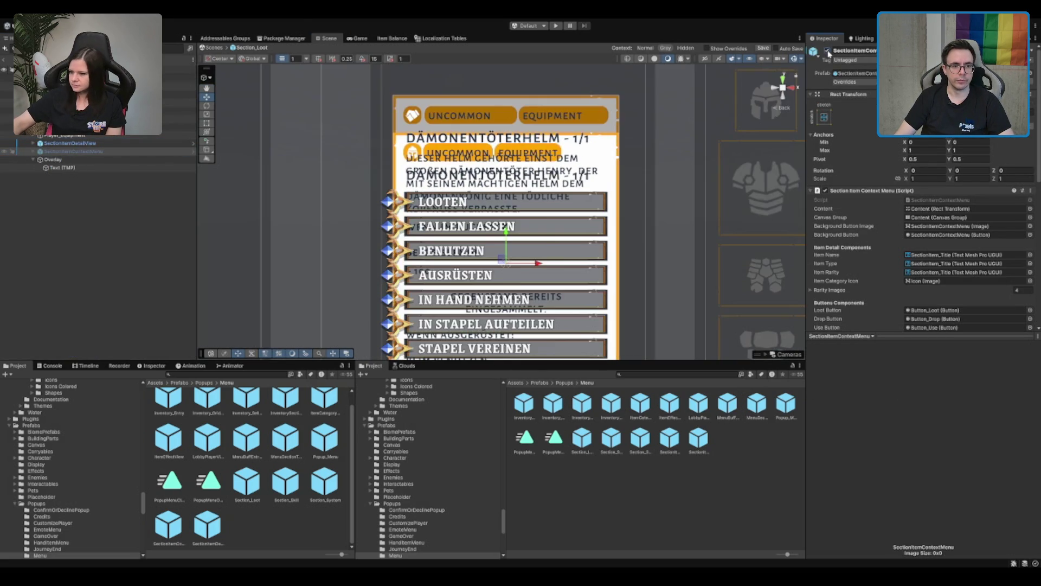
left_click(828, 52)
left_click(827, 51)
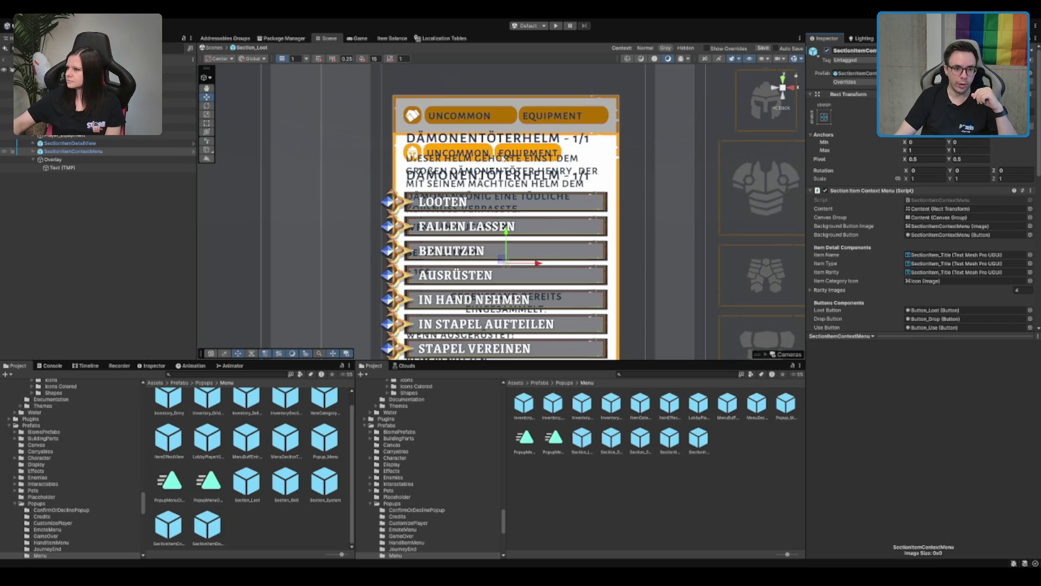
Browse the context menu's TopHeaderContent, HeaderContent and ButtonContent groups
left_click(88, 152)
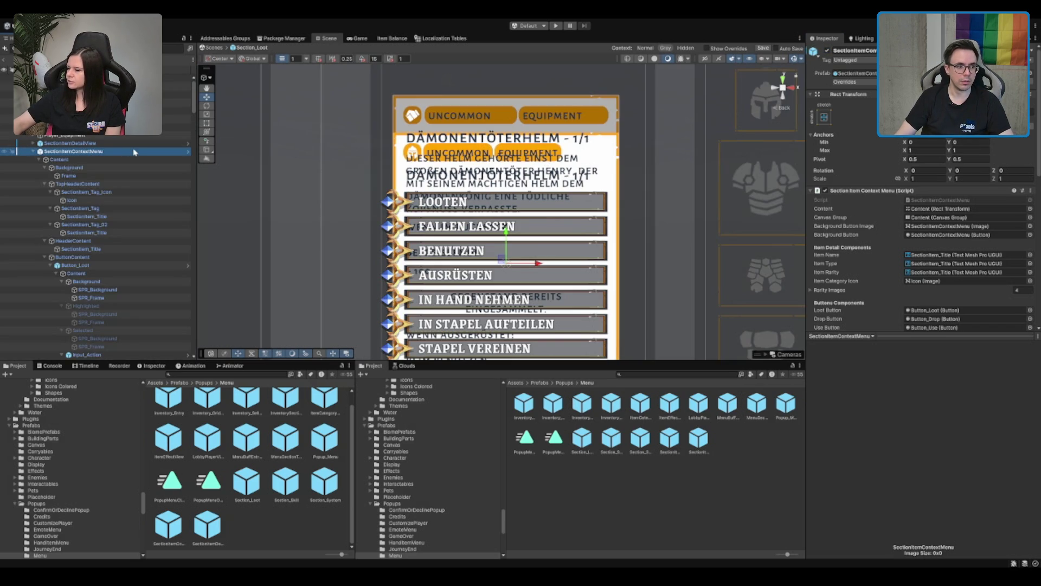
left_click(45, 168)
left_click(163, 176)
key("Left")
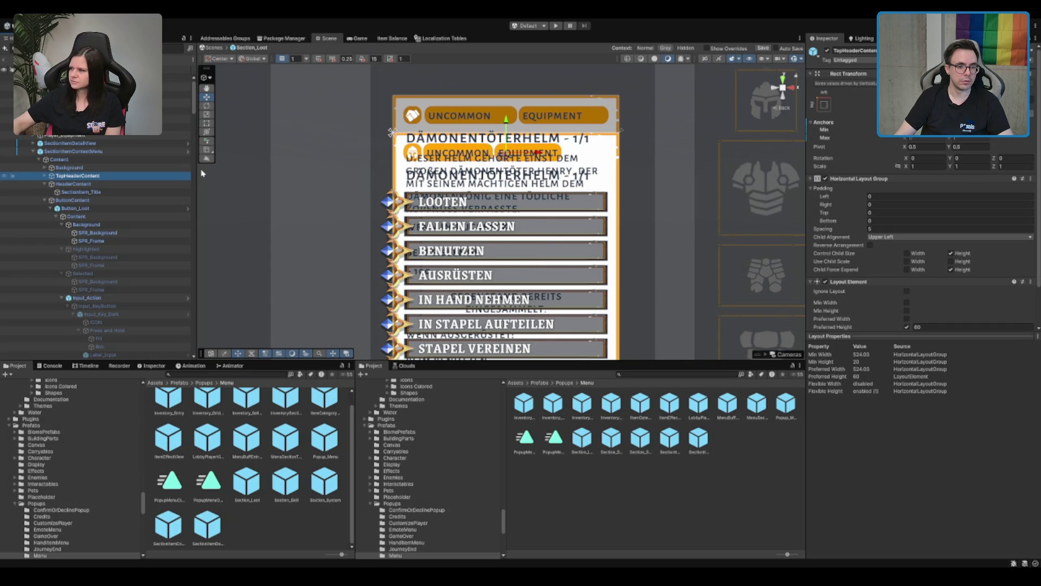
left_click(103, 186)
key("Left")
key("Down")
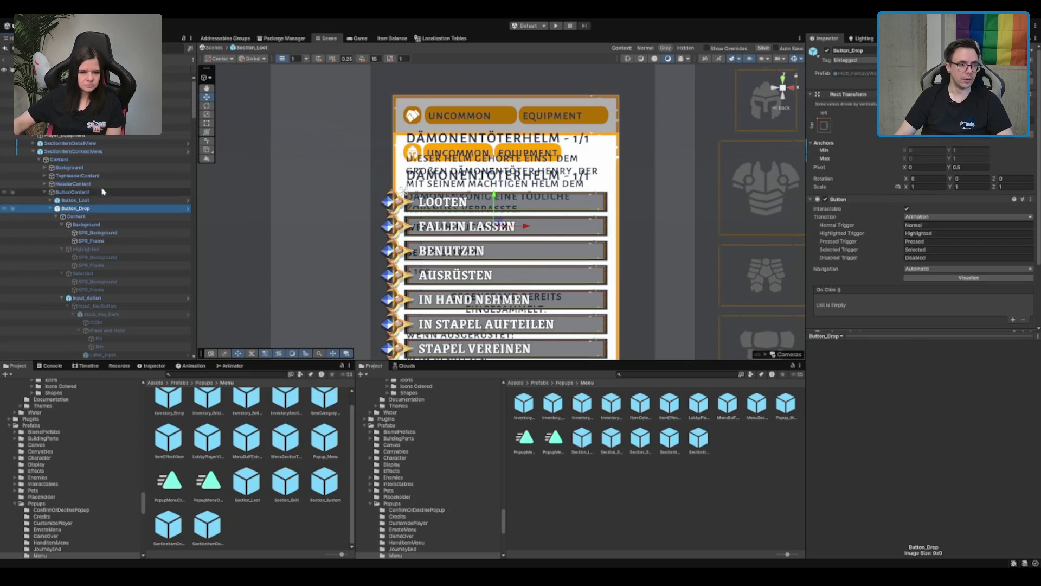
key("Left")
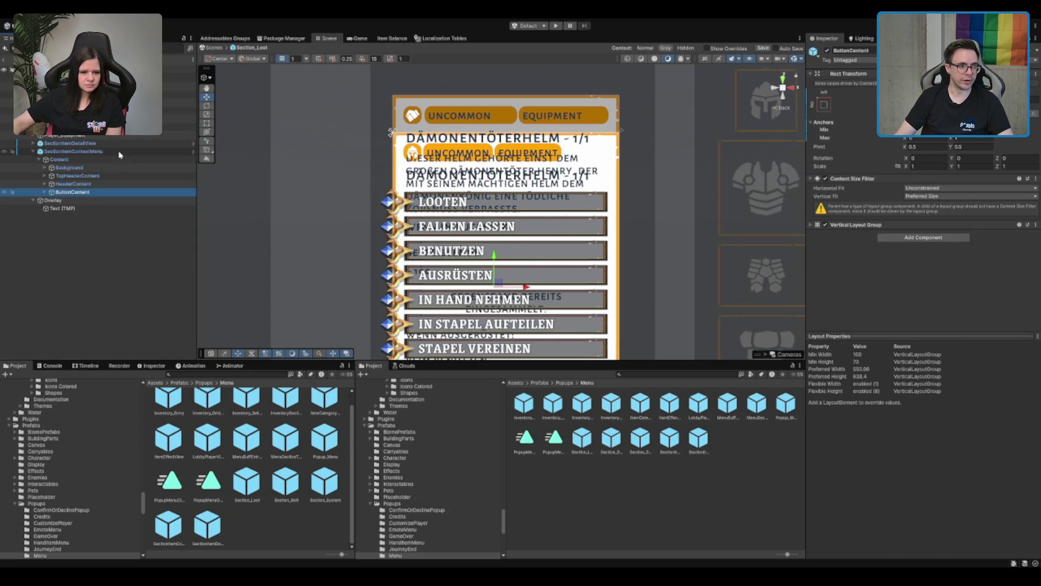
Select SectionItemDetailView and collapse its child groups
left_click(129, 144)
key("Right")
key("Down")
key("Left")
key("Down")
key("Left")
key("Down")
key("Left")
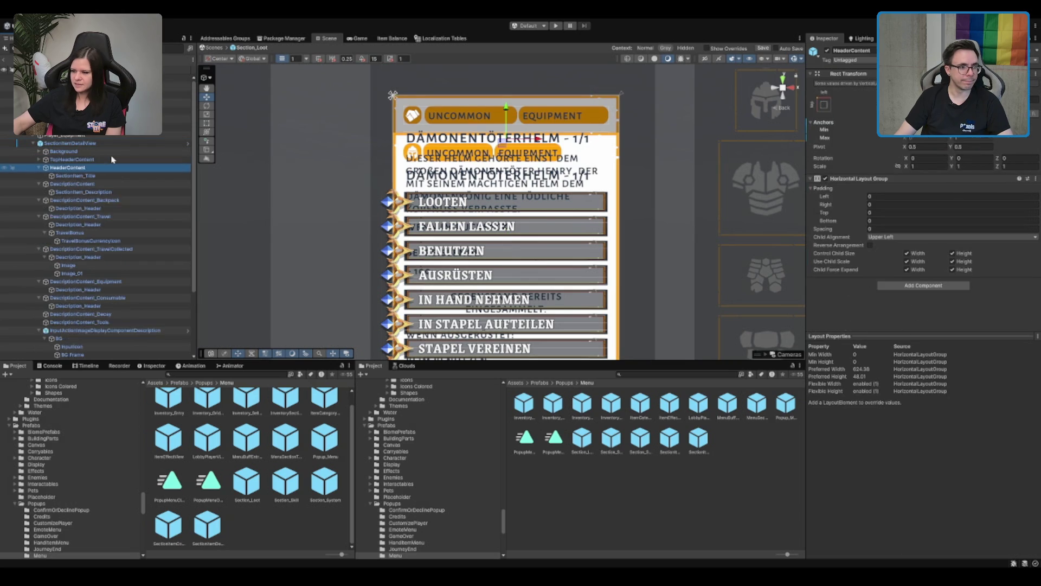
key("Left")
left_click(870, 84)
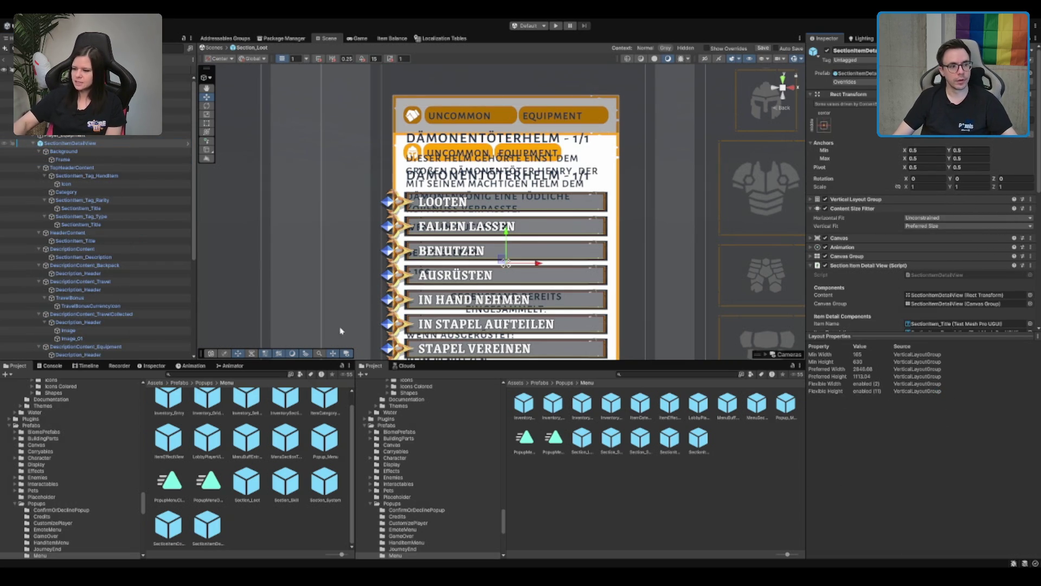
Step through the detail view's content groups down to DescriptionContent_TravelCollected
left_click(103, 158)
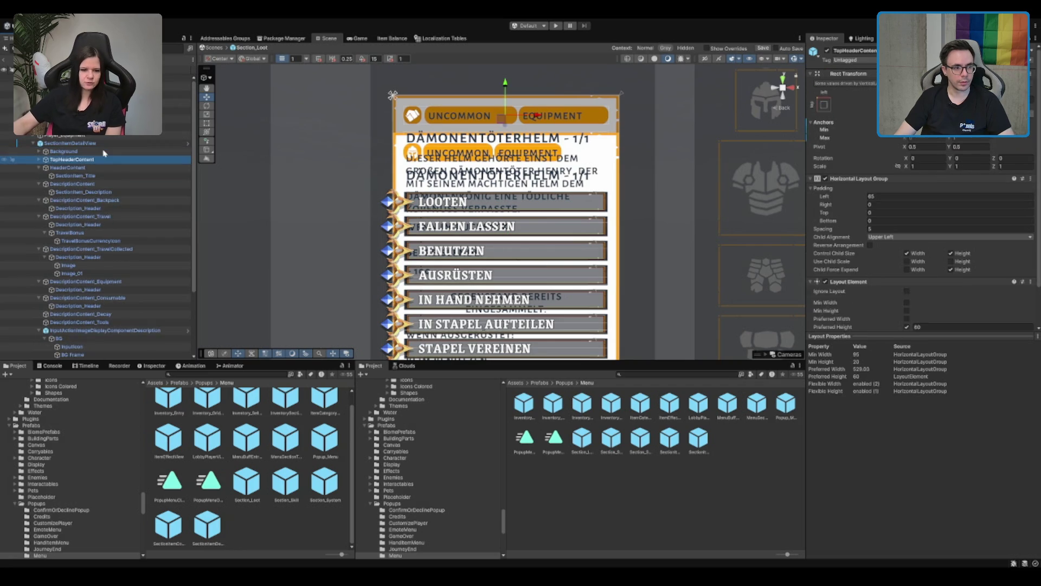
key("Down")
key("Left")
key("Down")
key("Left")
key("Down")
key("Down")
key("Left")
key("Down")
key("Left")
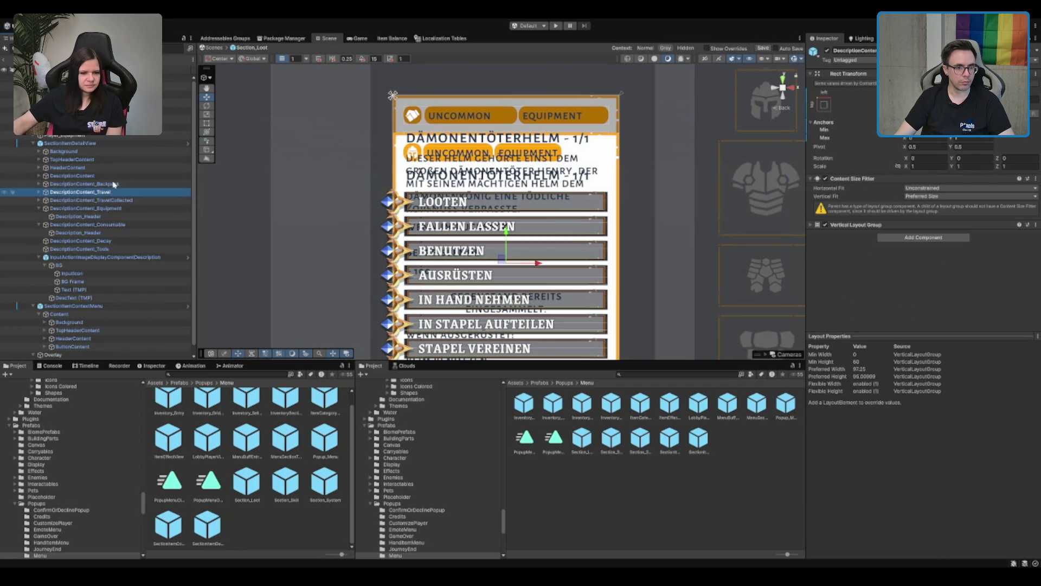
Deactivate SectionItemDetailView, leaving it unchecked, and move to SectionItemContextMenu
left_click(72, 143)
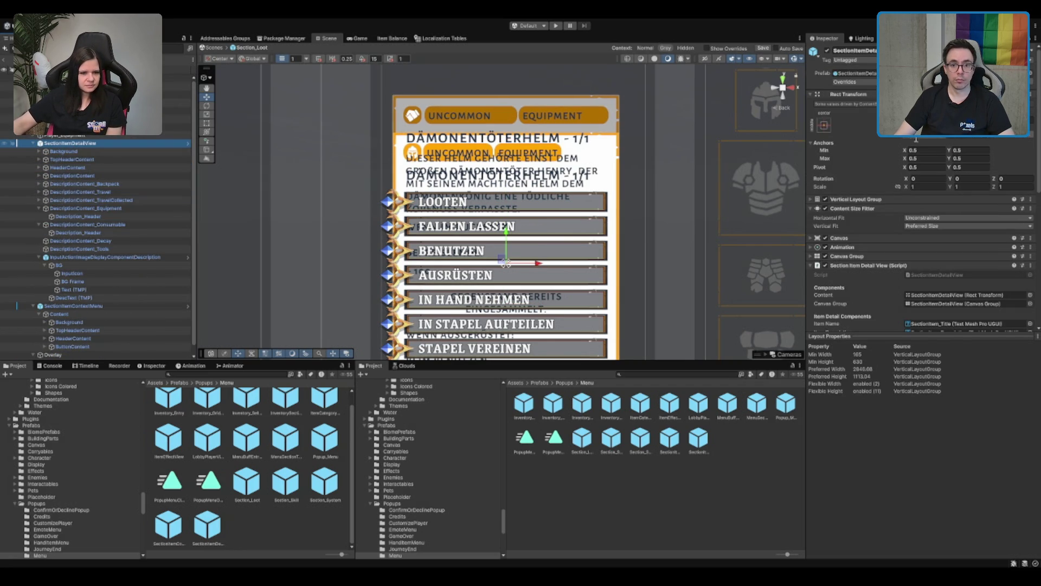
left_click(873, 87)
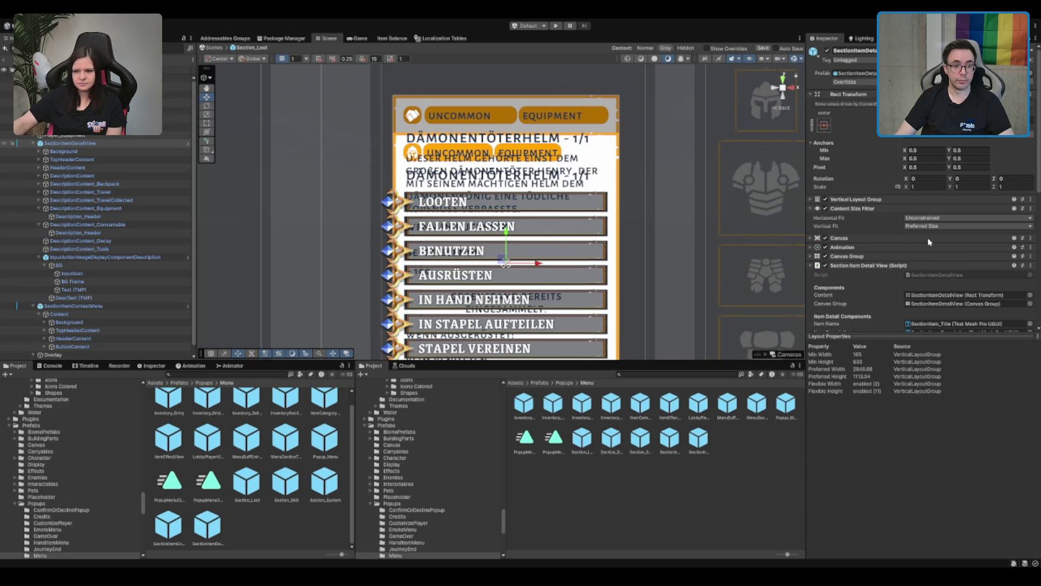
left_click(75, 145)
left_click(857, 82)
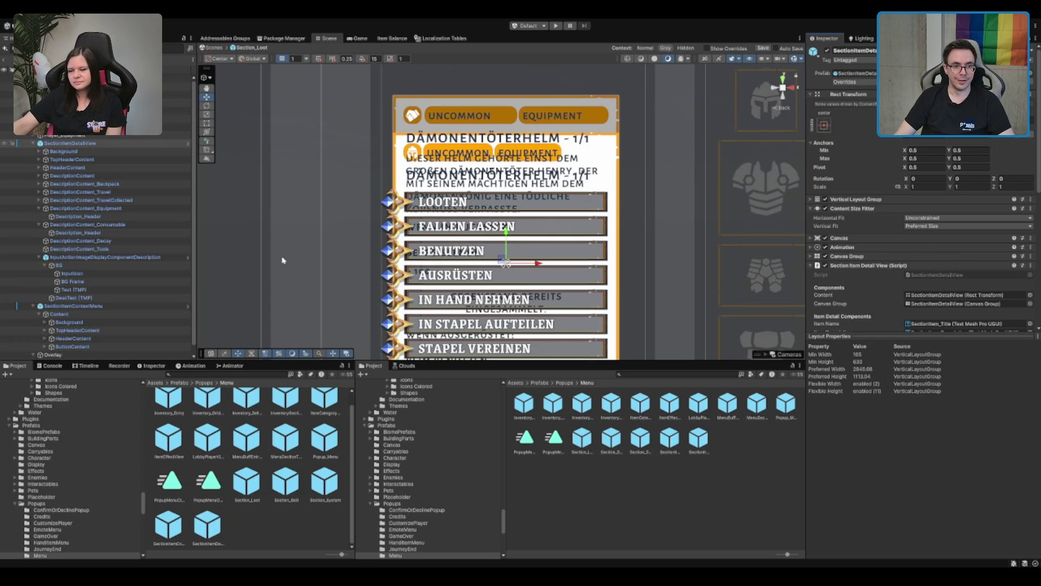
left_click(827, 51)
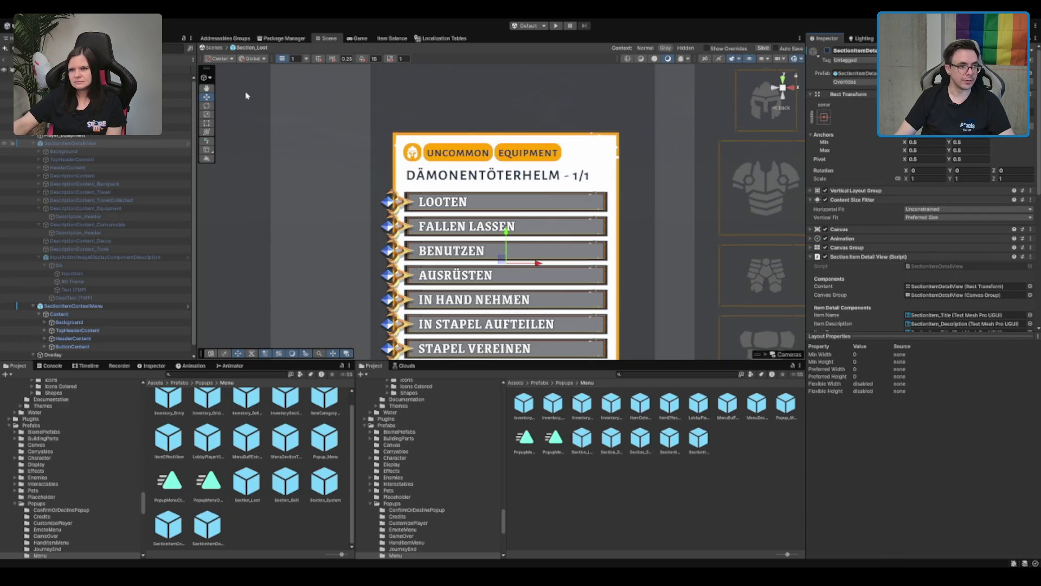
left_click(827, 52)
left_click(83, 144)
key("Left")
key("Down")
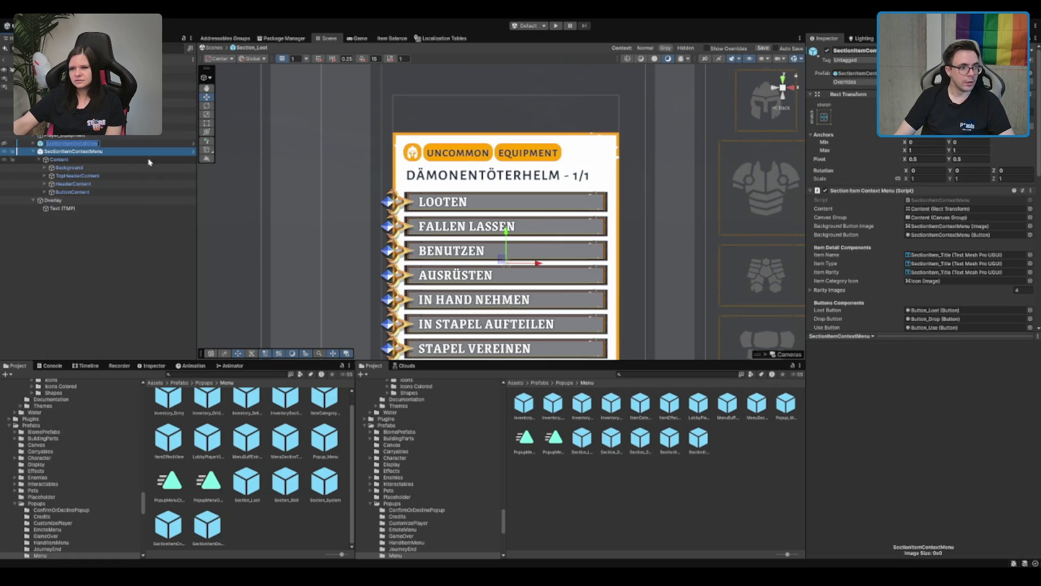
Expand the context menu's TopHeaderContent and collapse its tag groups down to SectionItem_Tag_Icon
left_click(81, 176)
key("Right")
key("Down")
key("Down")
key("Up")
key("Up")
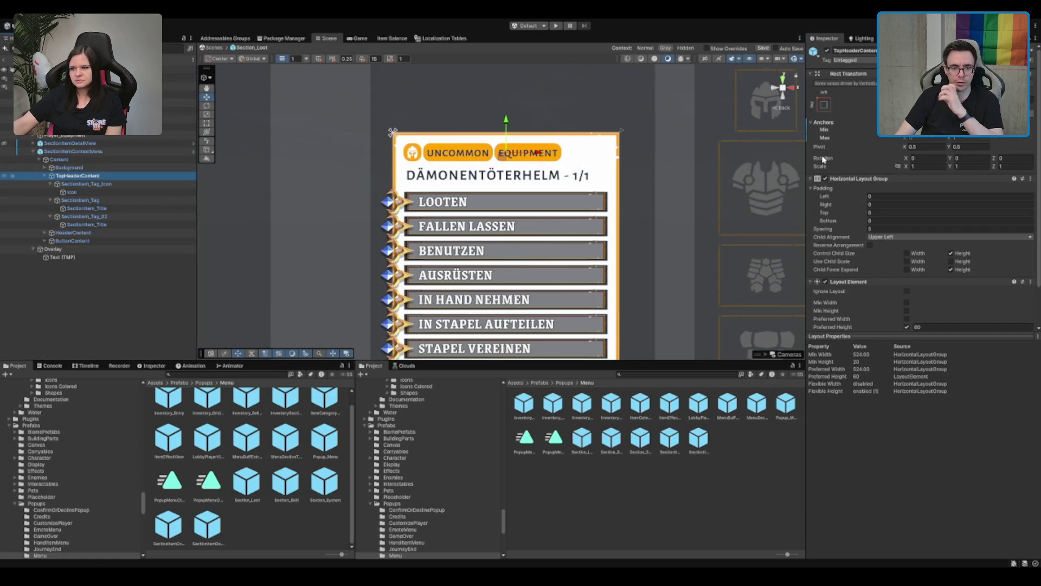
scroll(892, 190, "down", 2)
key("Down")
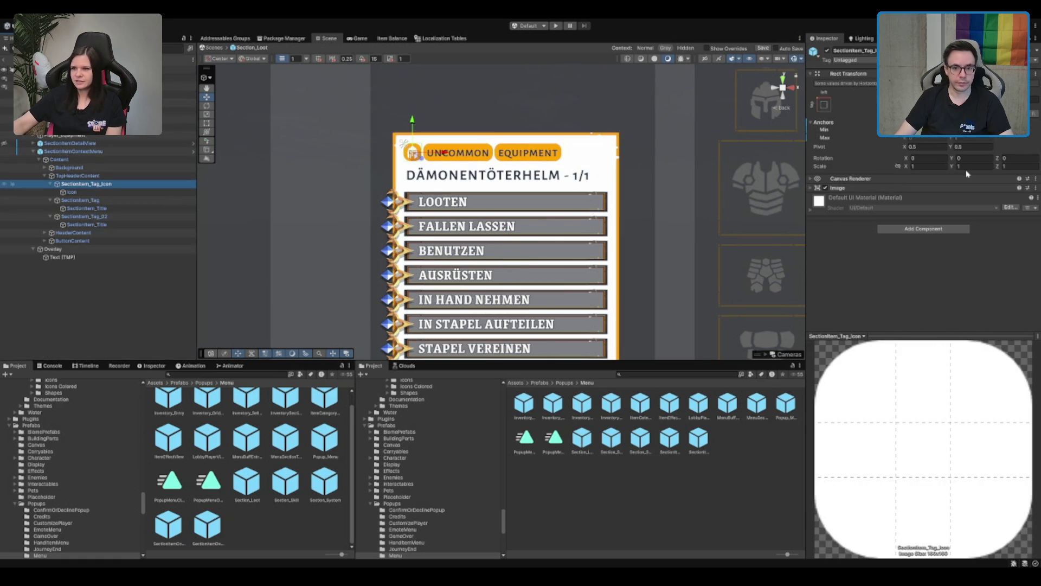
key("Up")
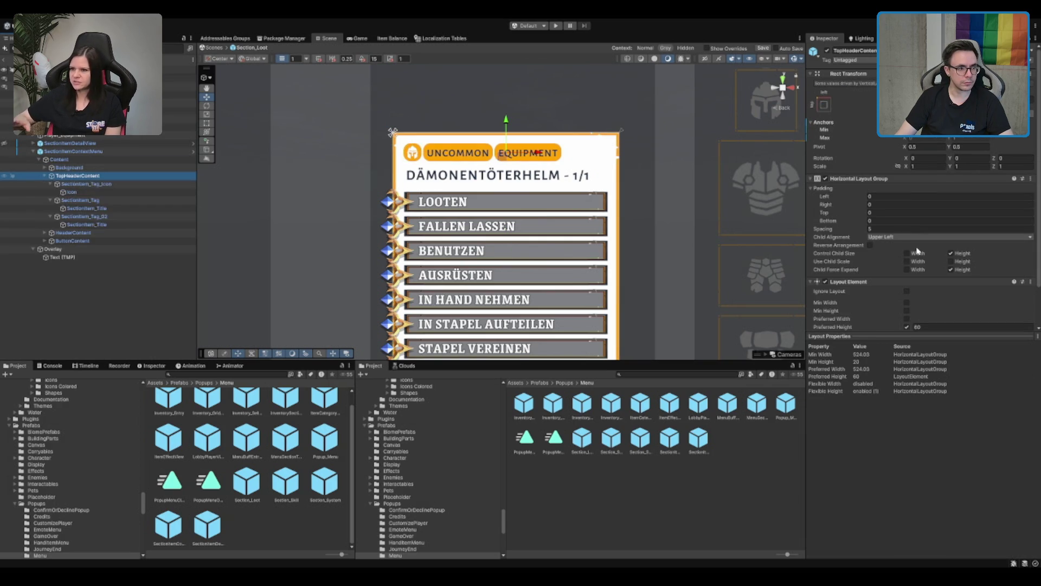
key("Down")
key("Left")
key("Down")
key("Left")
key("Down")
key("Left")
key("Up")
key("Up")
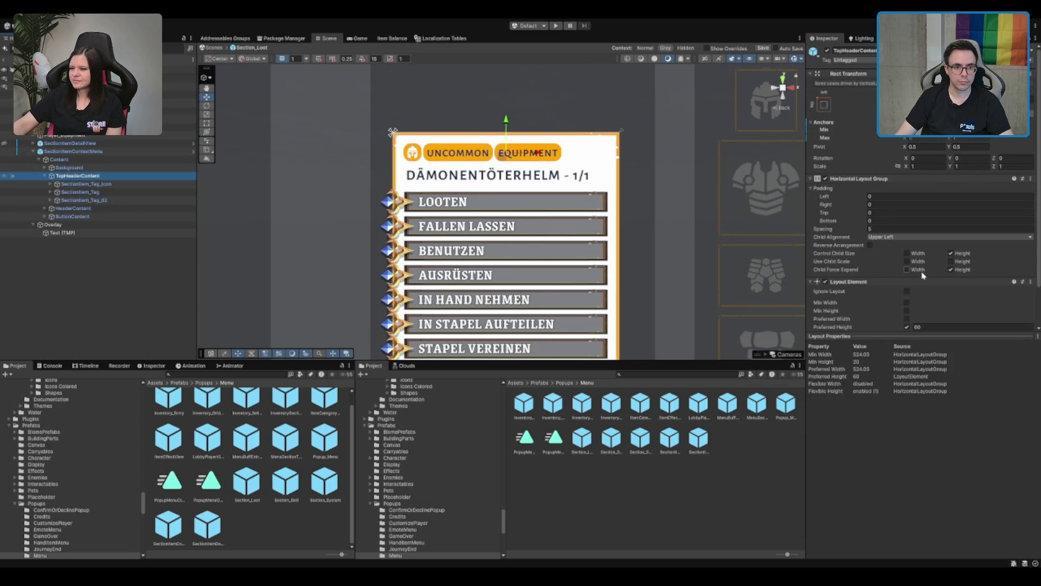
key("Up")
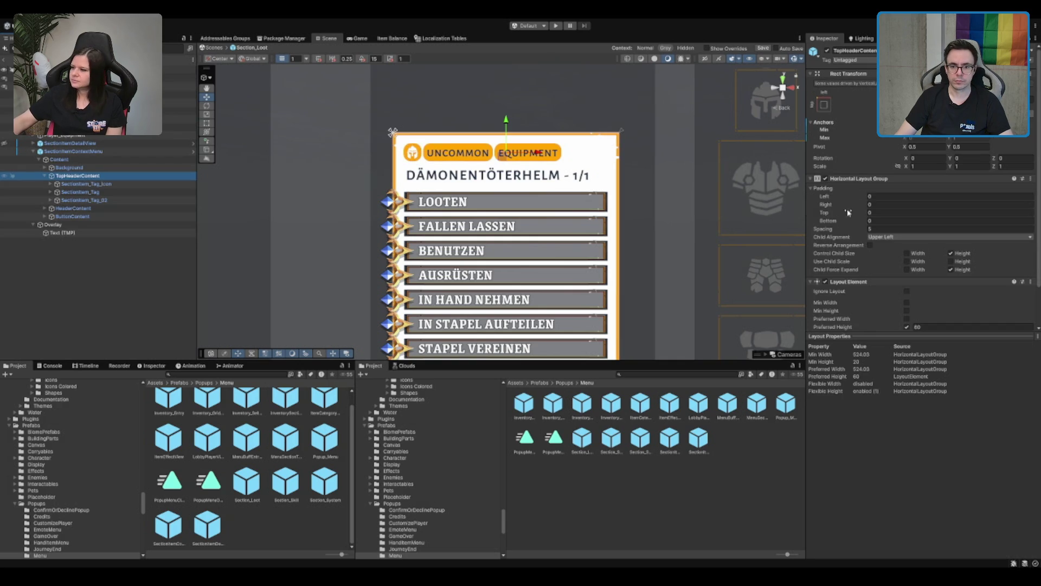
Let the header row control tag widths and give SectionItem_Tag_Icon a layout element with preferred width 60
left_click(906, 253)
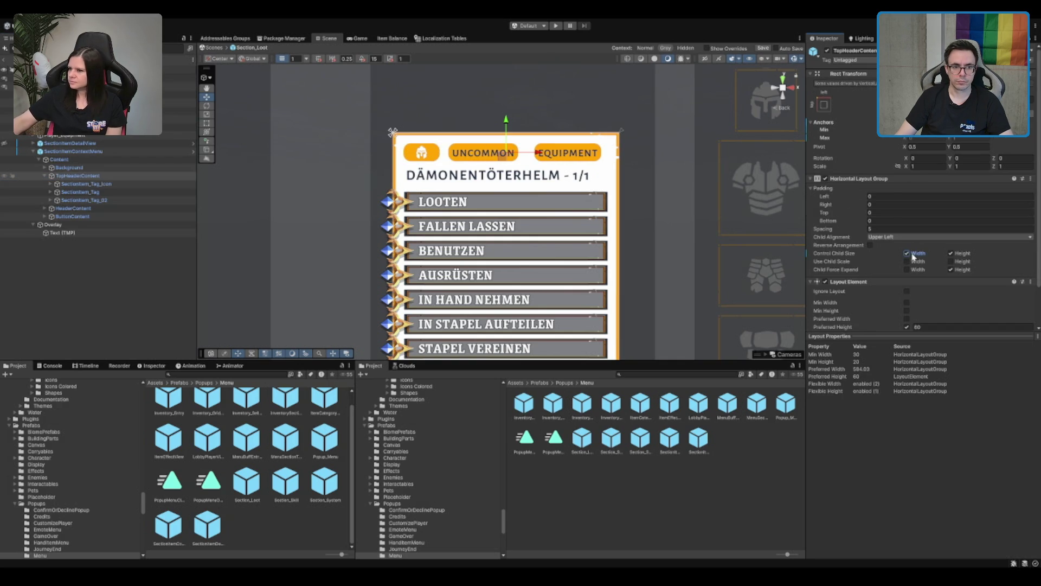
left_click(85, 184)
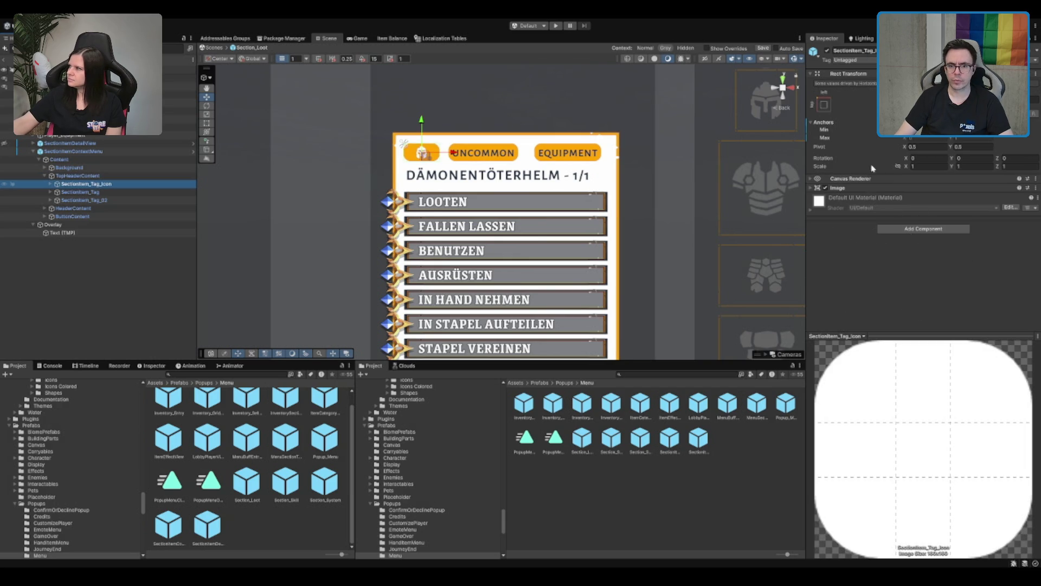
left_click(861, 238)
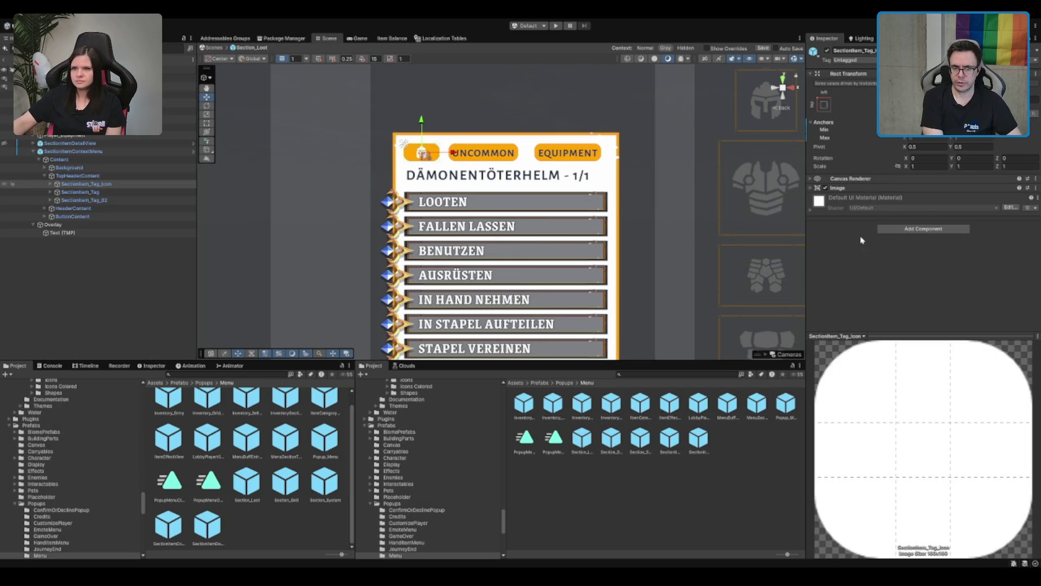
key("ctrl+v")
left_click(906, 217)
left_click(906, 217)
left_click(907, 234)
type("60")
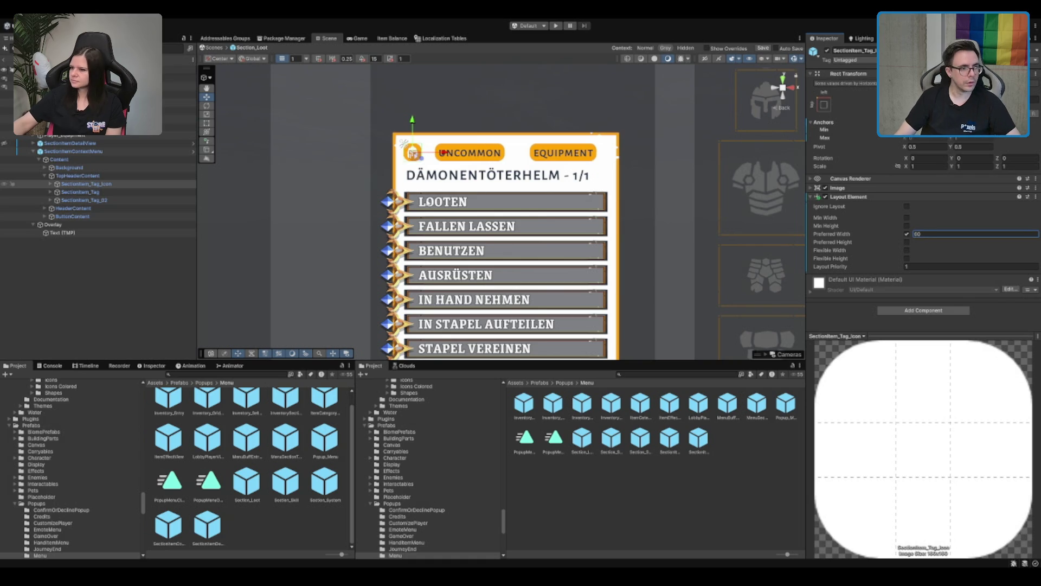
Uncheck the Content Size Fitter on SectionItem_Tag and SectionItem_Tag_02 so they stretch
left_click(79, 192)
left_click(84, 200, "shift")
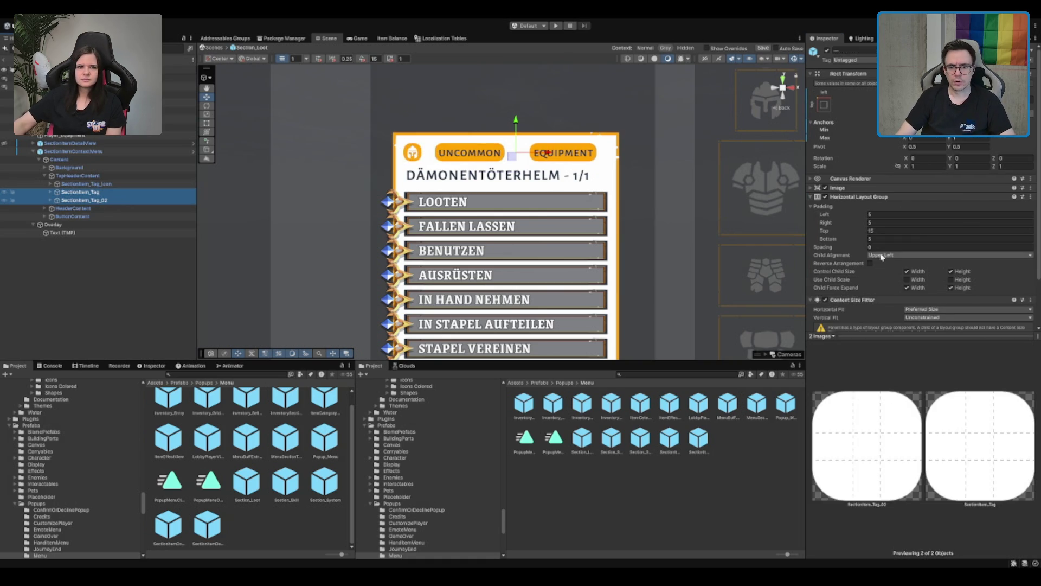
left_click(826, 198)
left_click(826, 198)
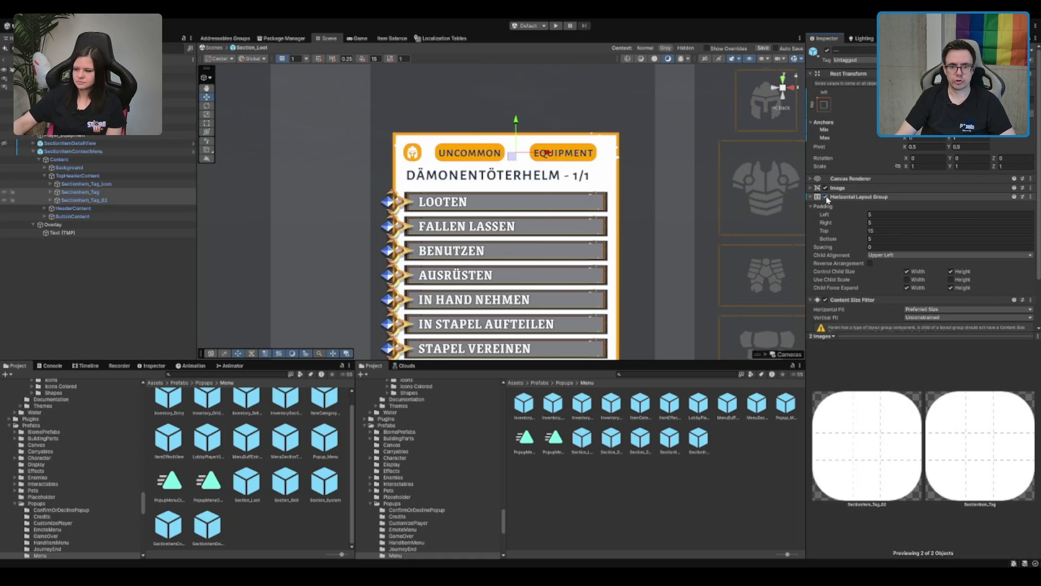
left_click(825, 300)
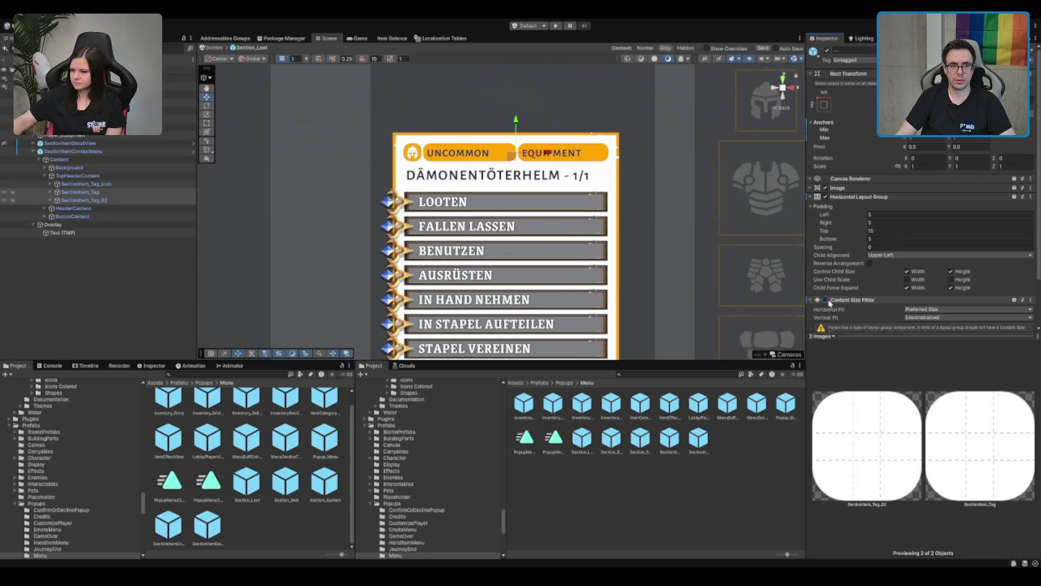
Inspect the second tag, title text and context menu object, then enter play mode
left_click(114, 200)
left_click(147, 208)
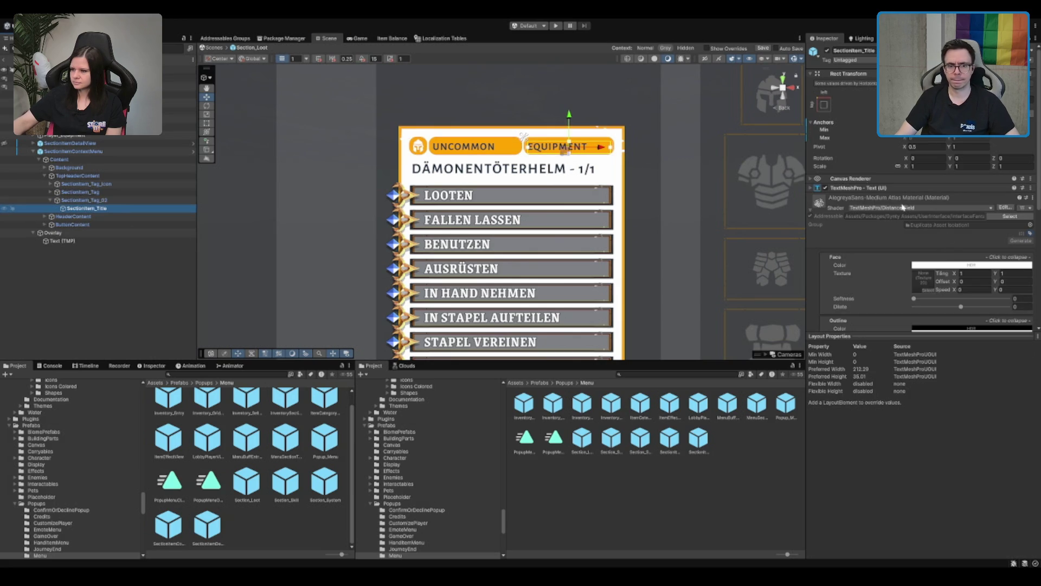
left_click(103, 152)
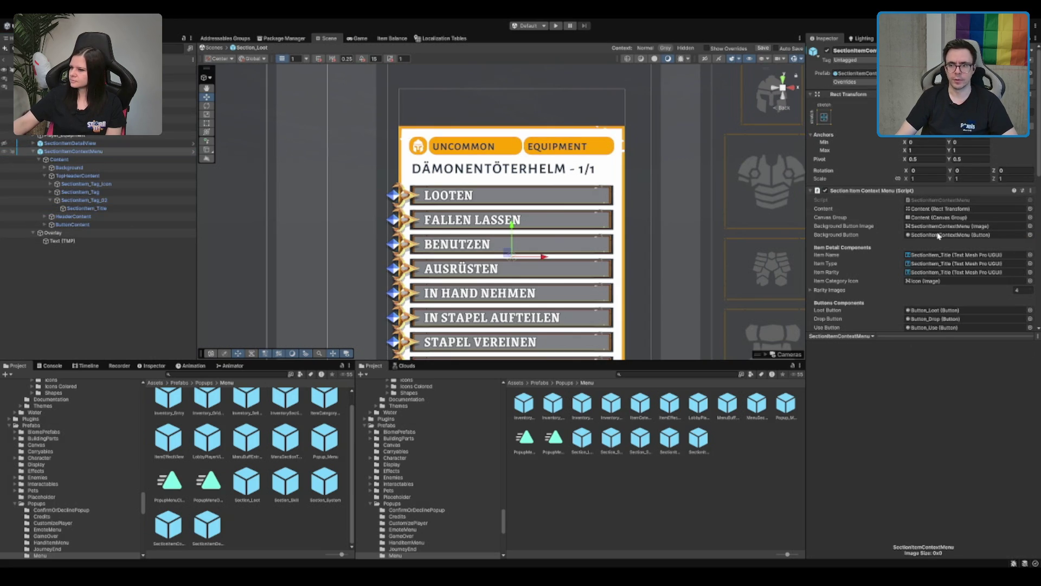
left_click(39, 159)
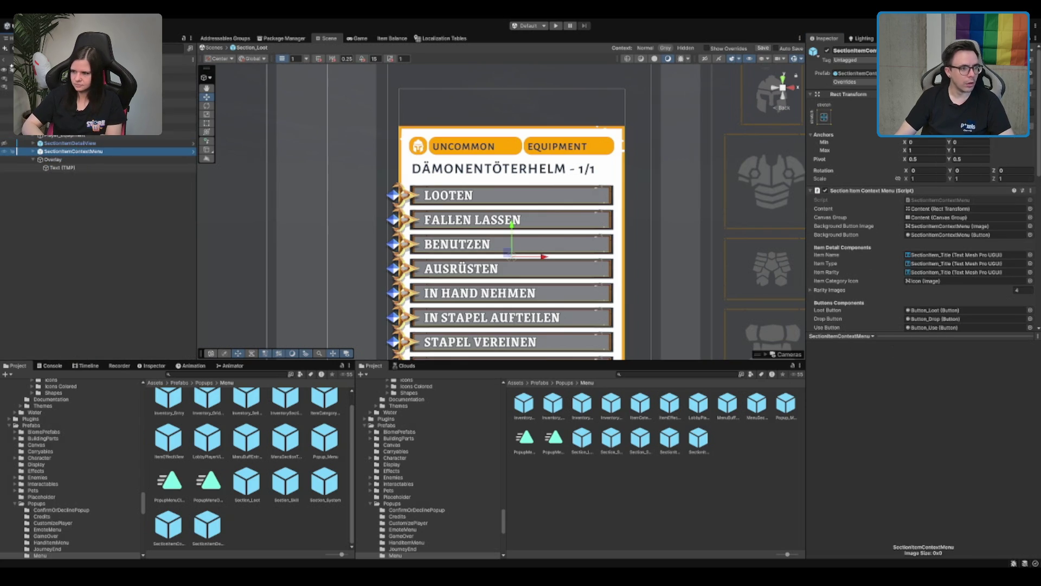
left_click(605, 328)
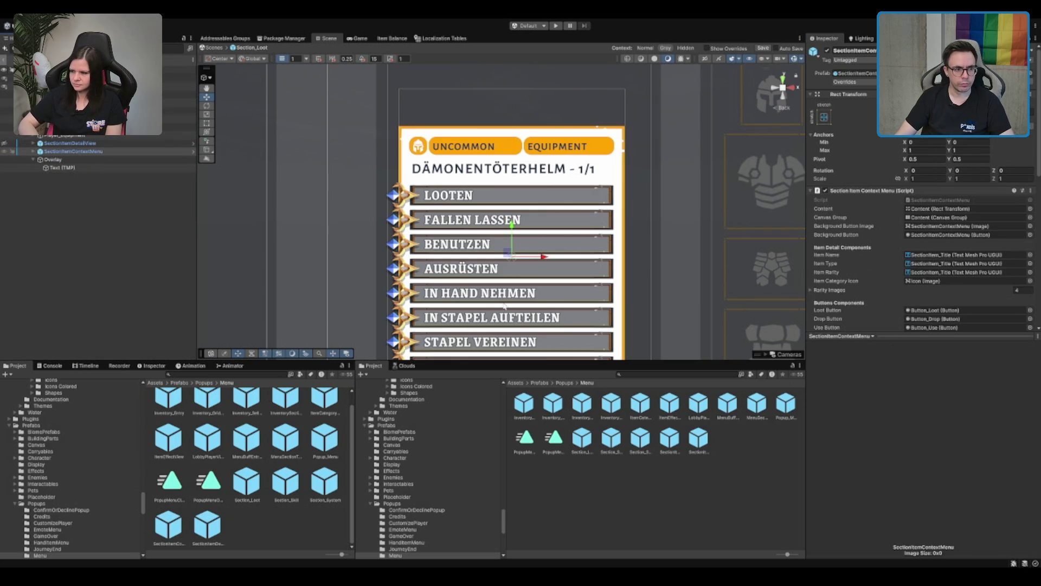
left_click(556, 26)
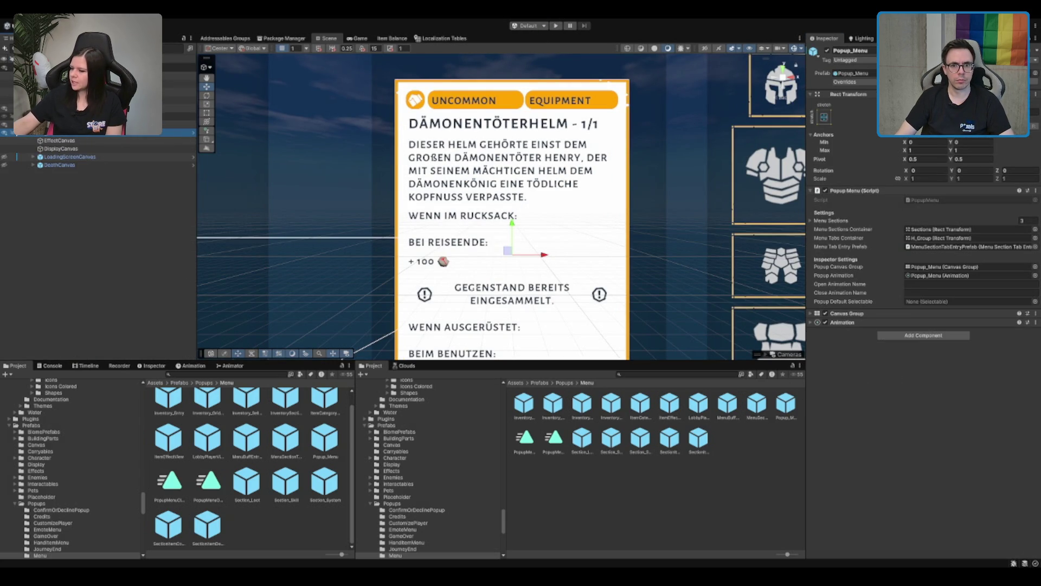
Toggle Popup_Menu off and on, then expand Section_Loot and select SectionItemContextMenu
left_click(828, 51)
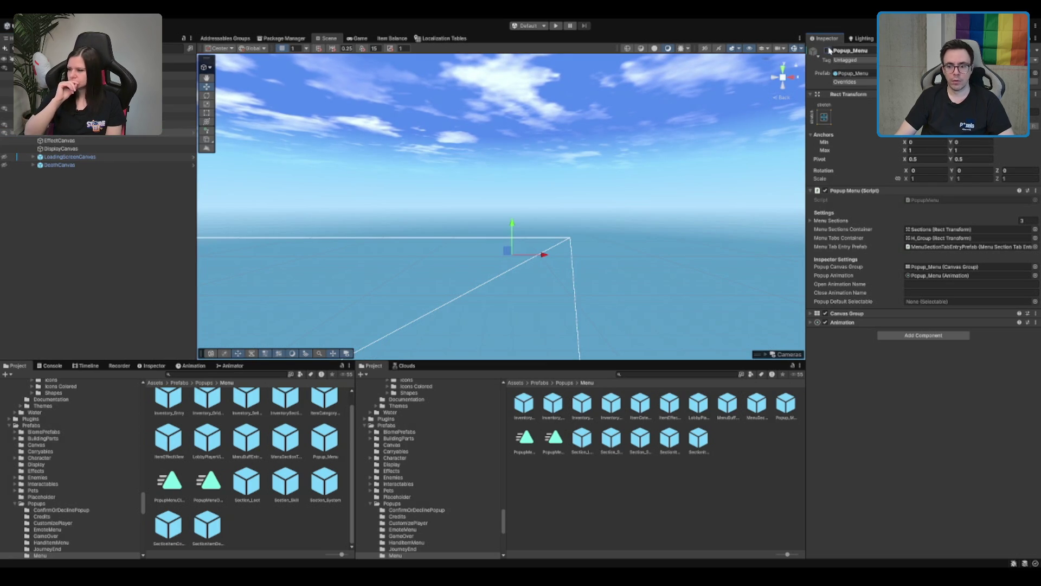
left_click(828, 50)
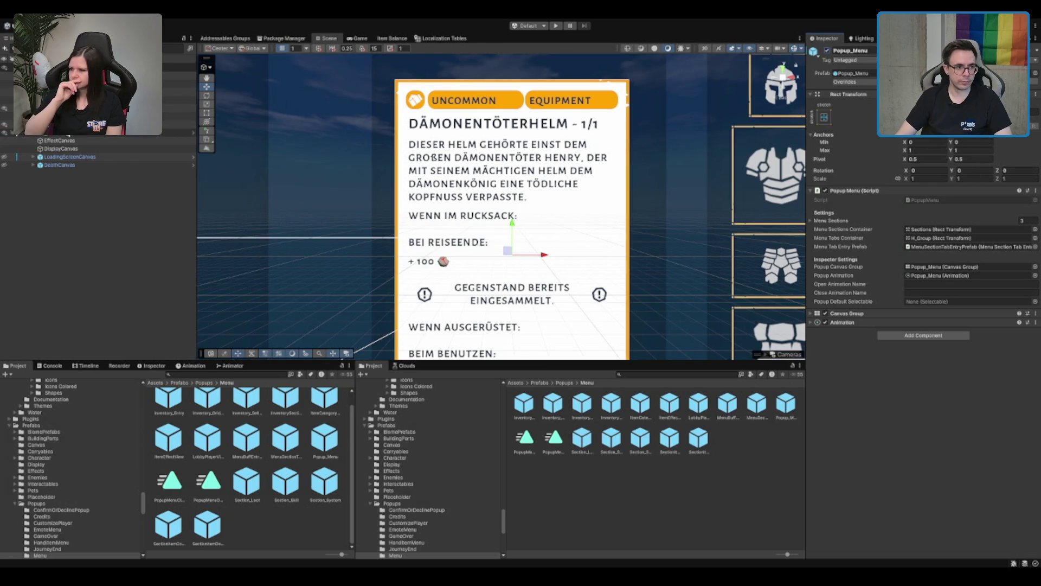
left_click(105, 182)
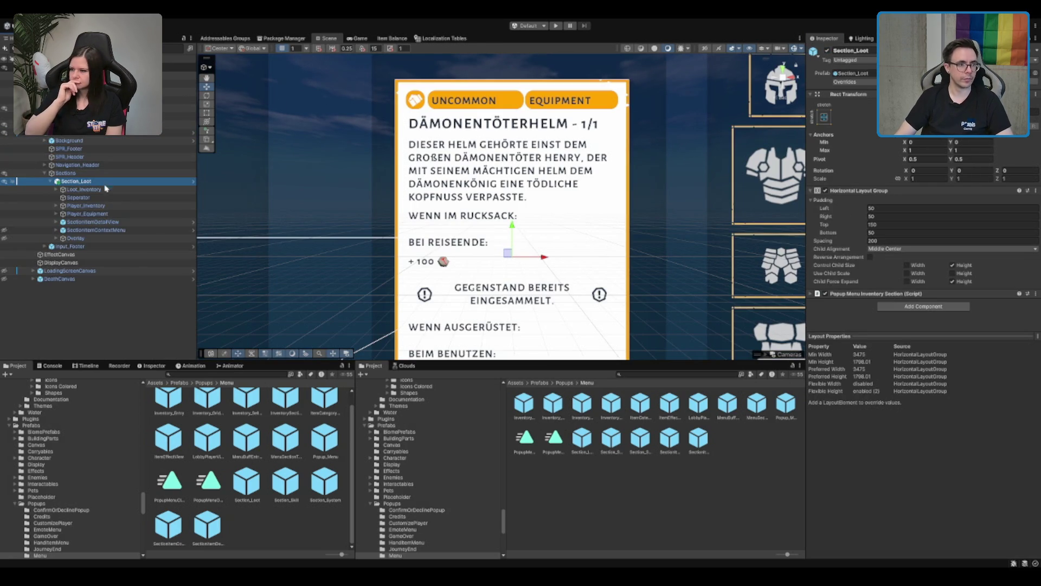
key("Left")
key("Right")
key("Down")
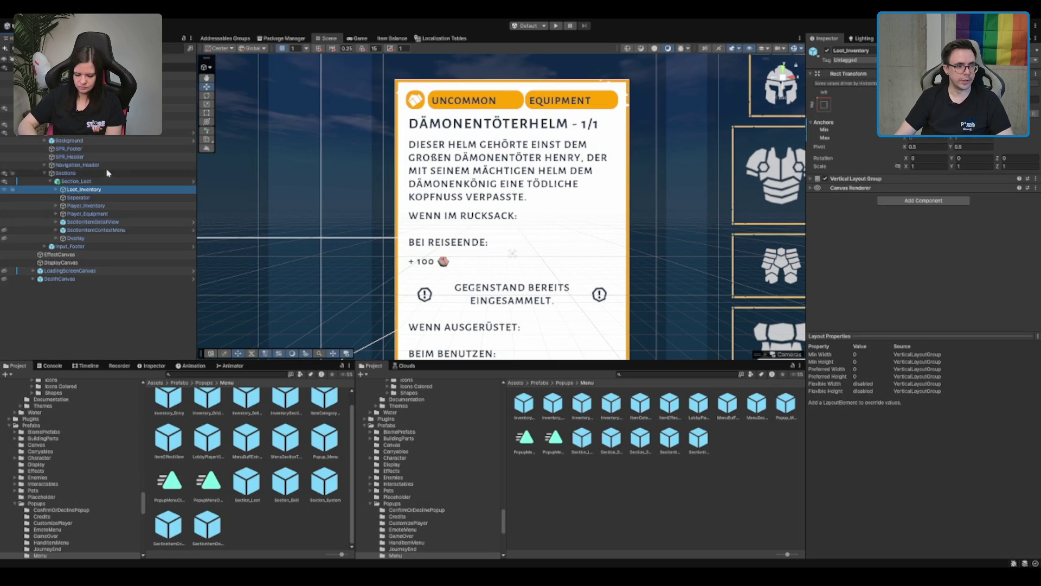
left_click(102, 230)
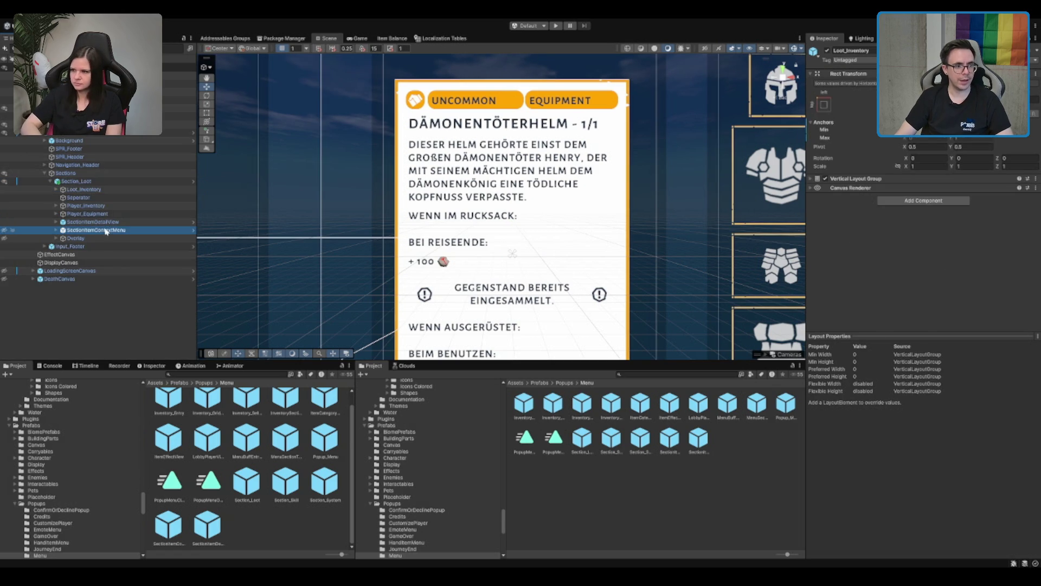
Open the Section_Loot prefab for editing and collapse its Overlay object
left_click(193, 182)
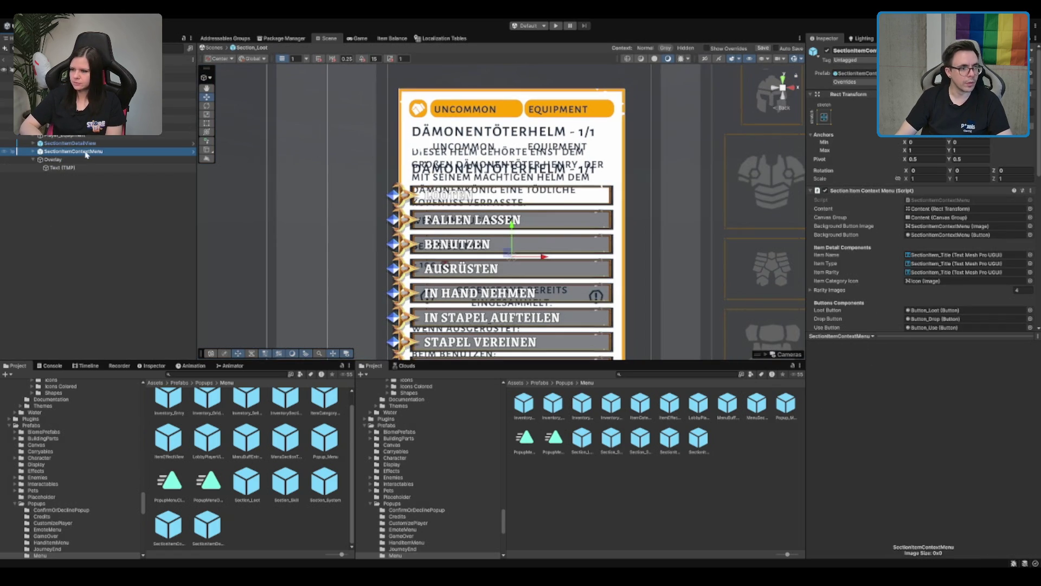
key("Down")
key("Left")
Frame SectionItemDetailView, then select the popup's Background and Player_Equipment's Equipment group
key("f")
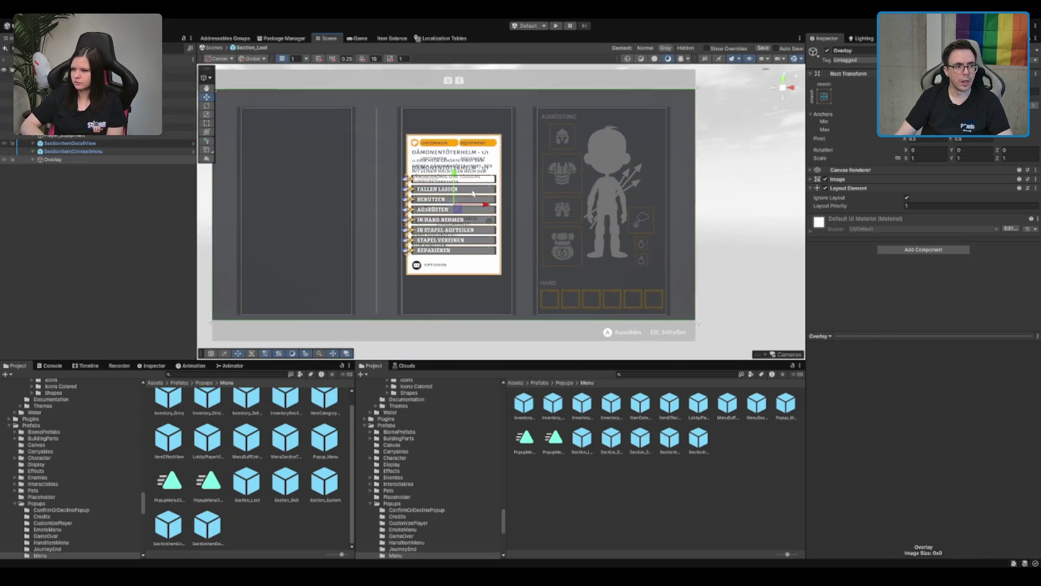
left_click(8, 144)
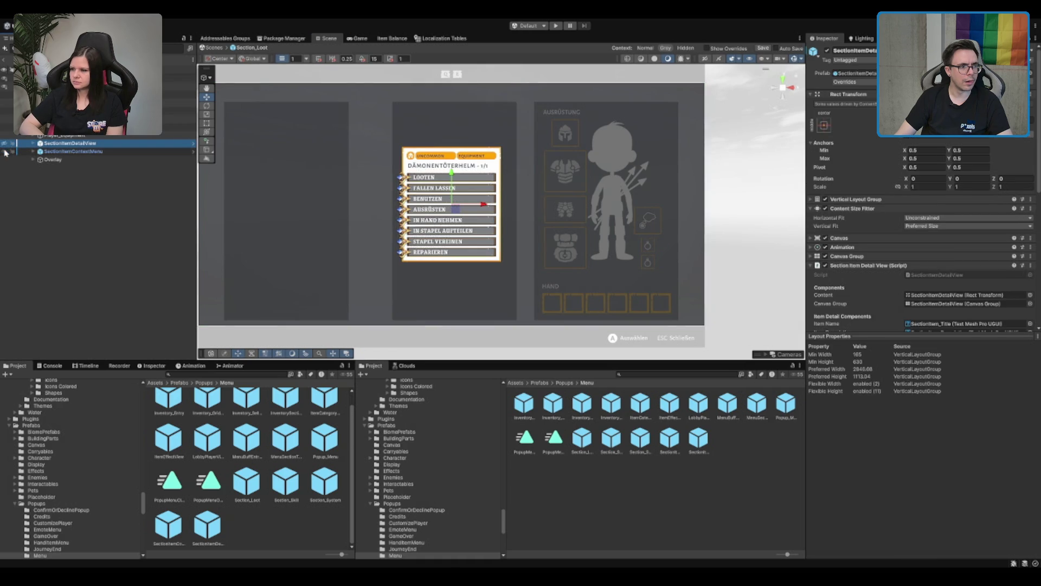
key("f")
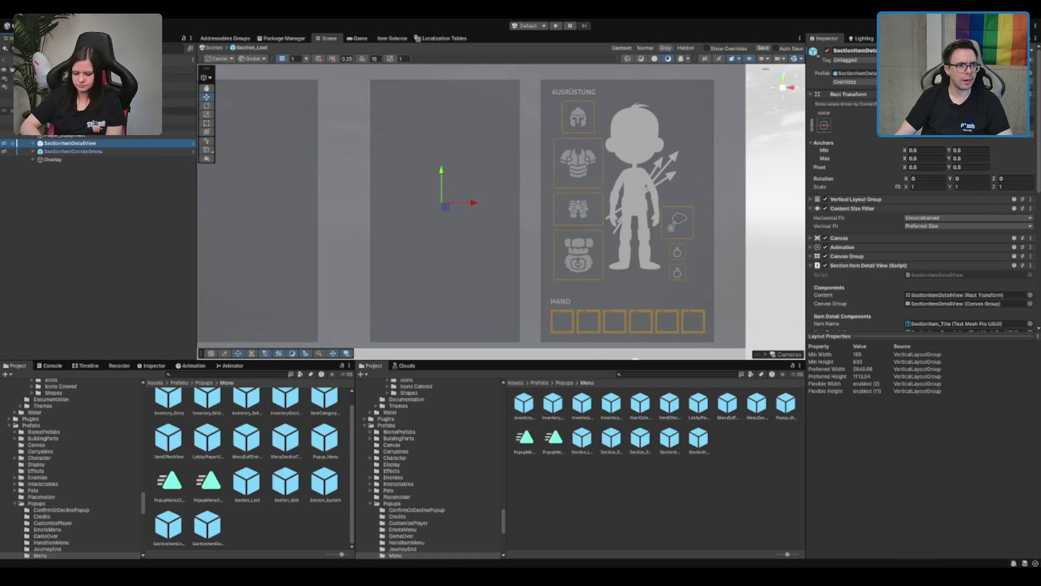
left_click(82, 103)
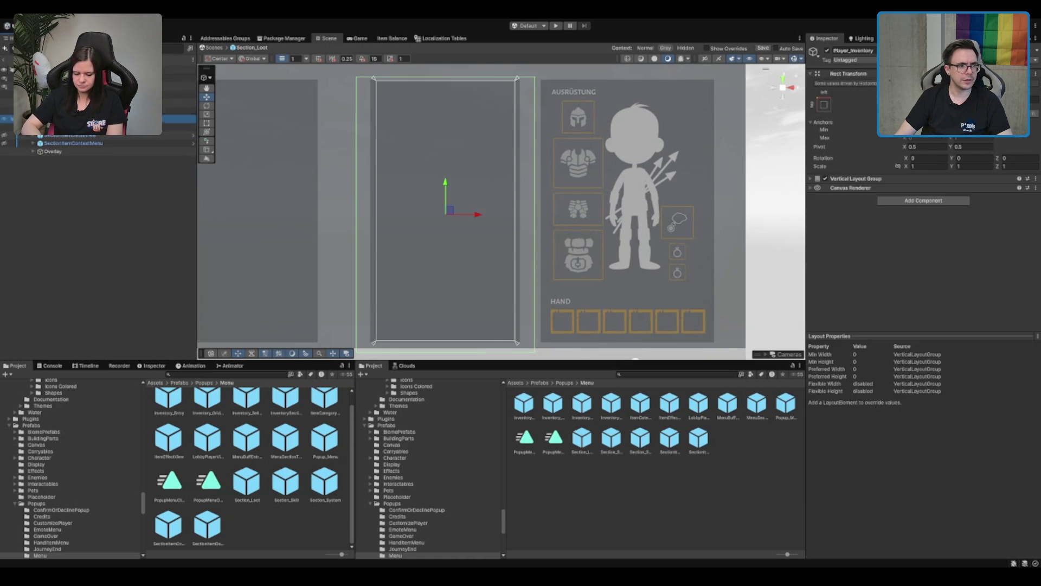
left_click(81, 127)
left_click(63, 143)
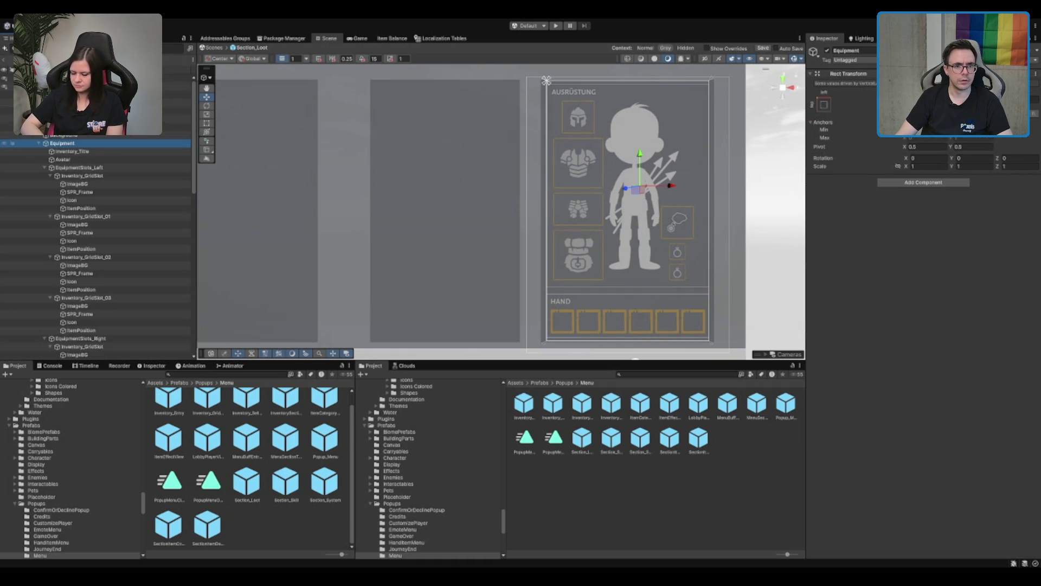
Check the equipment slot column, AUSRÜSTUNG title and Inventory hand bar, returning to Player_Equipment
key("Down")
scroll(129, 187, "down", 4)
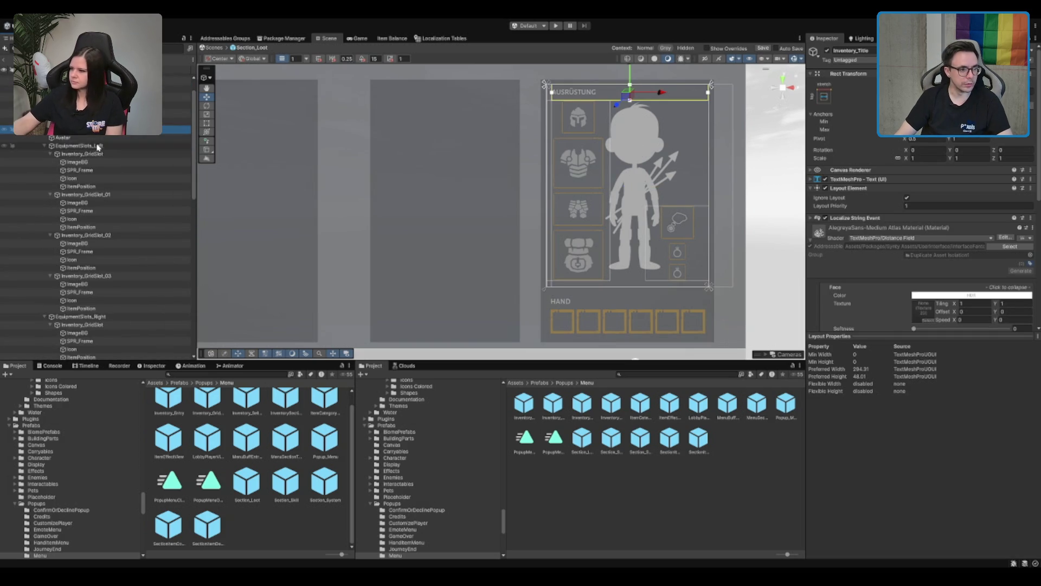
left_click(148, 156)
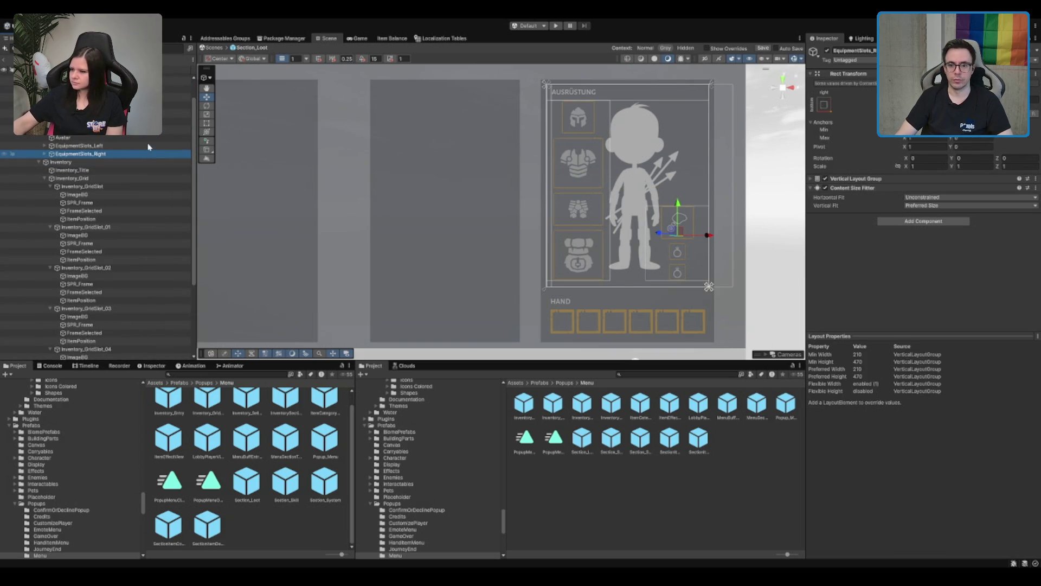
left_click(159, 130)
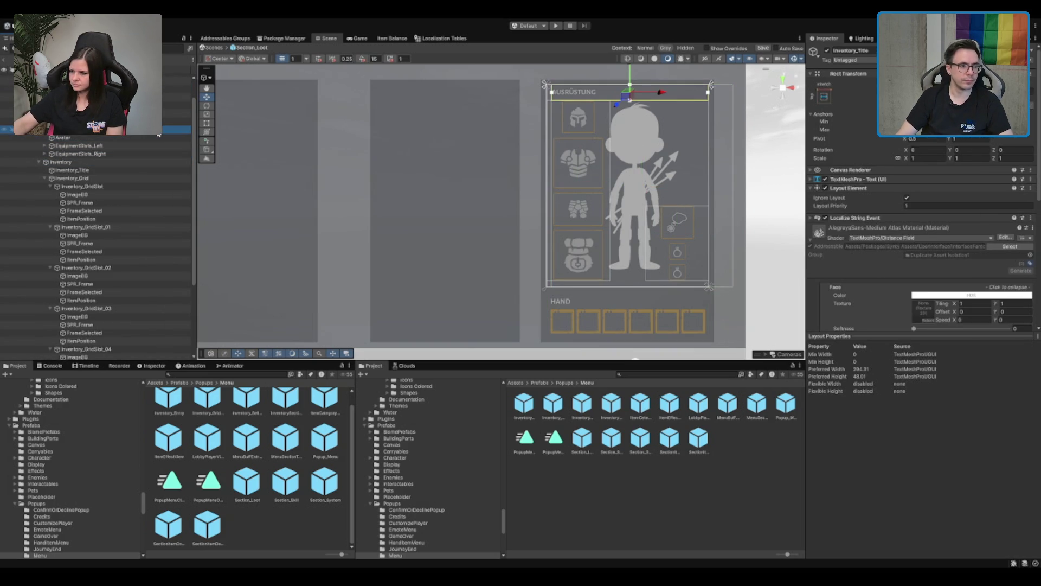
left_click(159, 134)
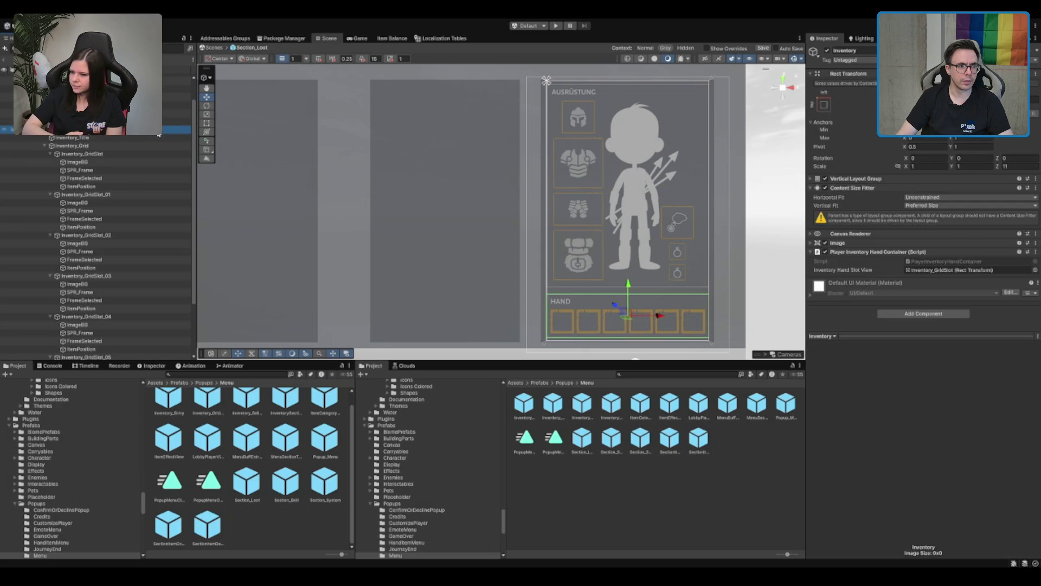
left_click(159, 131)
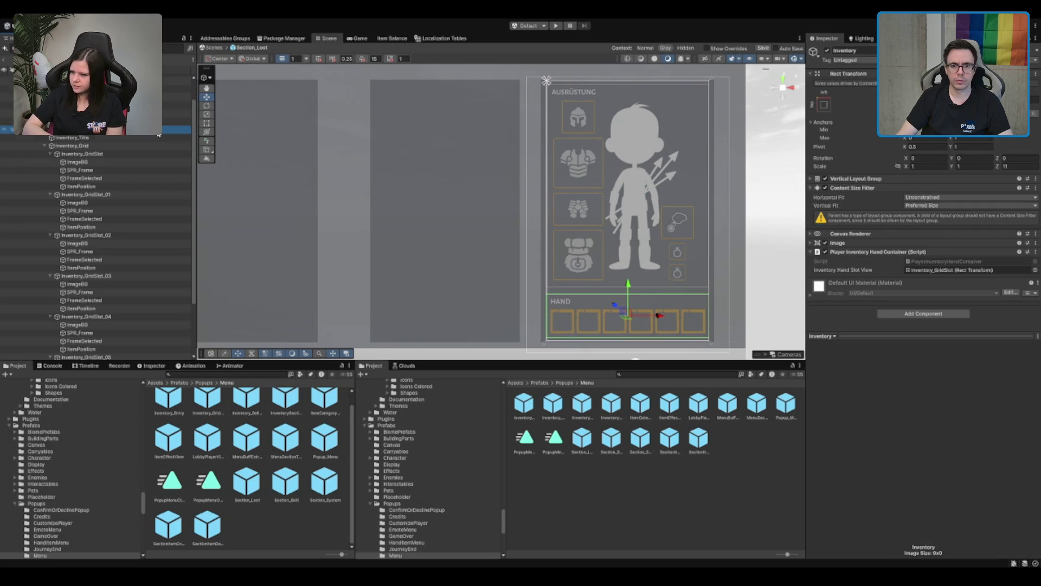
key("Left")
key("Up")
key("Up")
key("Up")
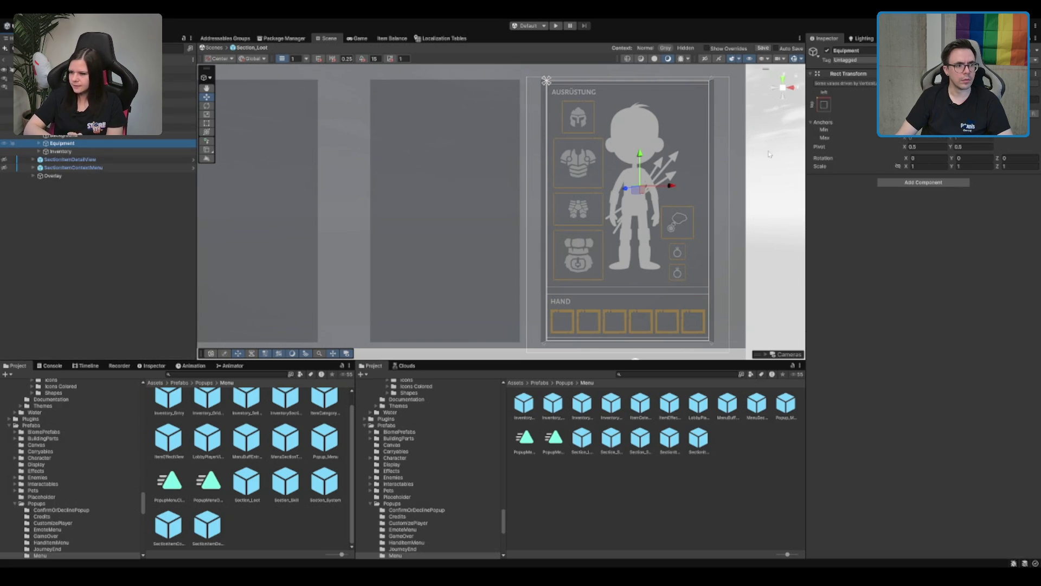
Test Control Child Size Height on Player_Equipment's Vertical Layout Group, then undo the changes
left_click(896, 177)
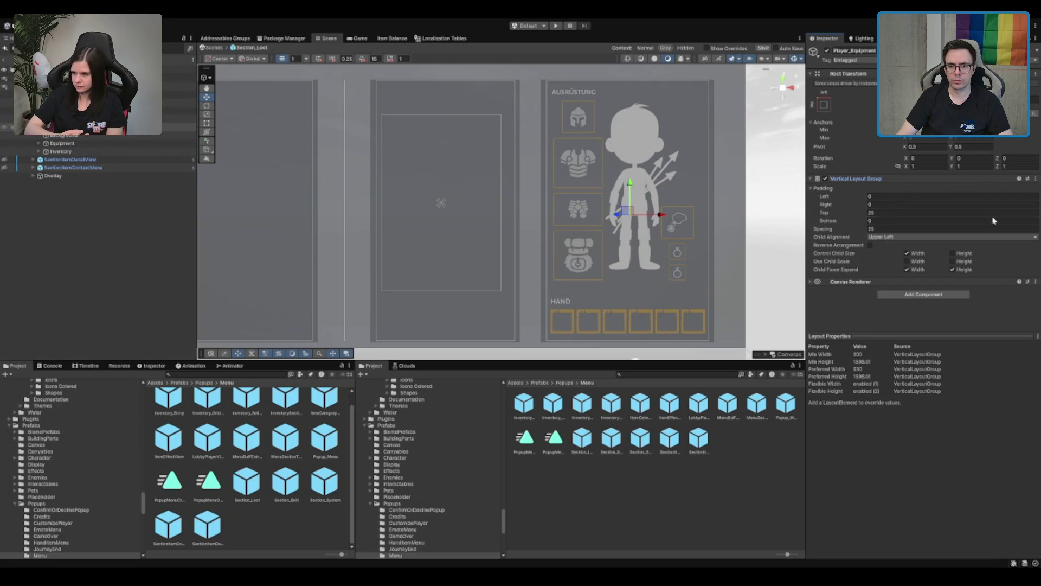
left_click(967, 254)
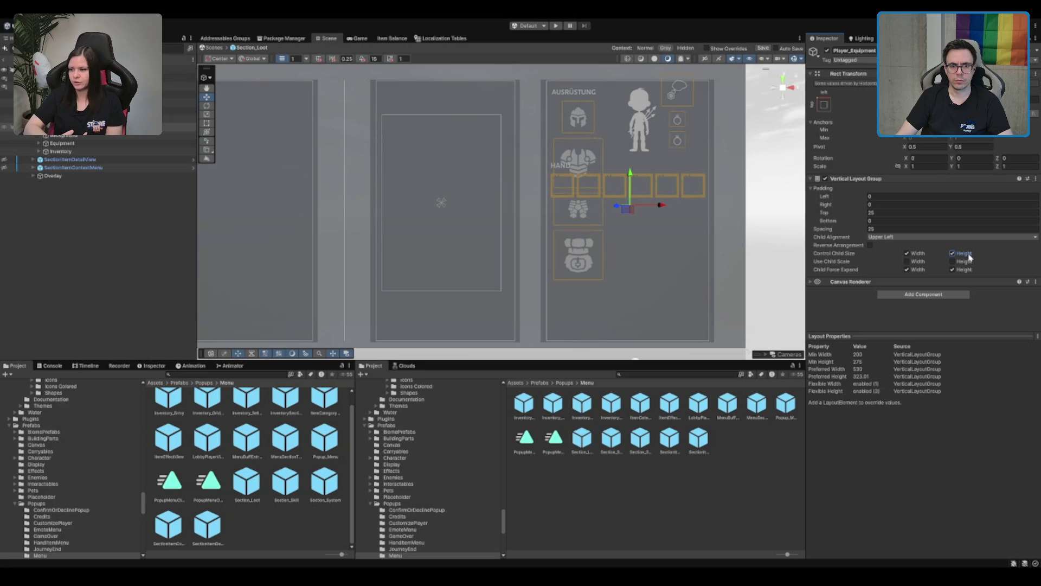
left_click(969, 256)
left_click(968, 256)
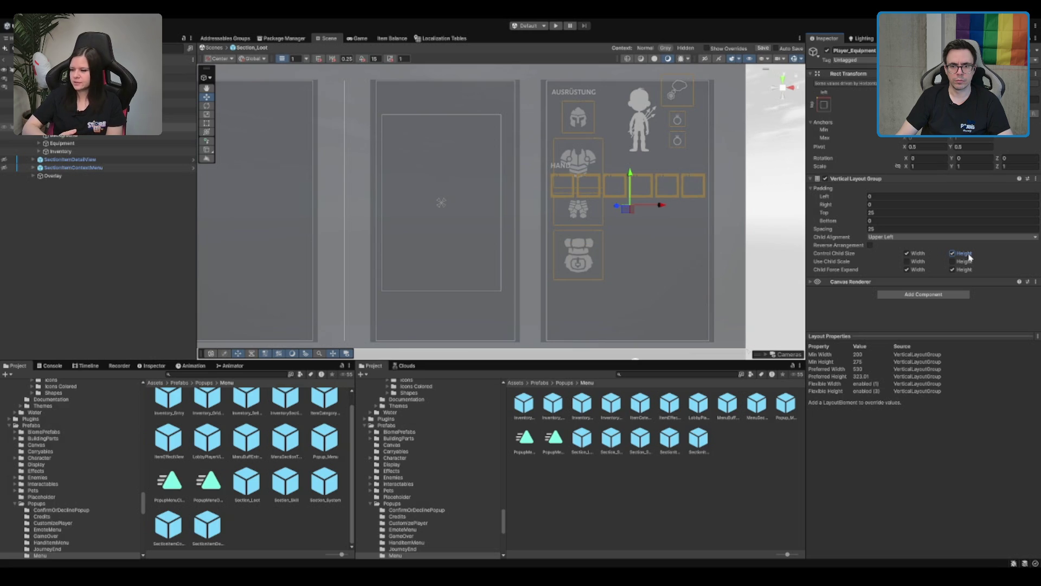
left_click(952, 253)
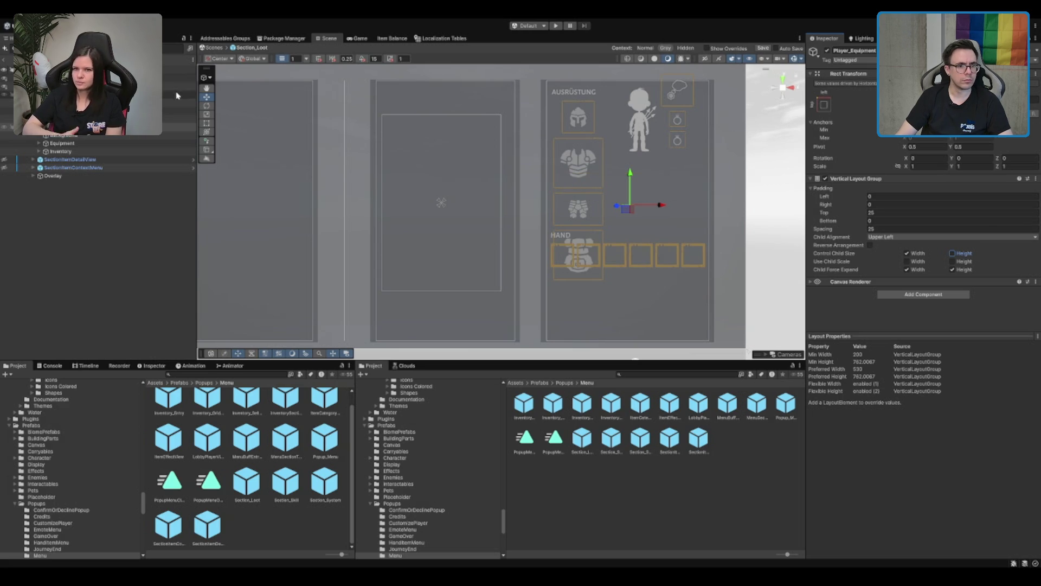
key("z")
key("z")
key("z")
key("z")
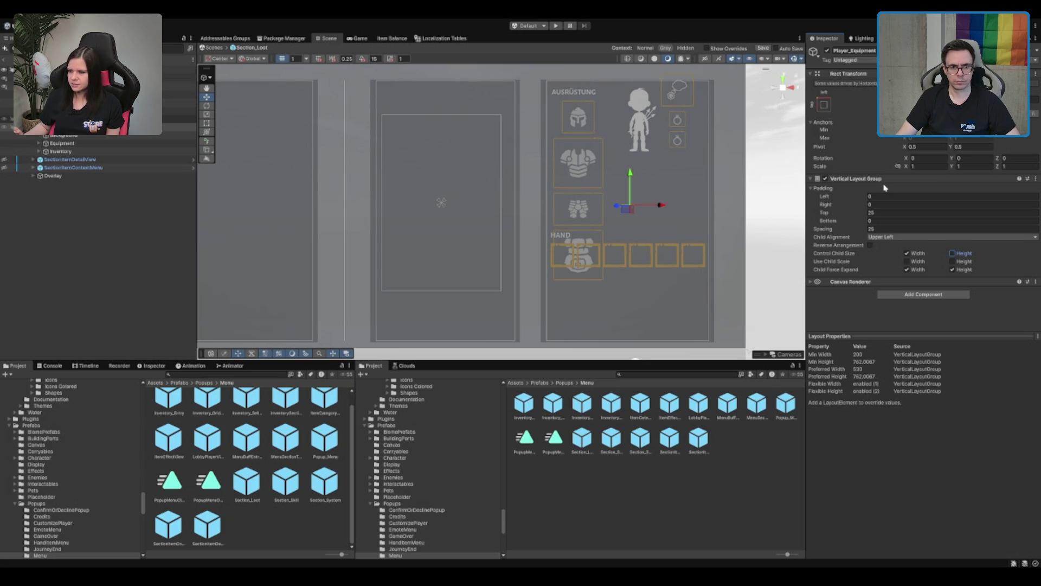
key("ctrl+z")
key("ctrl+z")
key("ctrl+z")
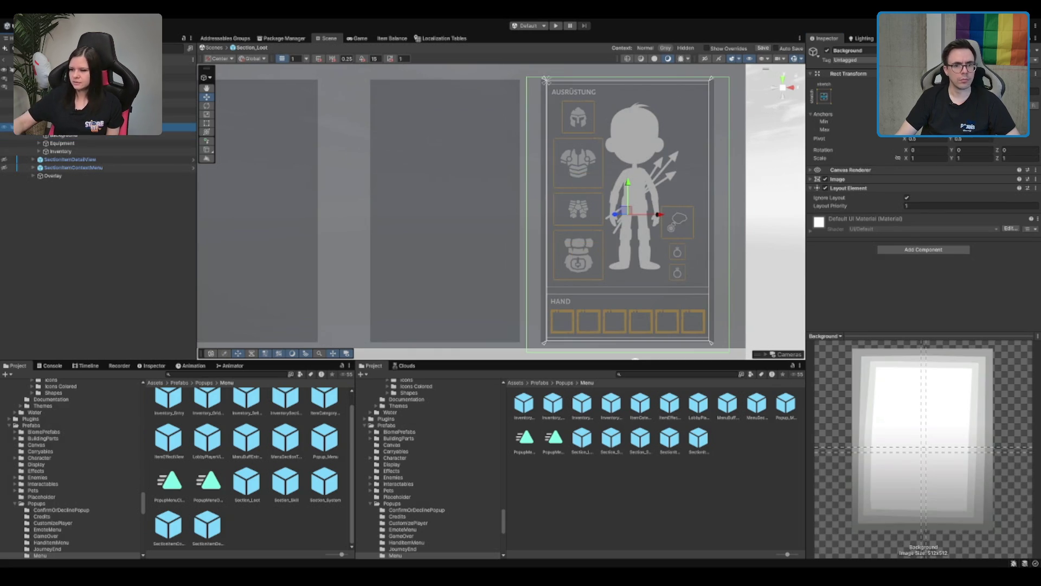
key("ctrl+z")
Disable Player_Equipment's Vertical Layout Group and hide the Popup_Menu root
left_click(824, 179)
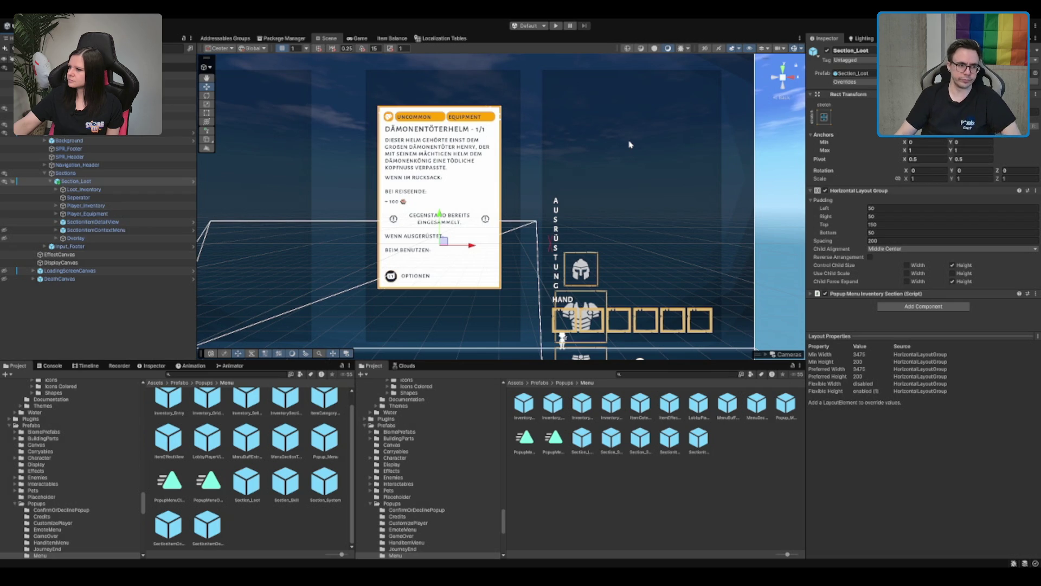
left_click(81, 124)
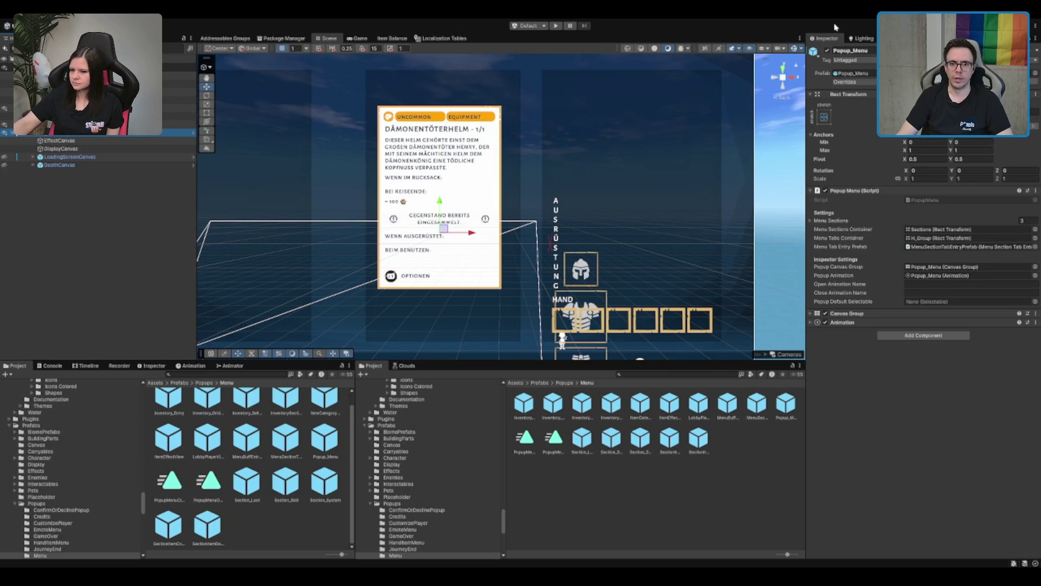
left_click(827, 51)
left_click(475, 120)
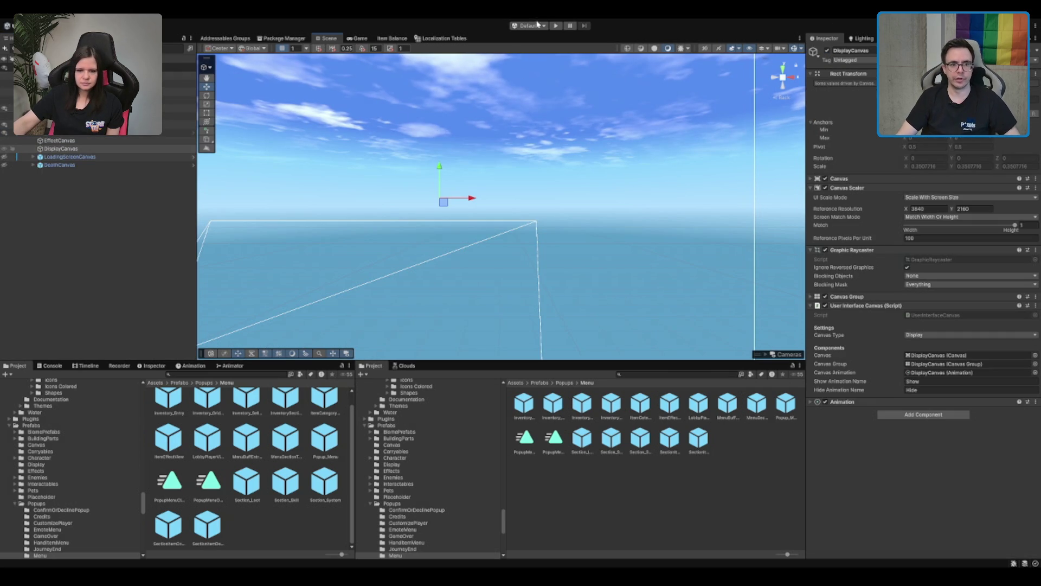
Enter play mode so the game starts at its main menu
left_click(556, 25)
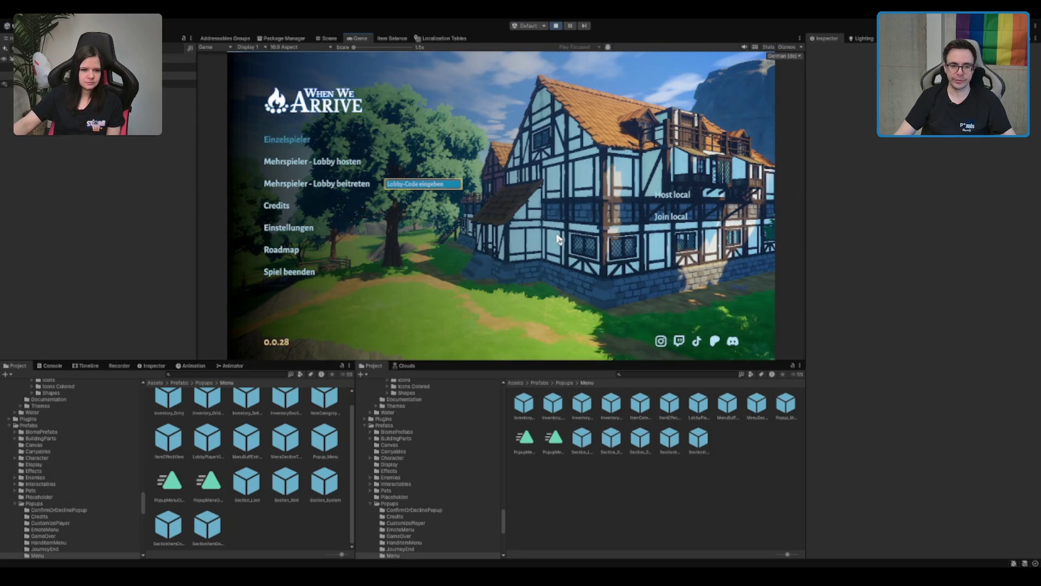
Start a single-player game and toggle the equipment menu repeatedly, bringing up the helmet's item popup
left_click(307, 142)
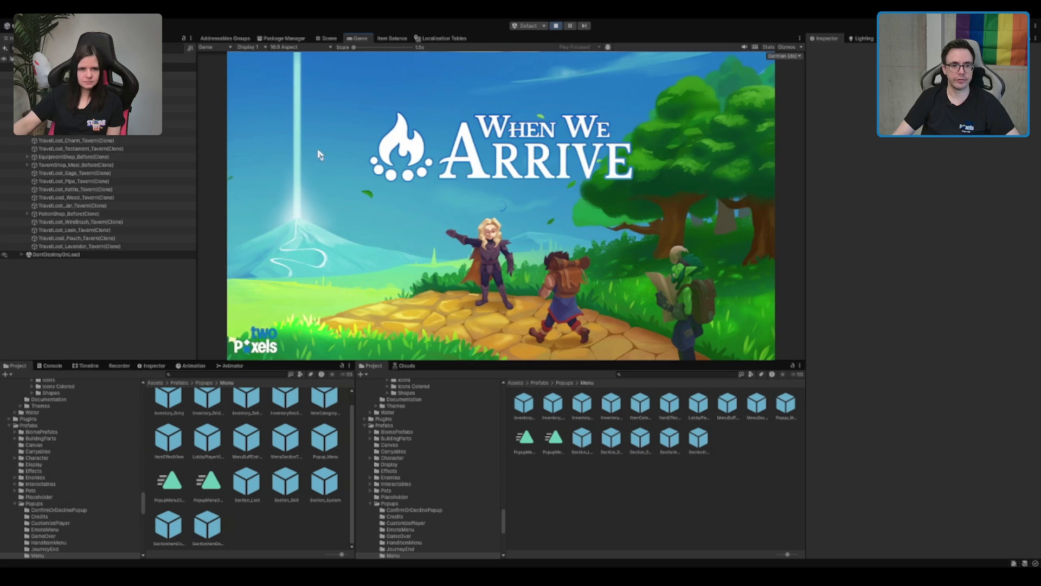
key("i")
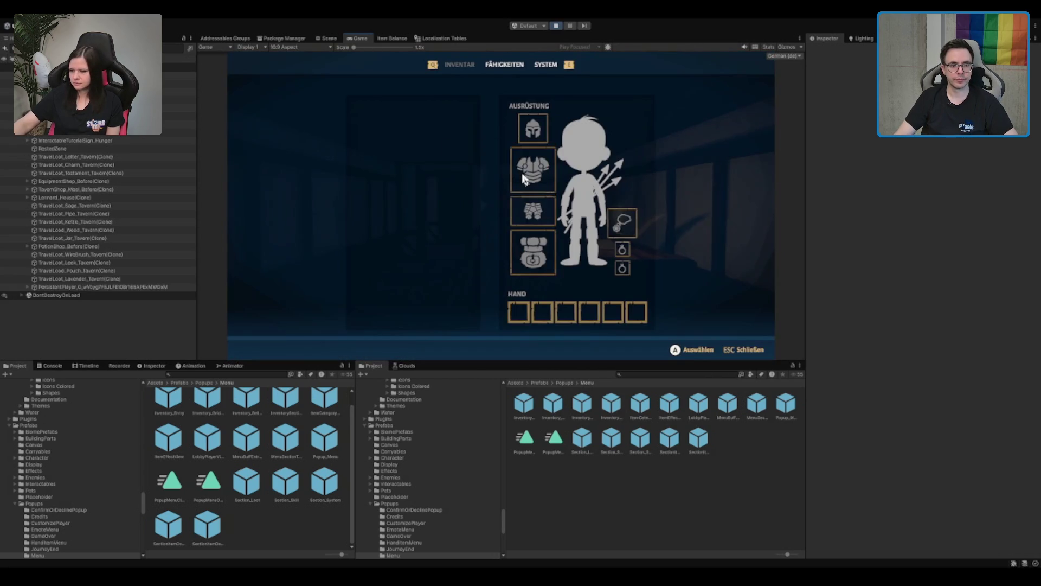
key("Escape")
key("i")
key("Escape")
key("i")
key("Escape")
key("i")
key("Escape")
key("i")
key("Return")
key("Escape")
key("i")
key("Escape")
key("i")
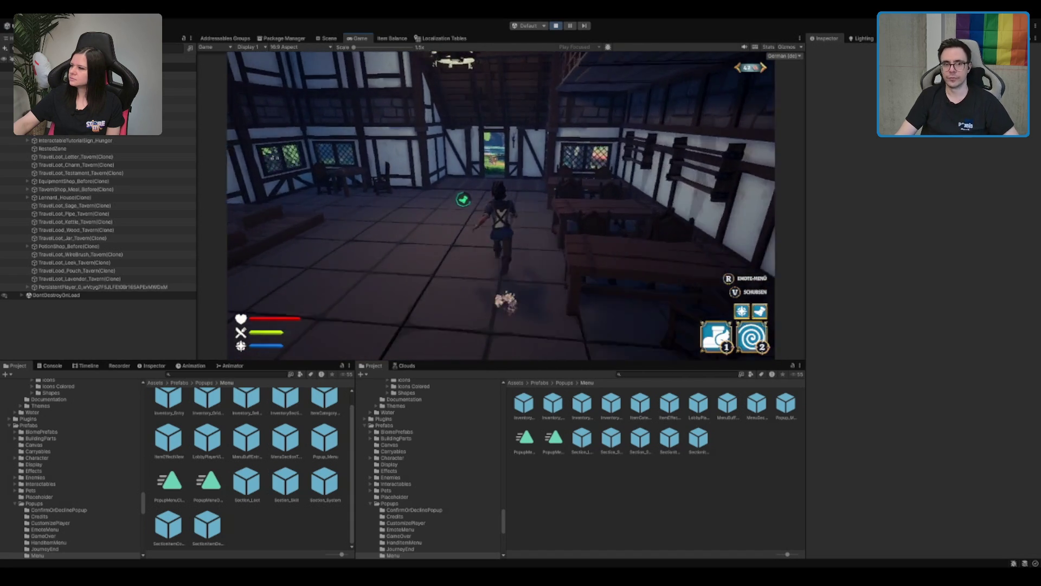
Run out of the tavern, open and close the Dämonentöterhelm context menu, then head through the village
key("w")
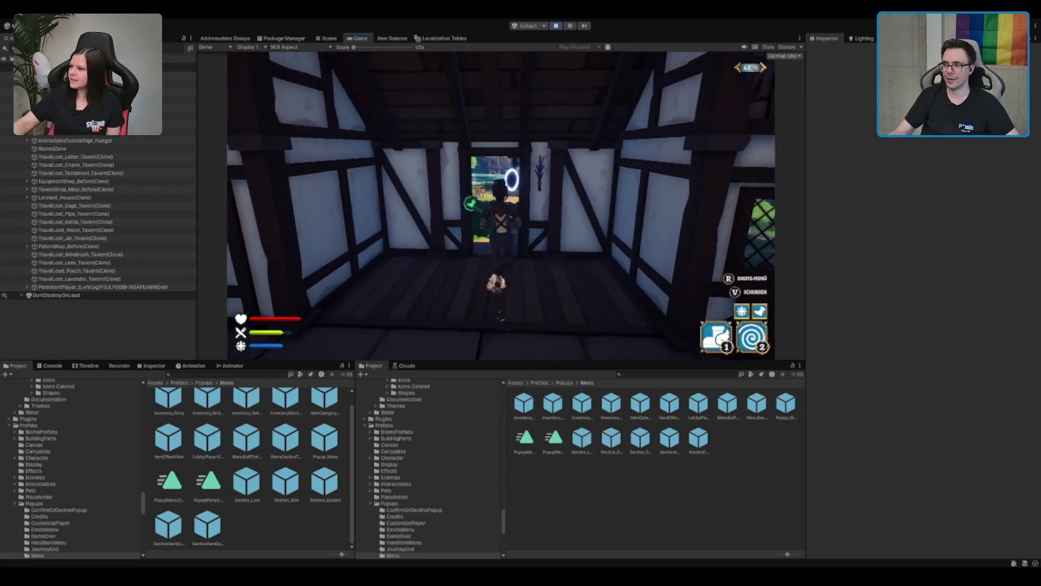
key("w")
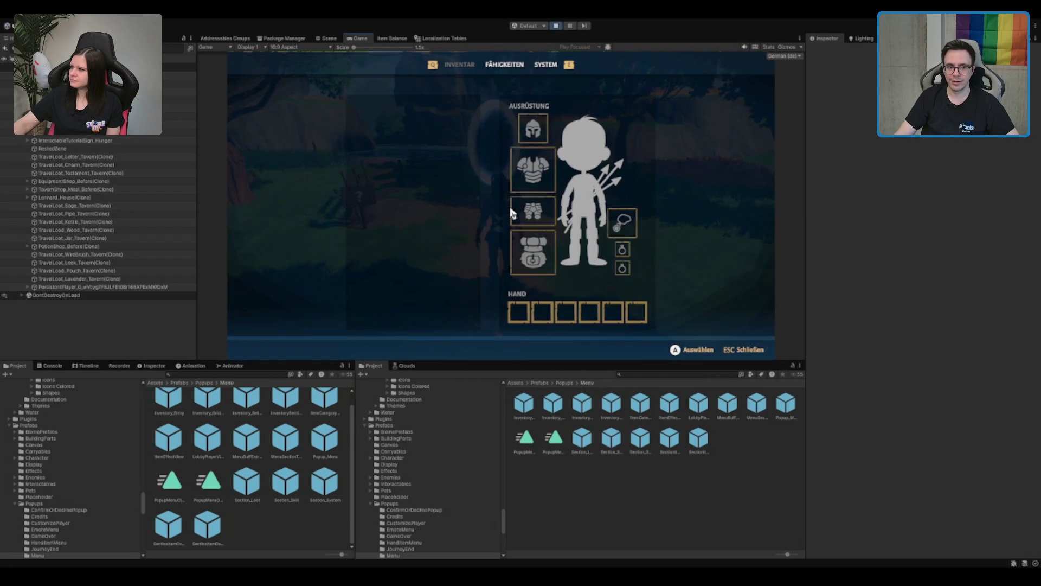
key("Tab")
key("Tab")
key("Tab")
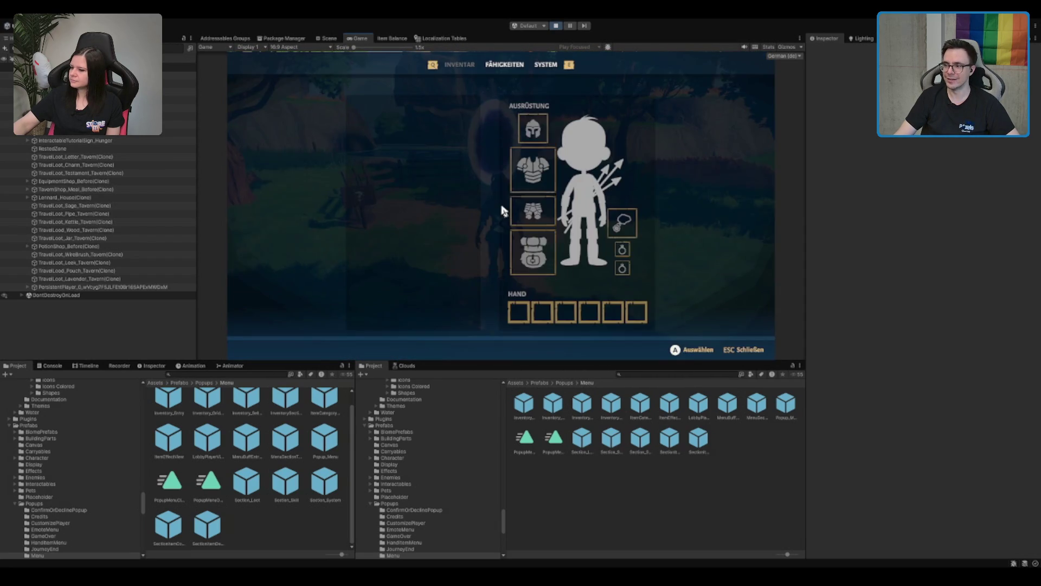
key("Tab")
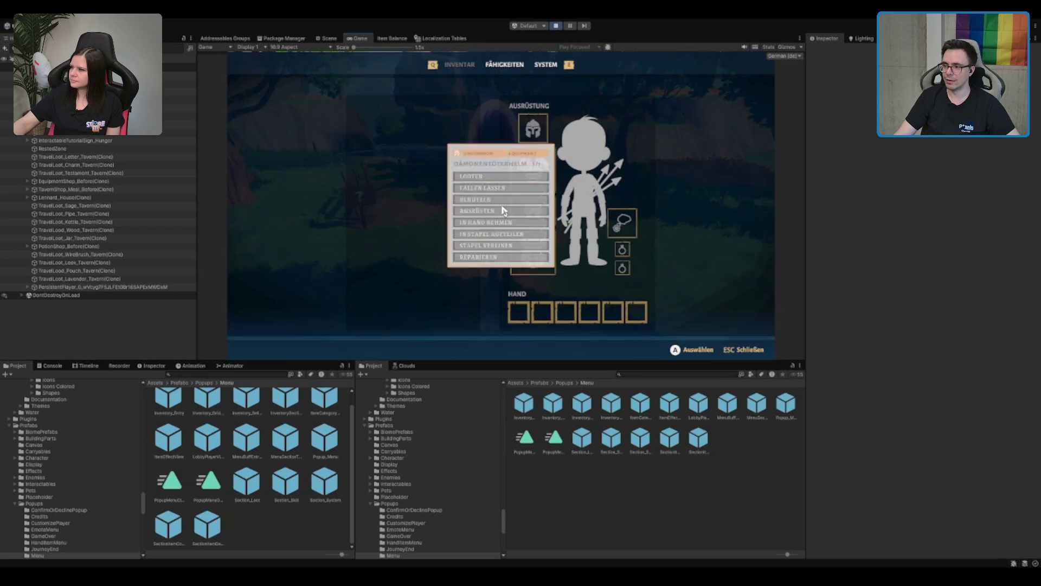
left_click(503, 210)
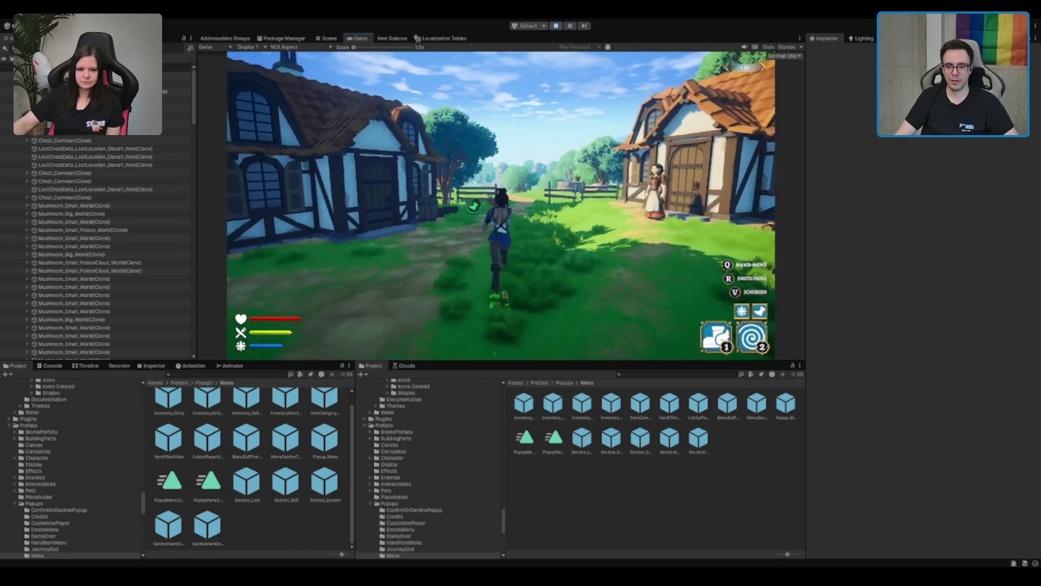
key("2")
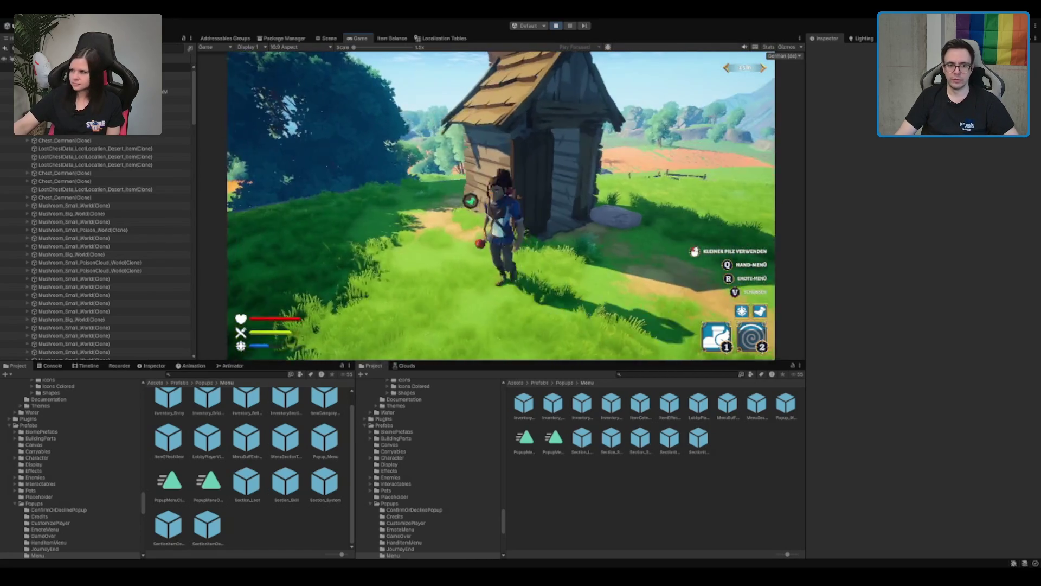
Open the Wüstentruhe chest beside the hut and display the Kleine Knochen item tooltip
key("e")
mouse_move(319, 228)
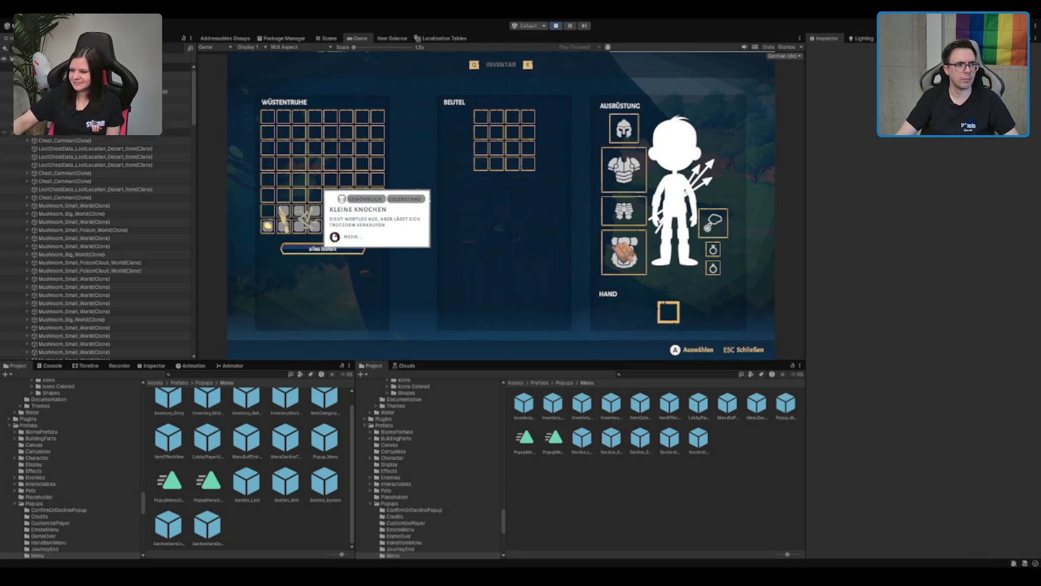
Expand DontDestroyOnLoad in the Hierarchy and look through GameManager's services
left_click(179, 124)
scroll(138, 164, "down", 10)
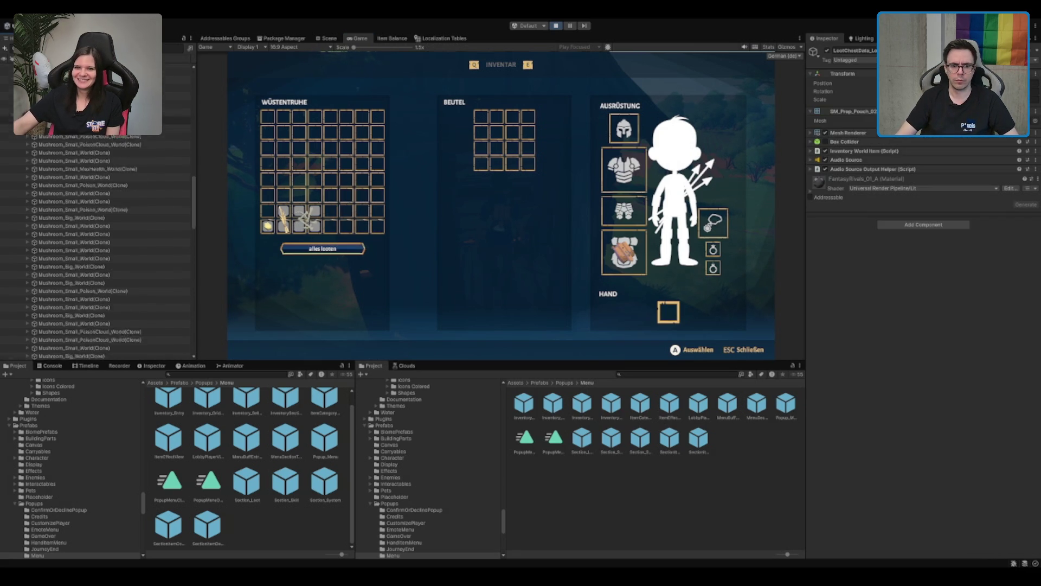
left_click(119, 356)
key("Right")
left_click(96, 331)
scroll(100, 312, "down", 3)
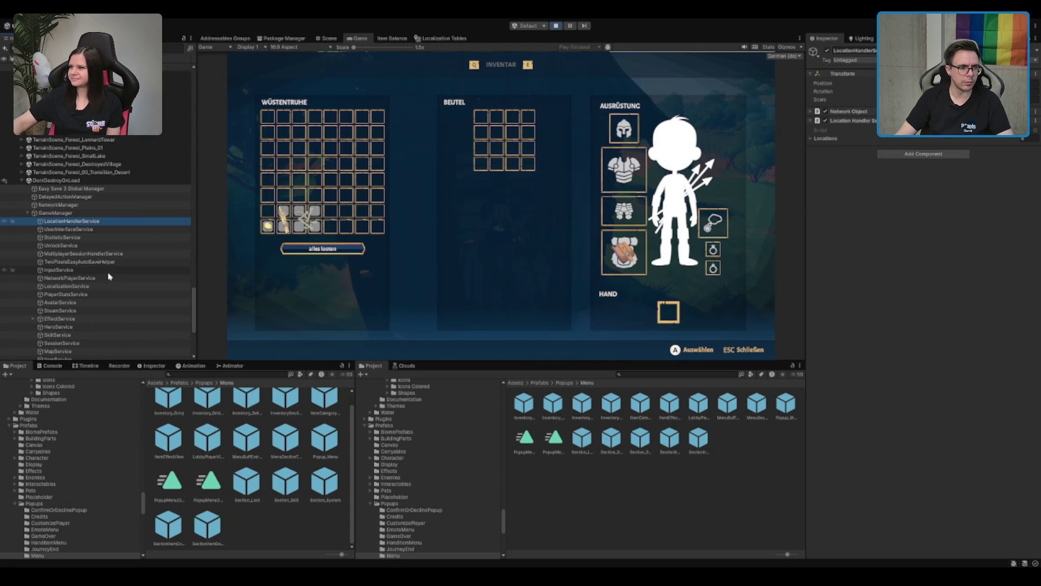
scroll(106, 273, "down", 5)
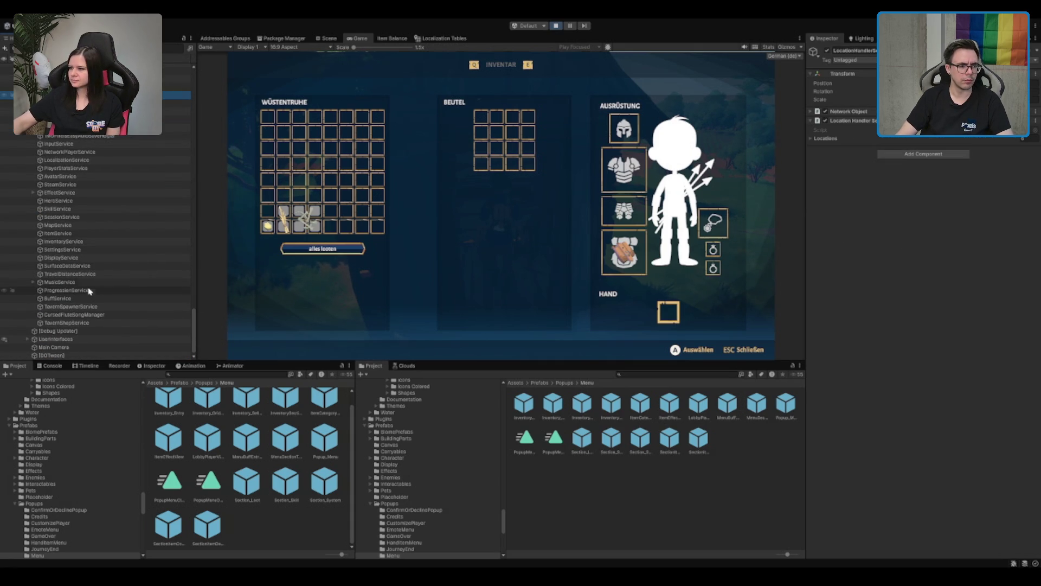
key("Left")
key("Left")
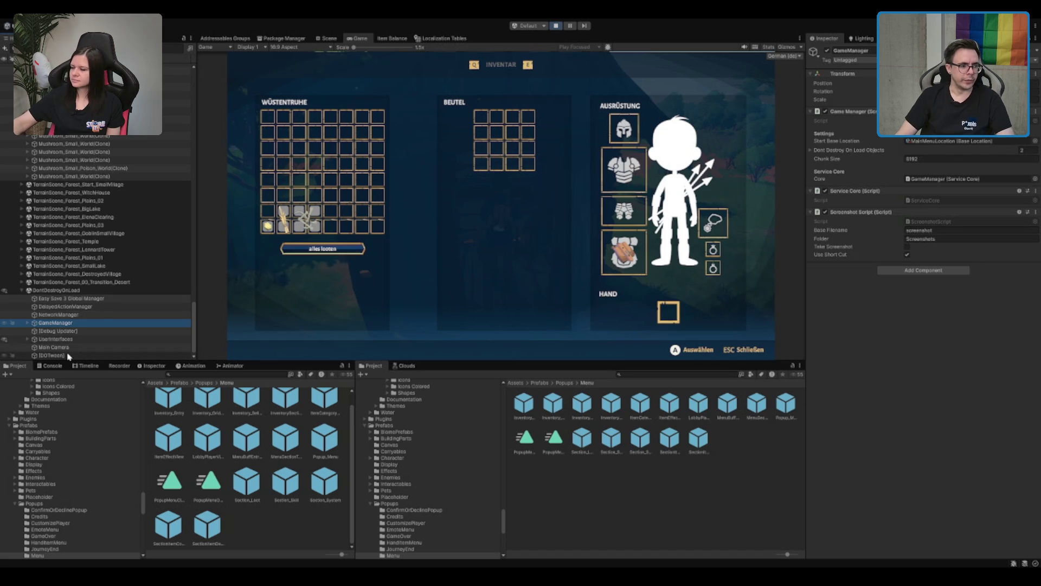
Unfold UserInterfaces, PopupCanvas, Popup_Menu(Clone) and Sections down to Section_Loot(Clone)
left_click(88, 340)
key("Right")
key("Down")
key("Down")
key("Down")
key("Down")
key("Up")
key("Up")
key("Right")
key("Down")
key("Down")
key("Right")
key("Down")
key("Down")
scroll(89, 267, "down", 3)
key("Down")
key("Down")
key("Down")
key("Right")
key("Down")
key("Right")
scroll(116, 289, "down", 3)
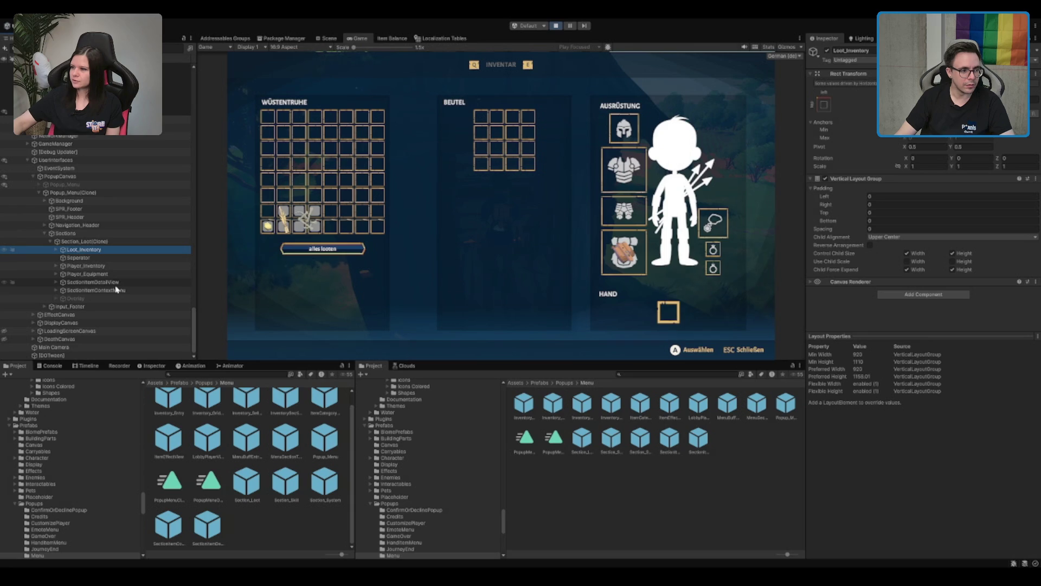
Expand SectionItemDetailView and inspect SPR_Header and DescriptionContent_Travel alongside the Weizenbündel detail popup
left_click(115, 283)
key("Right")
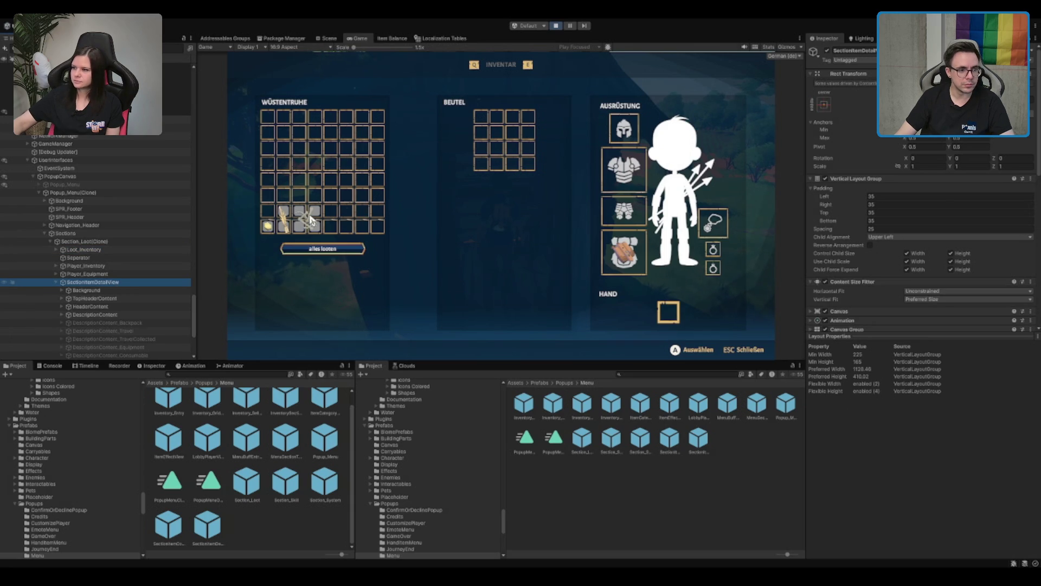
left_click(311, 219)
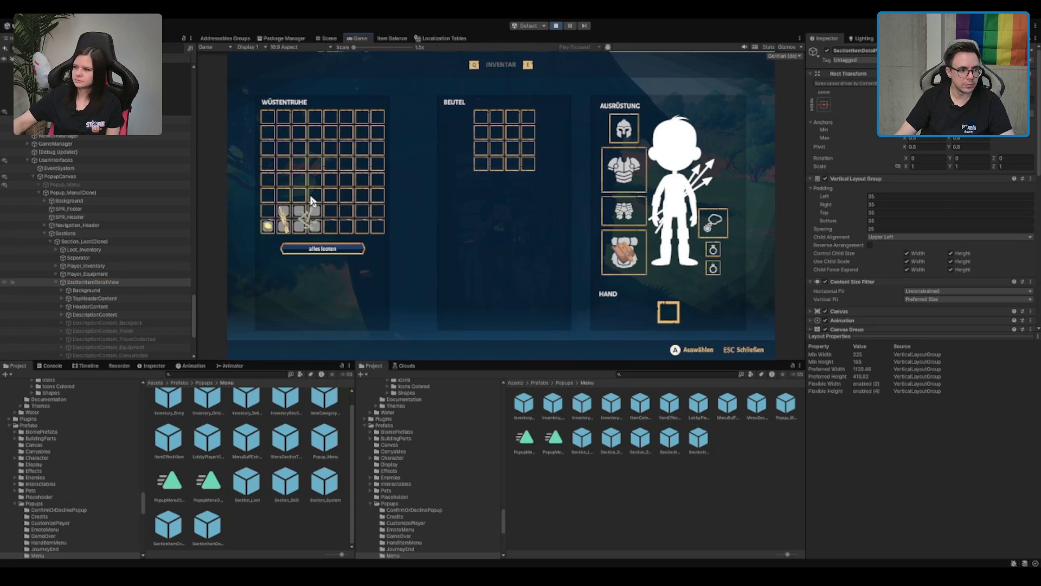
left_click(162, 217)
left_click(287, 218)
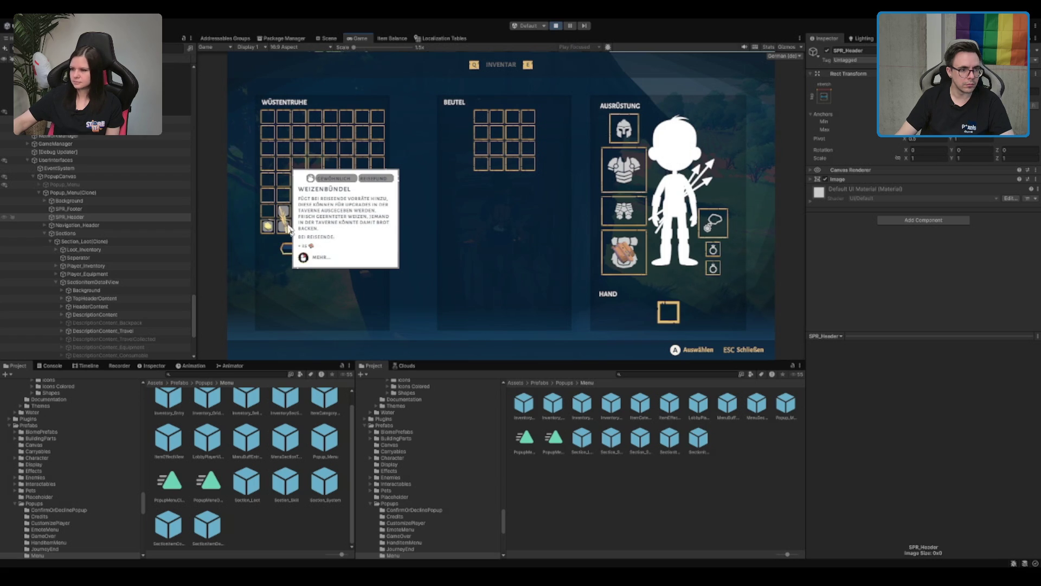
left_click(124, 331)
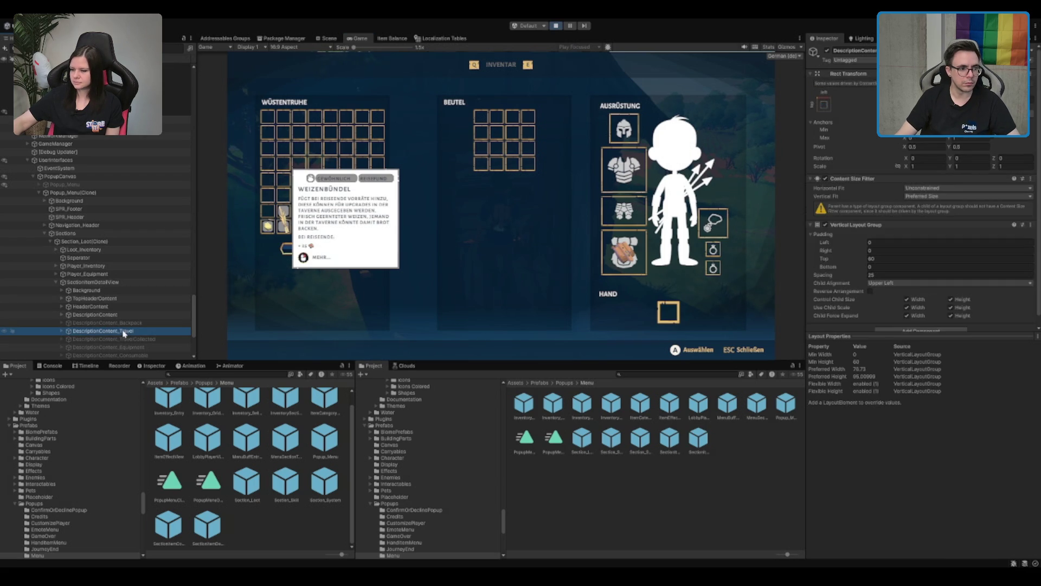
key("Right")
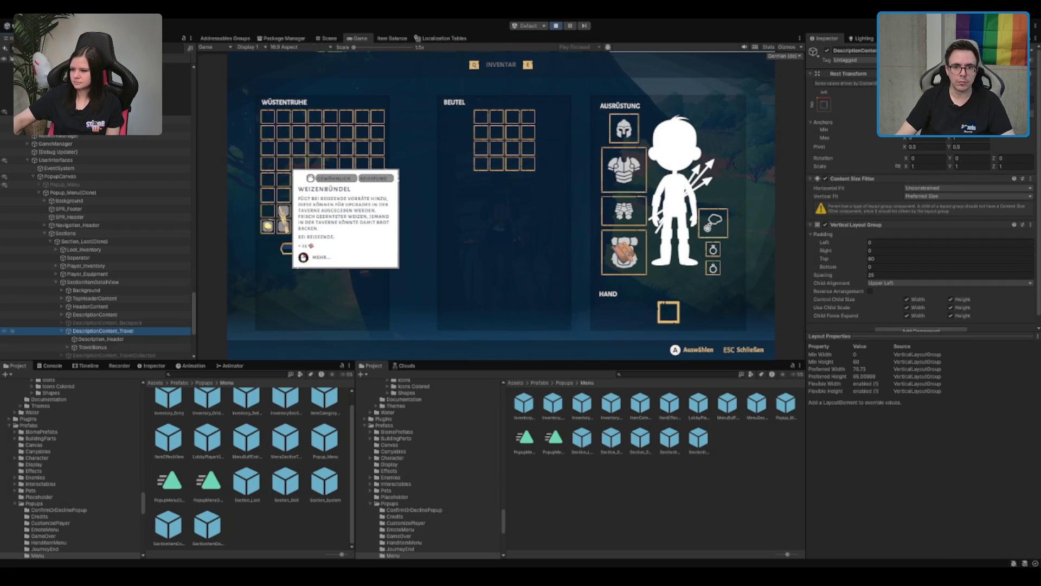
Deactivate SectionItem_Tag_HandItem under TopHeaderContent and stop play mode
left_click(108, 297)
key("Right")
key("Right")
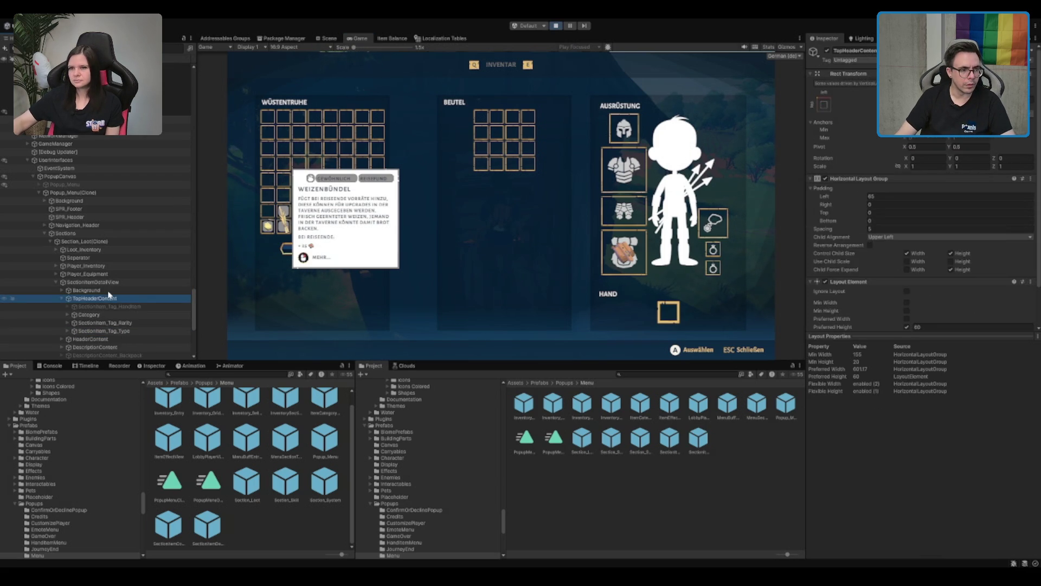
left_click(120, 280)
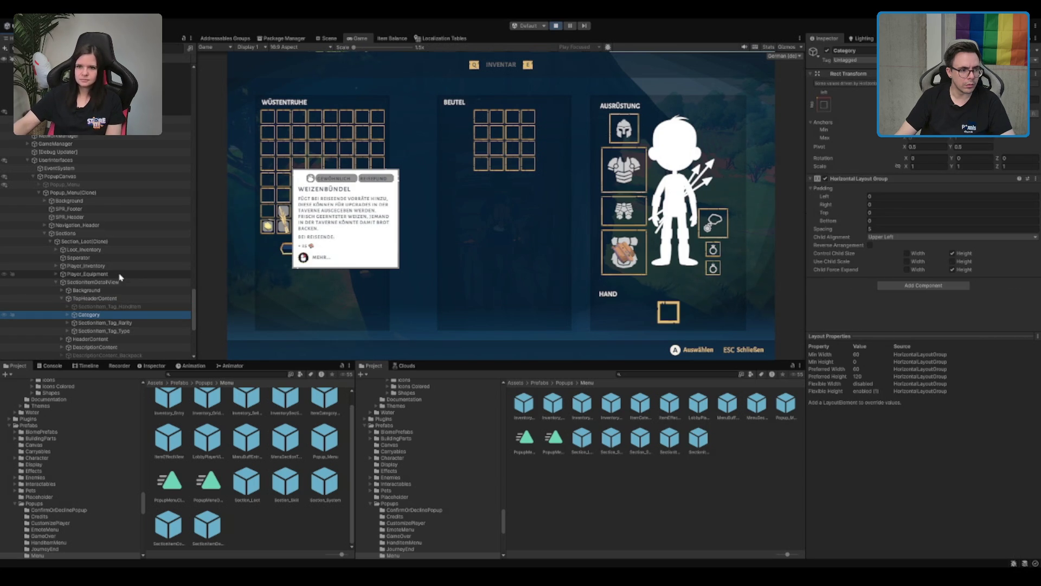
key("ctrl+z")
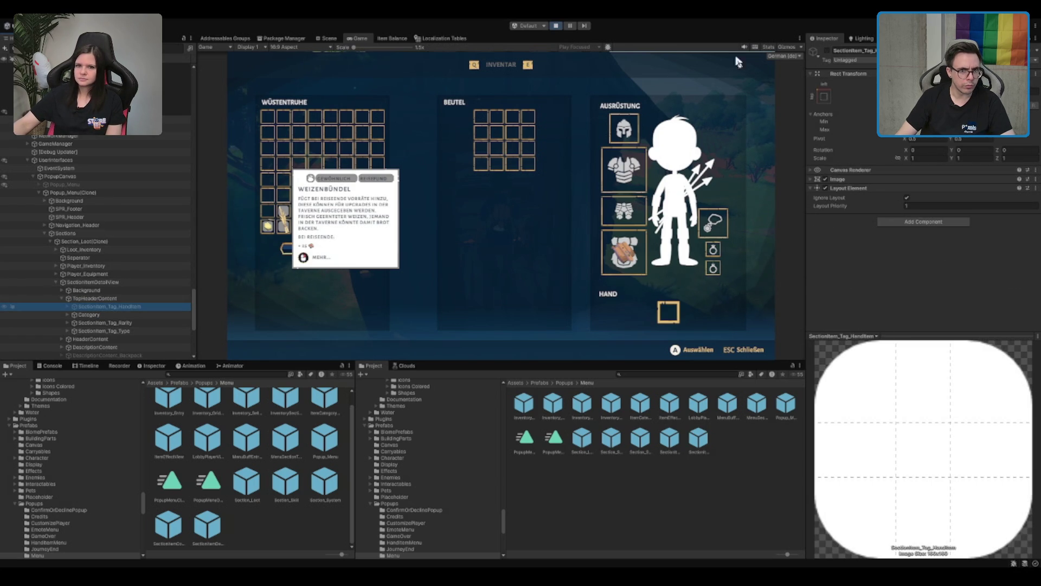
left_click(828, 51)
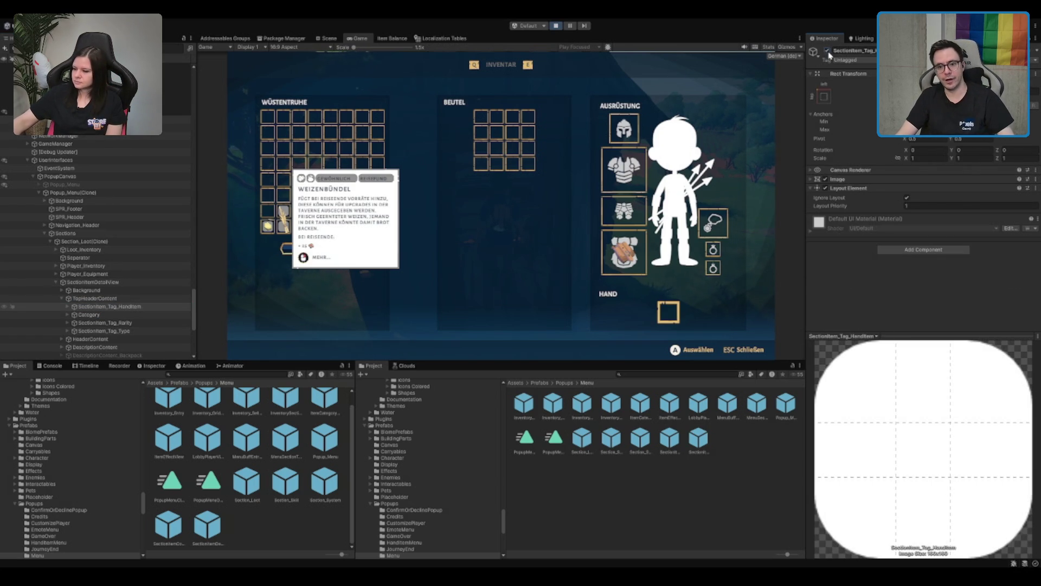
left_click(829, 51)
left_click(556, 25)
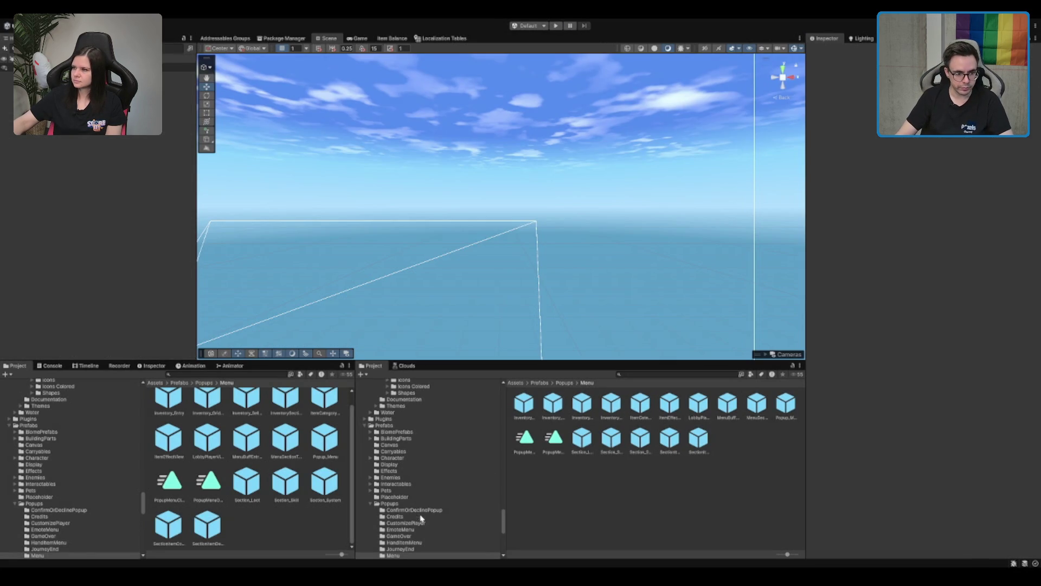
left_click(432, 505)
Re-enable the Popup_Menu prefab instance under PopupCanvas so it shows in the scene
key("Left")
left_click(179, 67)
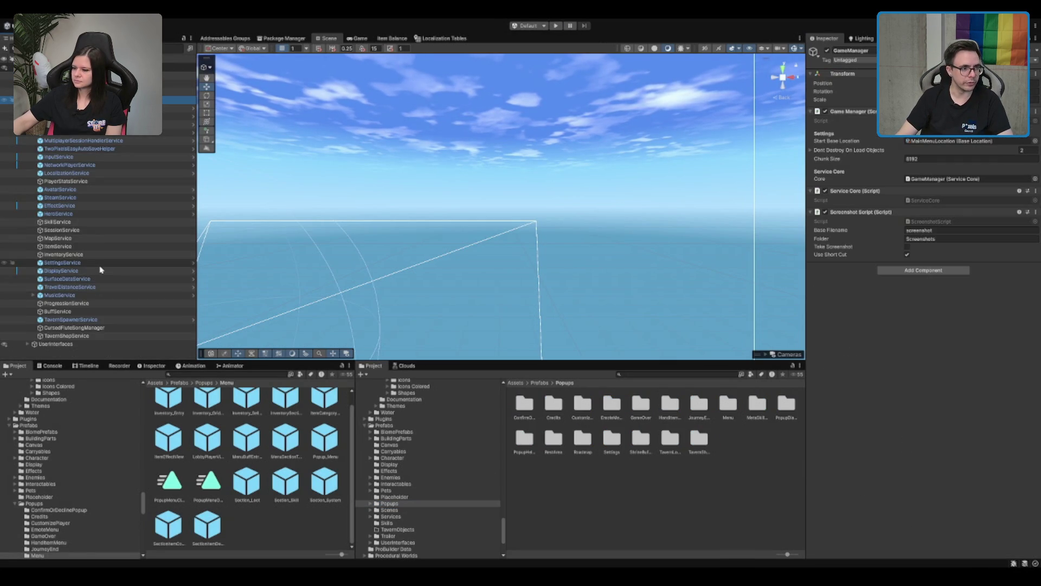
left_click(98, 124)
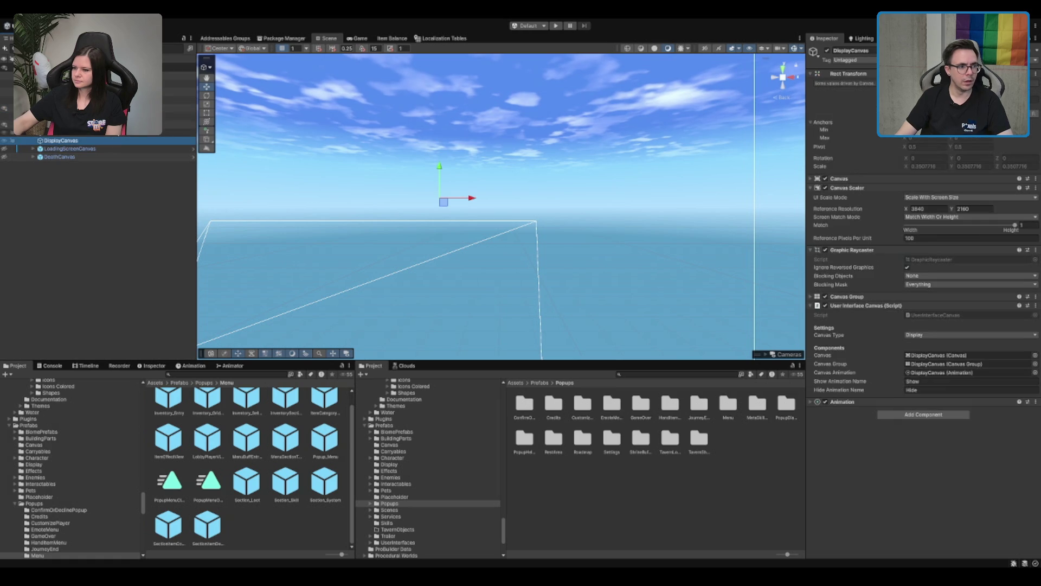
left_click(98, 132)
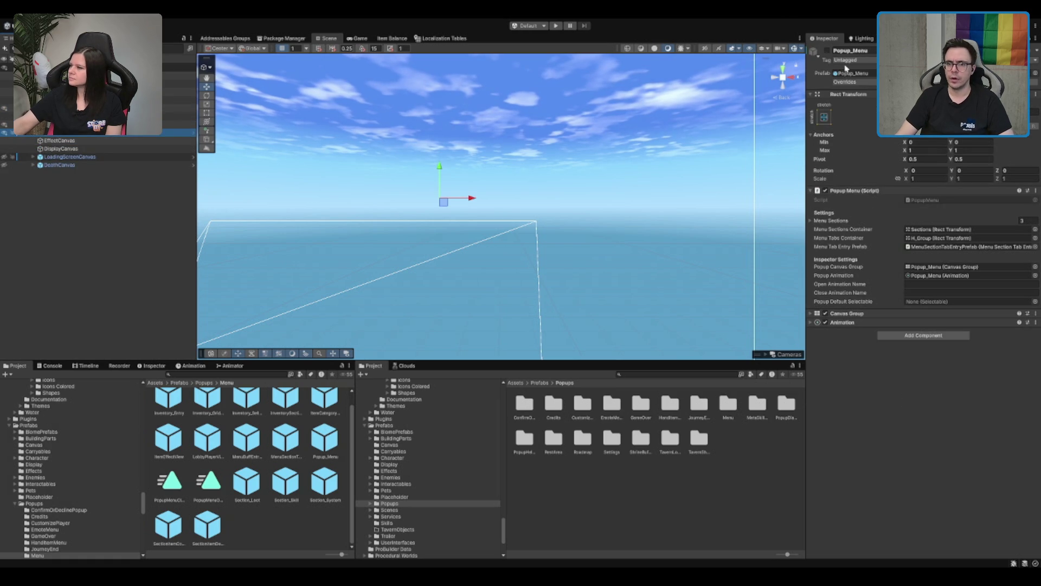
left_click(827, 52)
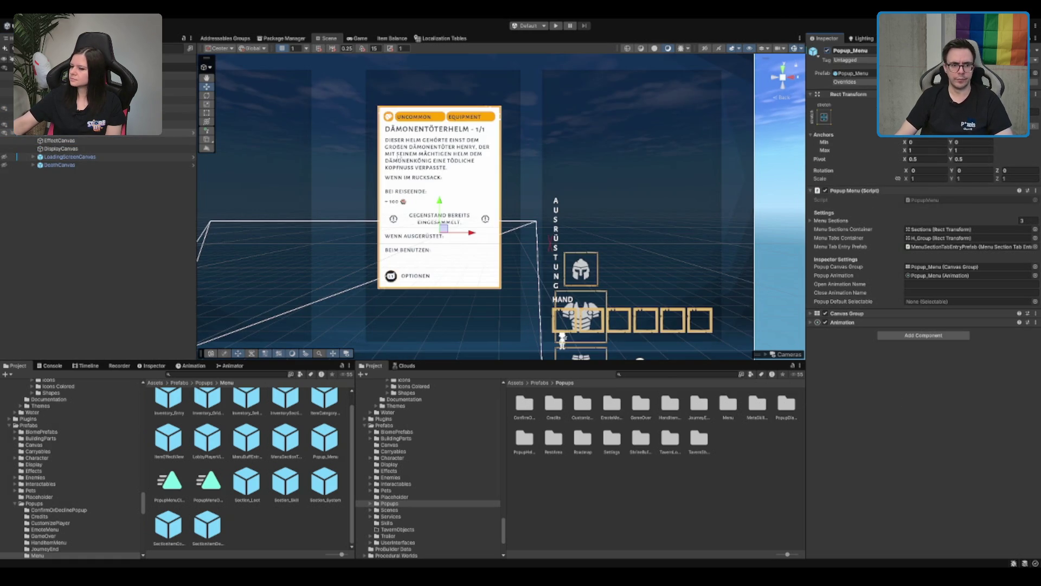
Expand Popup_Menu down to SectionItemDetailView and select the SectionItem_Tag_HandItem tag
left_click(114, 140)
left_click(116, 171)
key("Right")
key("Down")
key("Right")
key("Down")
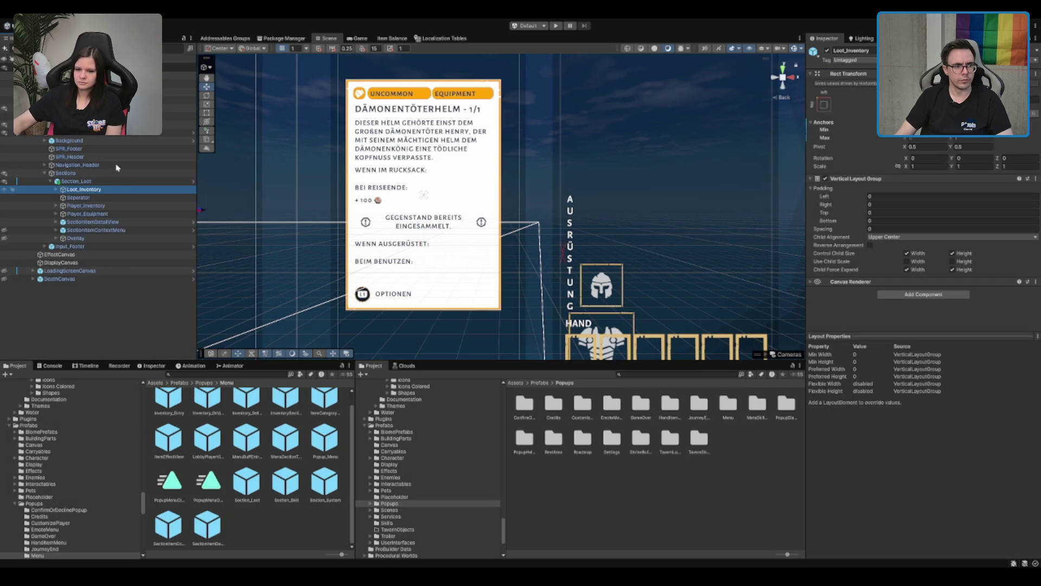
left_click(113, 222)
key("Right")
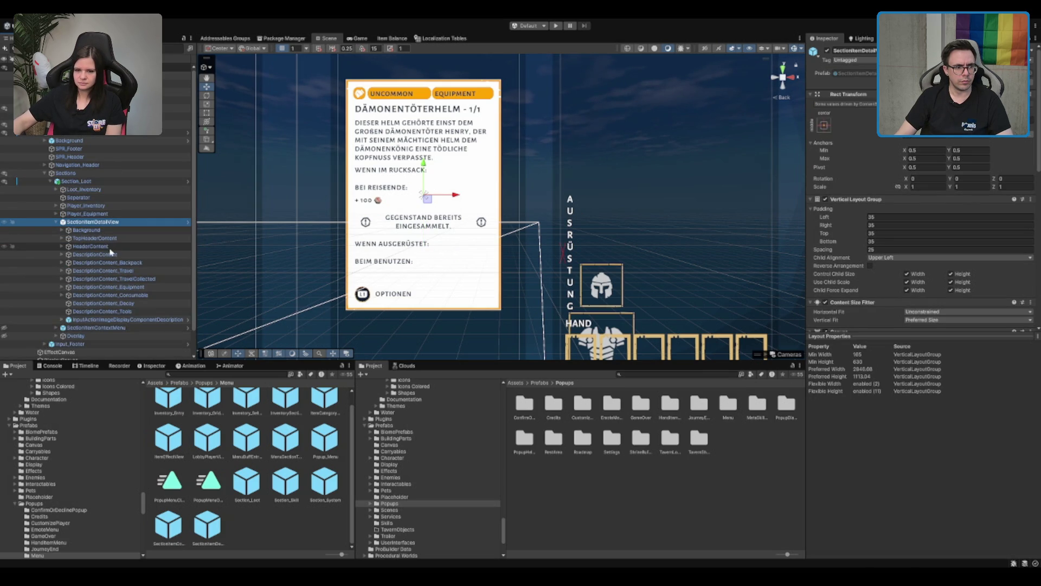
left_click(359, 94)
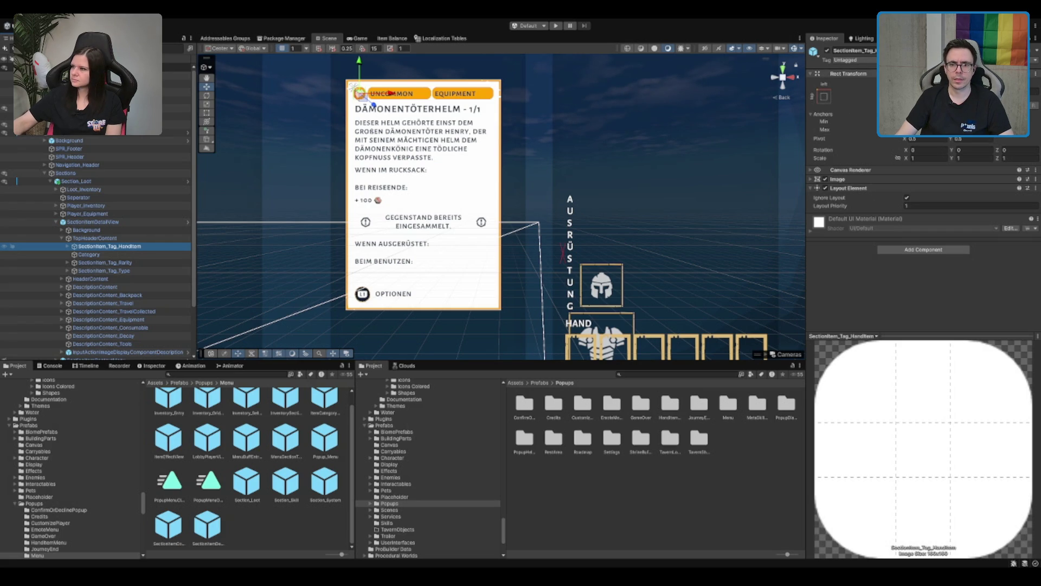
left_click(828, 54)
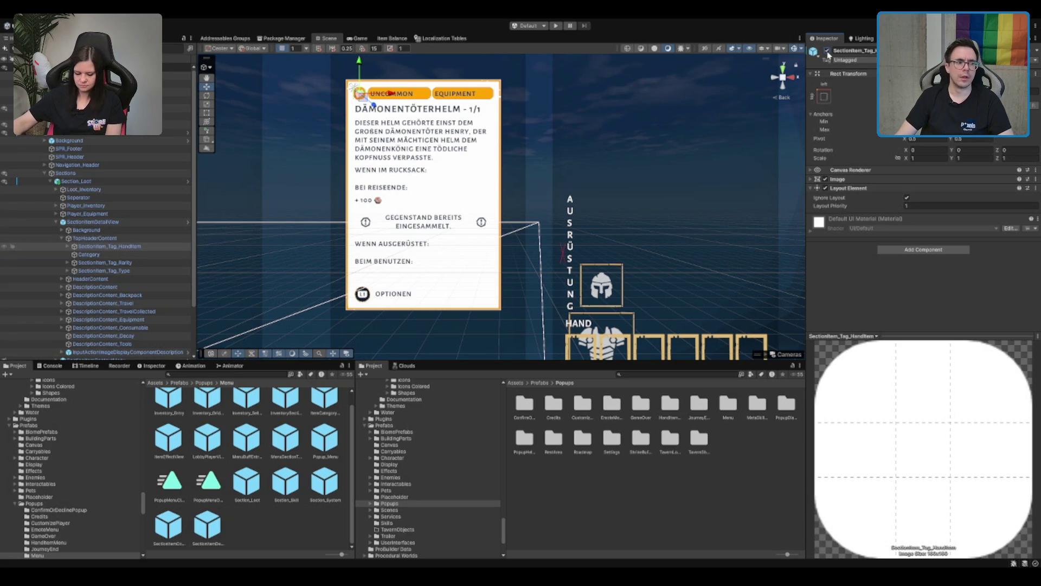
Turn off Ignore Layout on the hand-item tag and give it a Preferred Width of 60
left_click(906, 198)
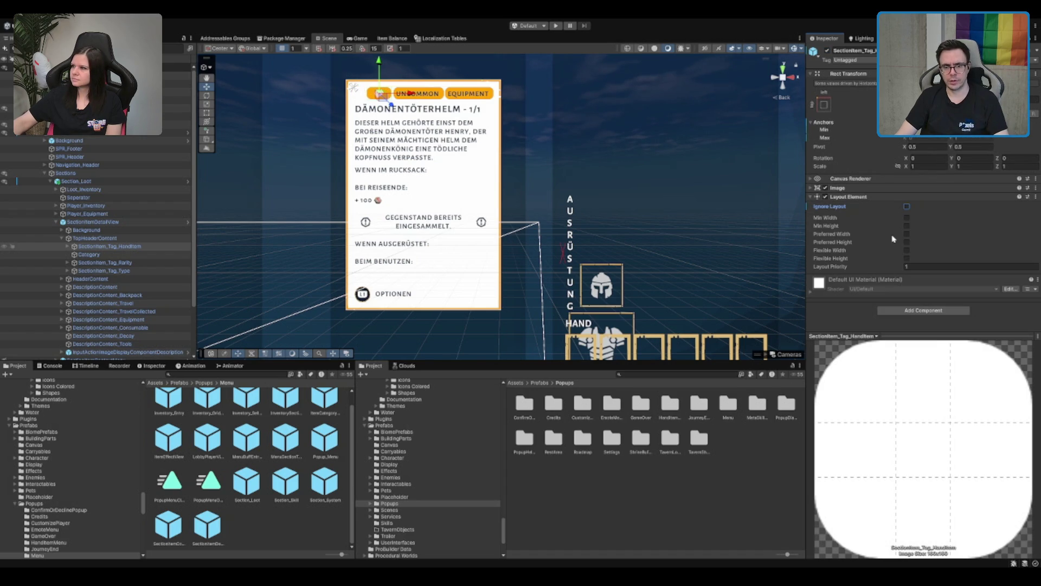
left_click(907, 243)
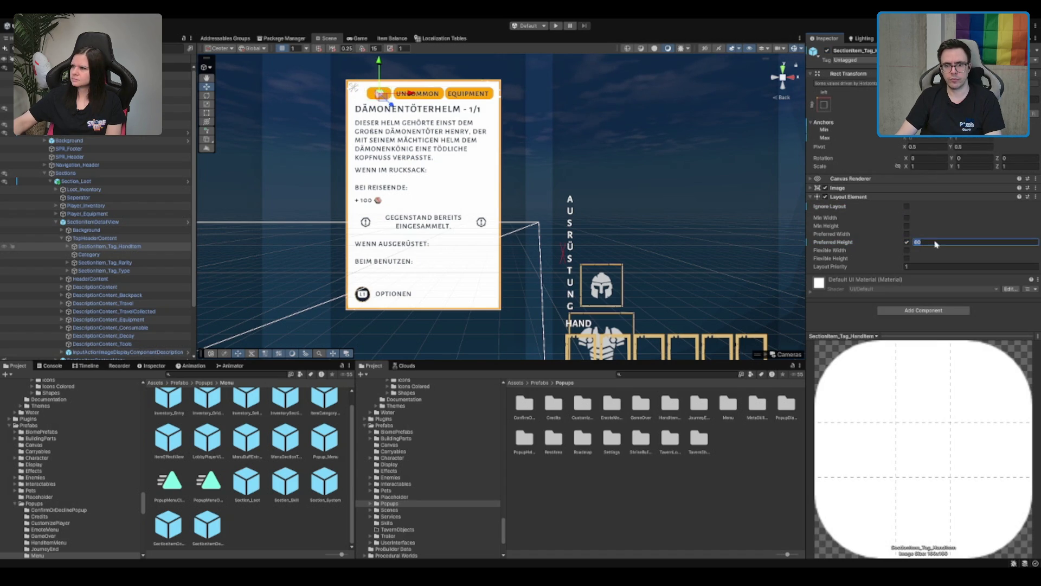
left_click(907, 243)
left_click(907, 234)
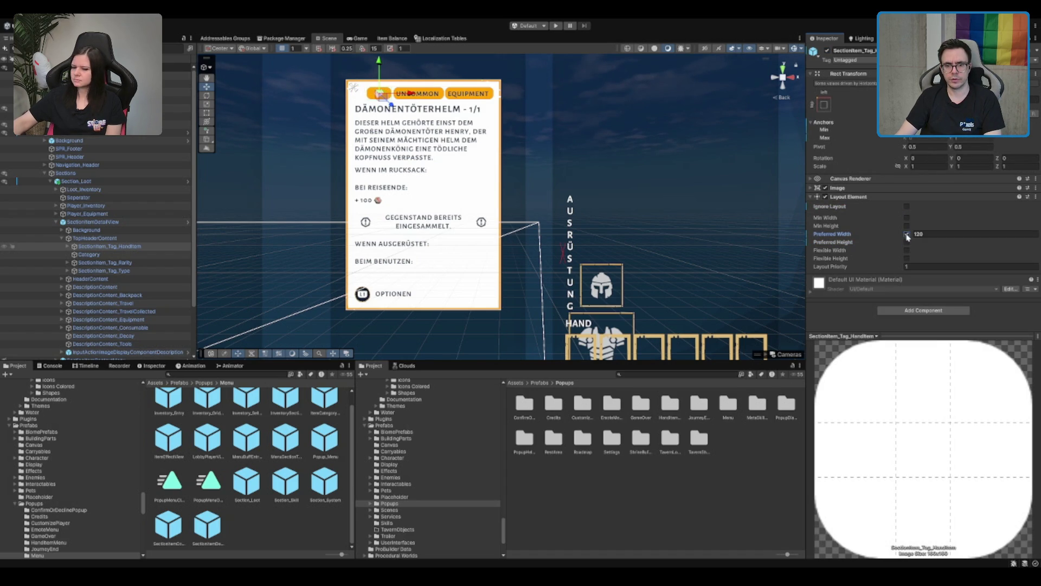
double_click(918, 234)
type("60")
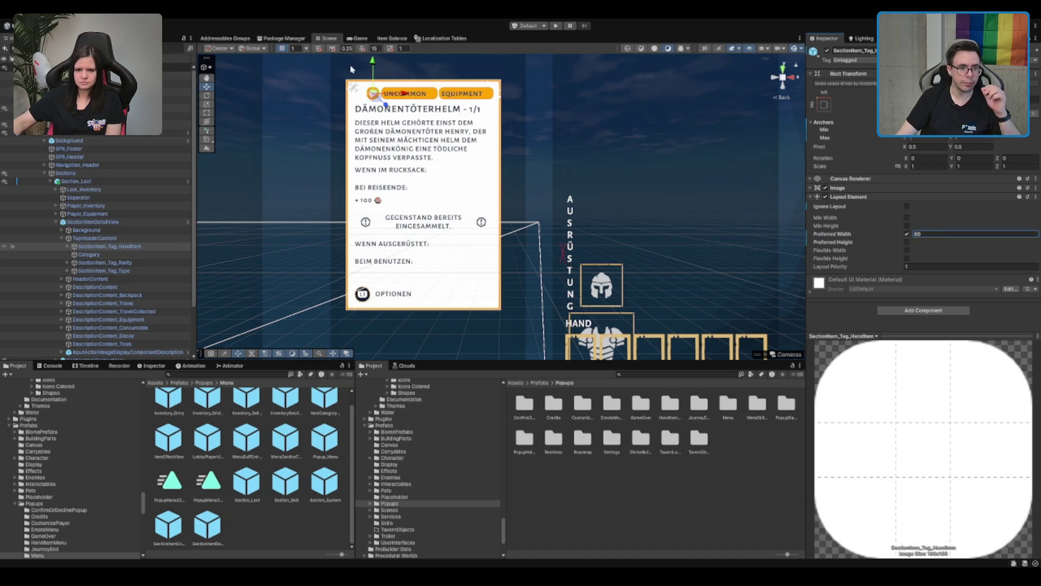
scroll(349, 66, "up", 3)
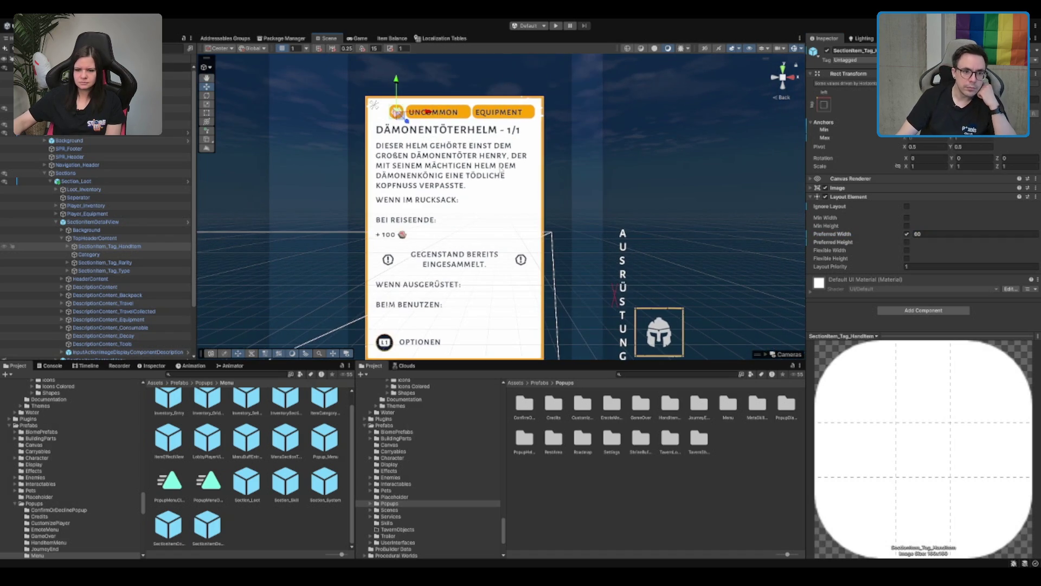
Lower TopHeaderContent's left padding, then select and frame Section_Loot
left_click(114, 239)
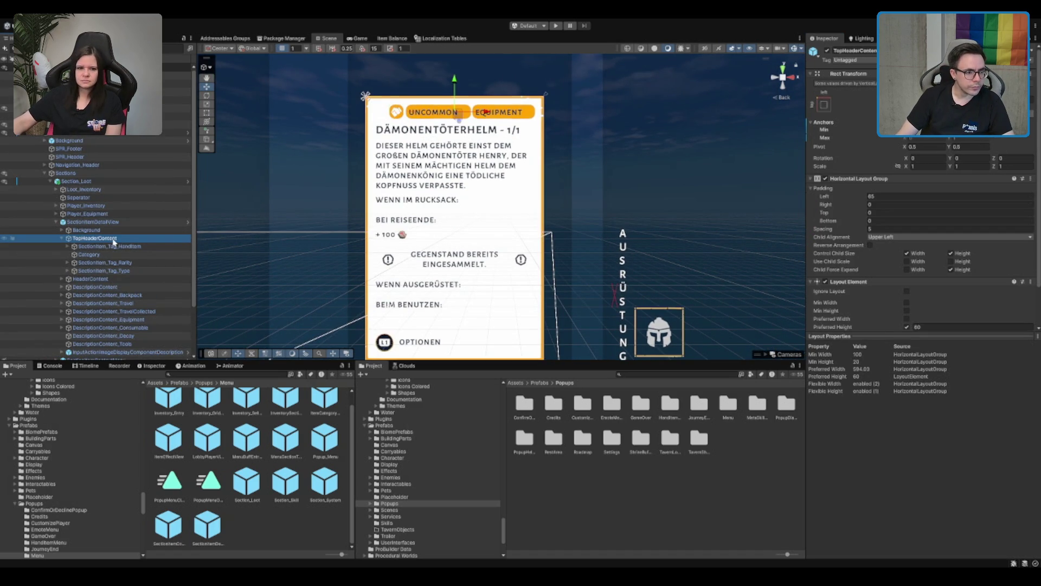
scroll(916, 234, "down", 2)
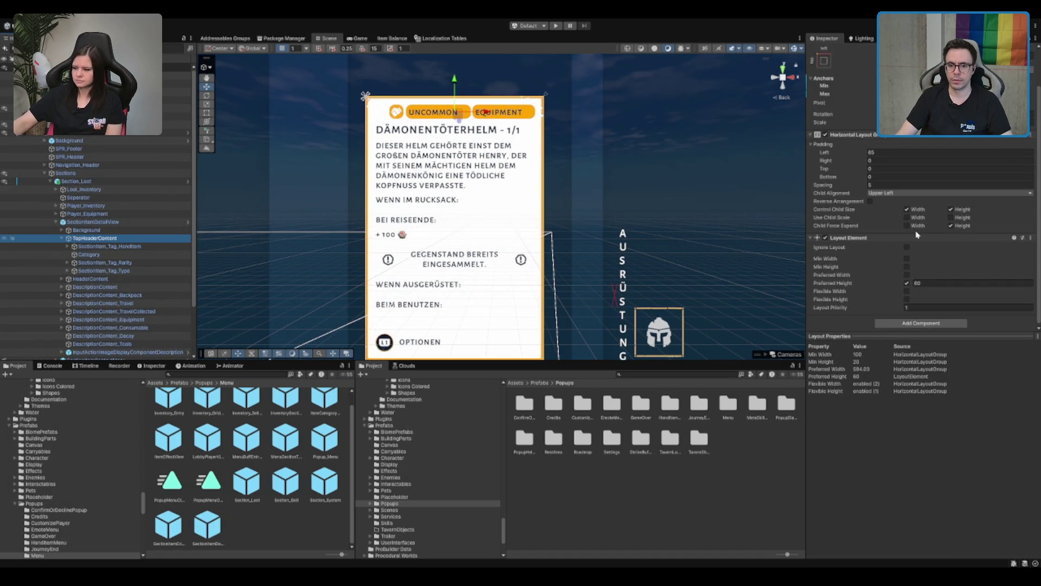
left_click(894, 154)
type("0")
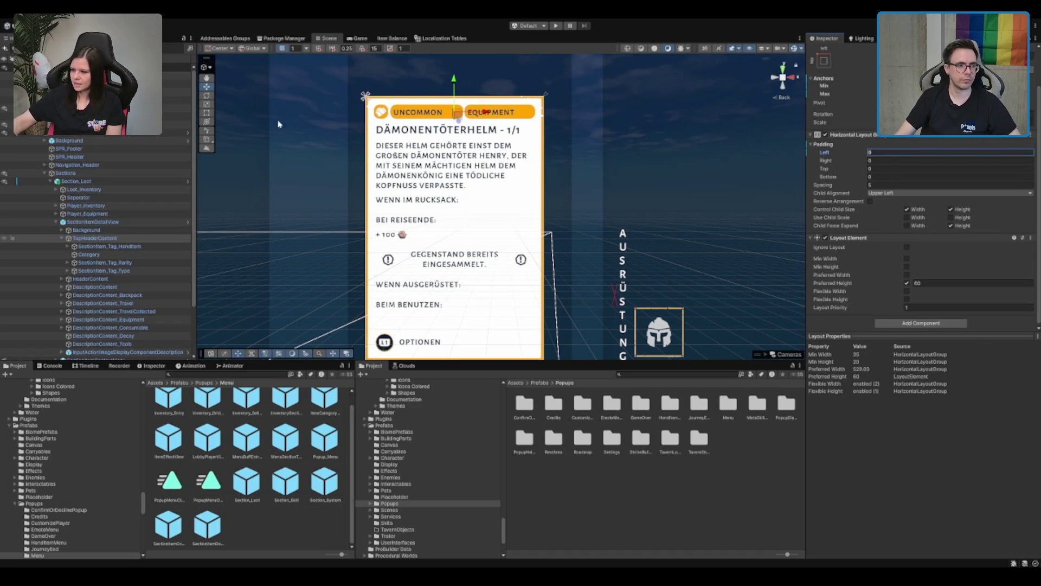
left_click(93, 221)
left_click(57, 222)
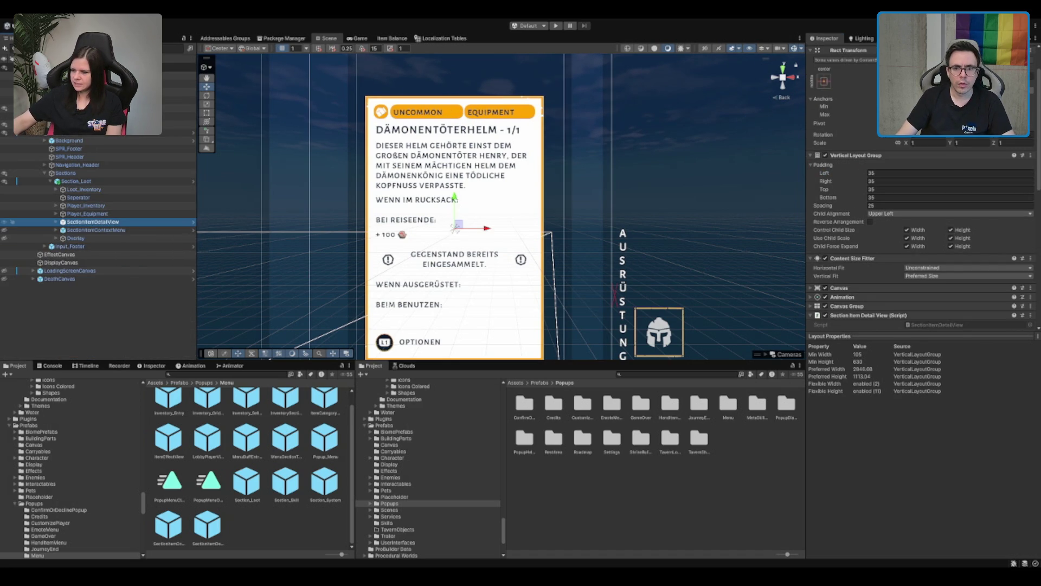
left_click(99, 183)
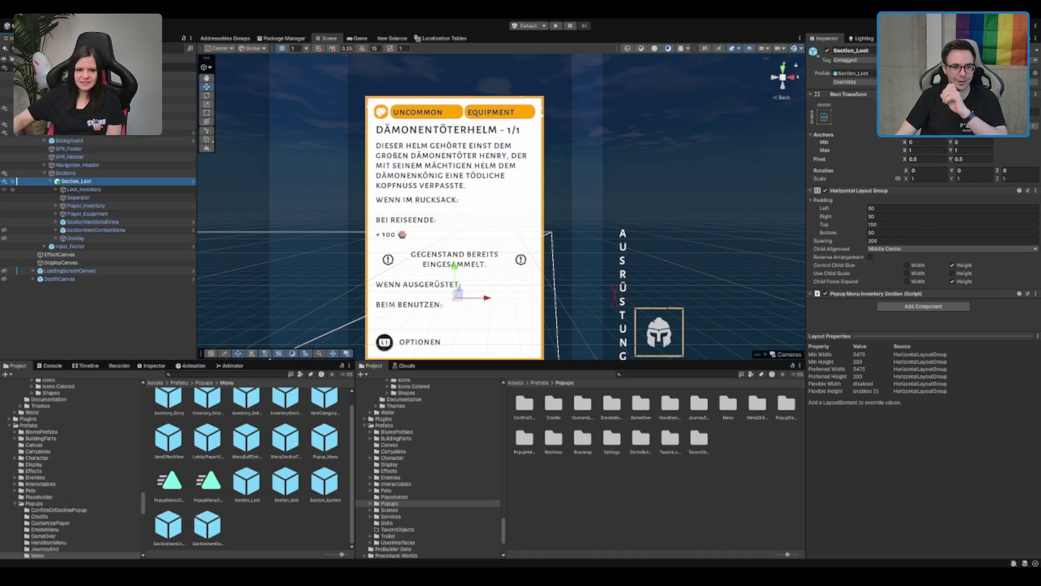
key("f")
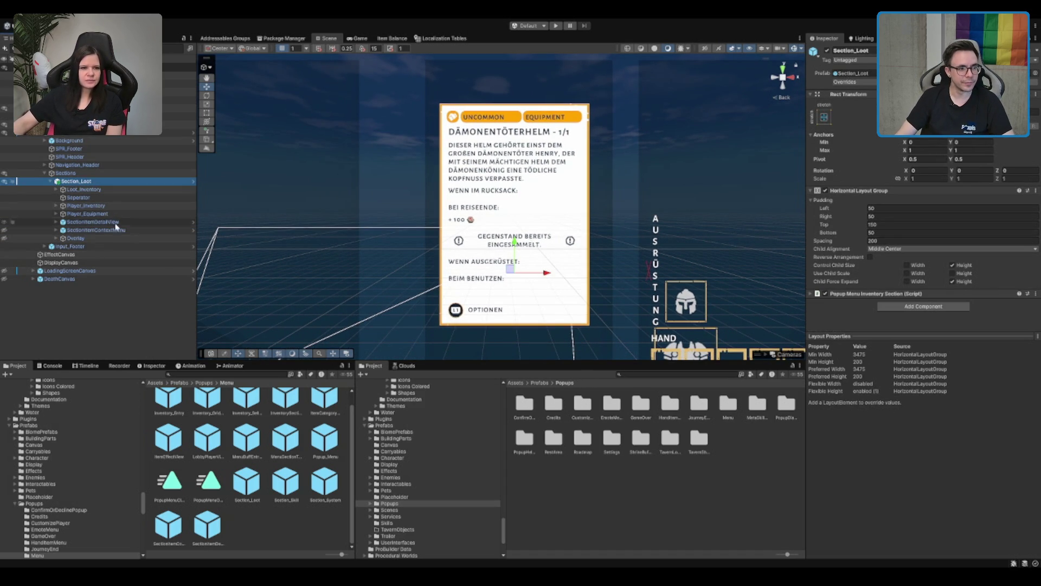
left_click(122, 230)
key("Right")
left_click(123, 239)
key("Right")
left_click(150, 262)
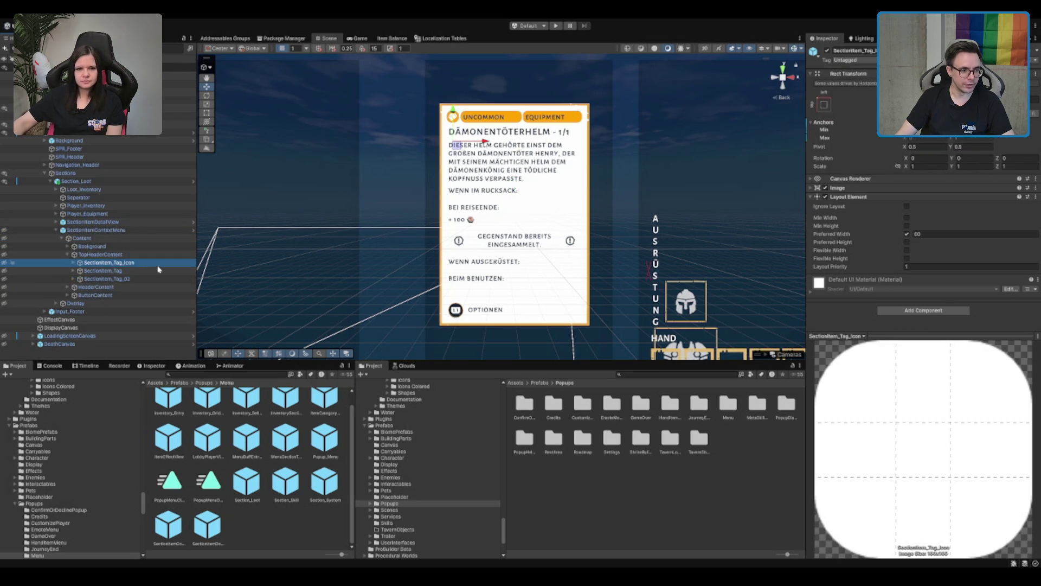
key("Right")
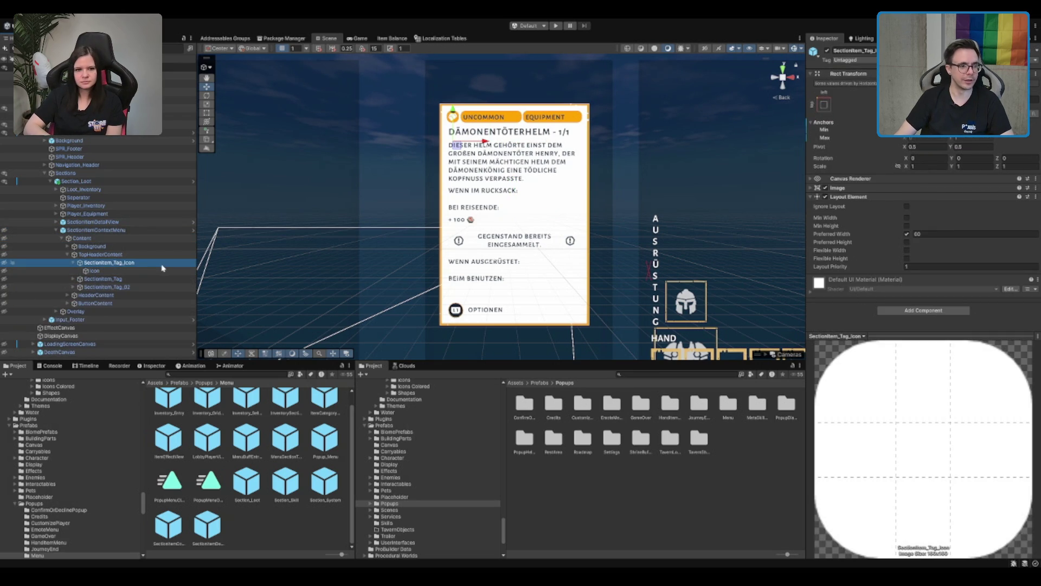
key("Left")
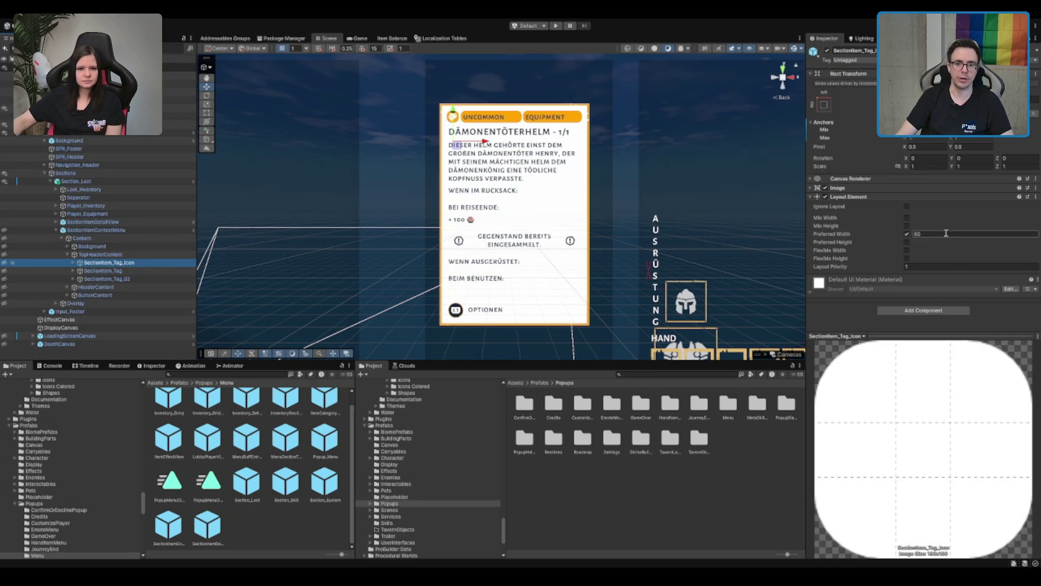
left_click(130, 271)
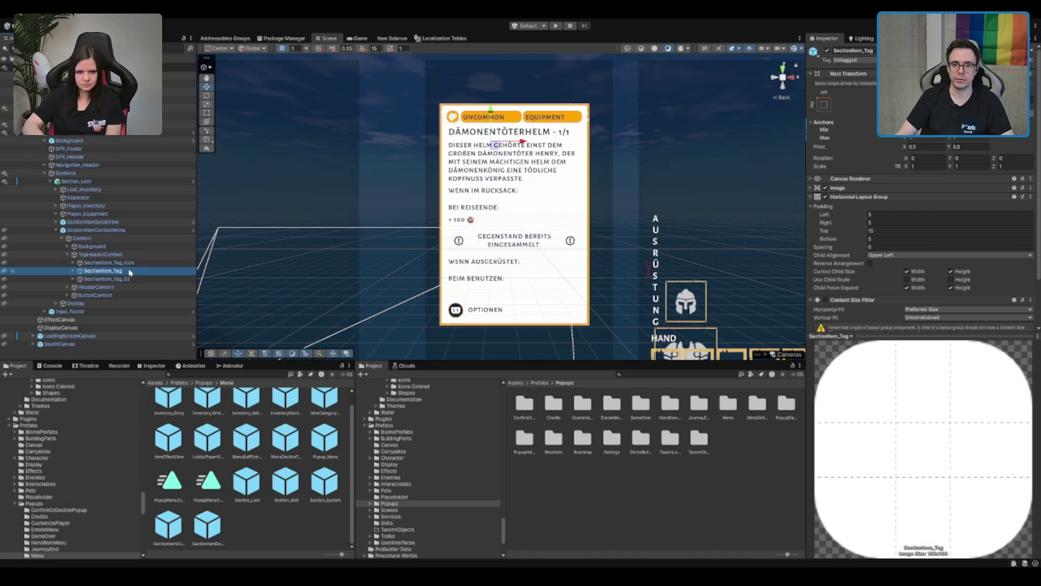
key("Left")
key("Left")
key("Left")
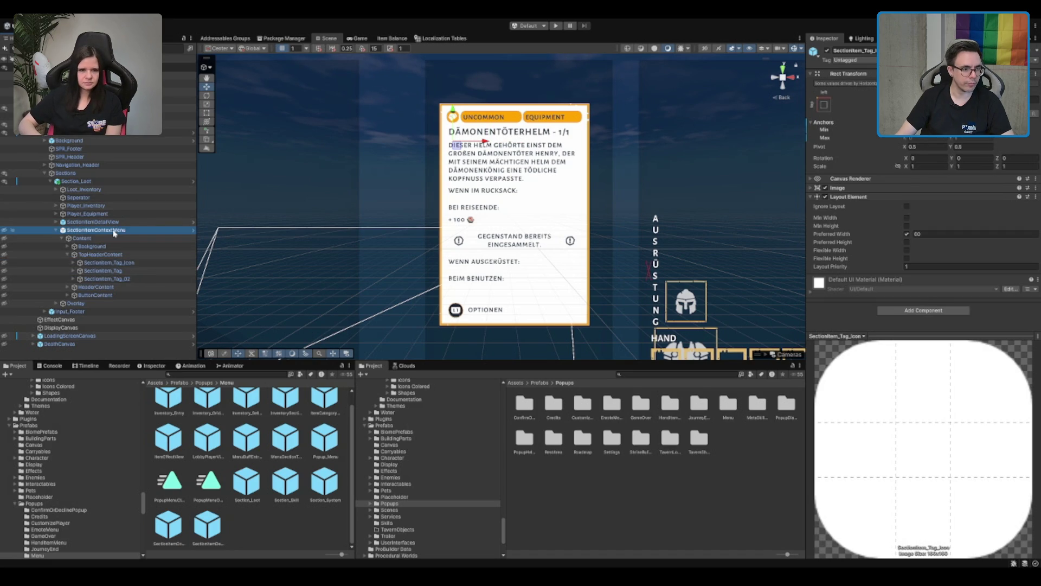
left_click(124, 222)
left_click(124, 183)
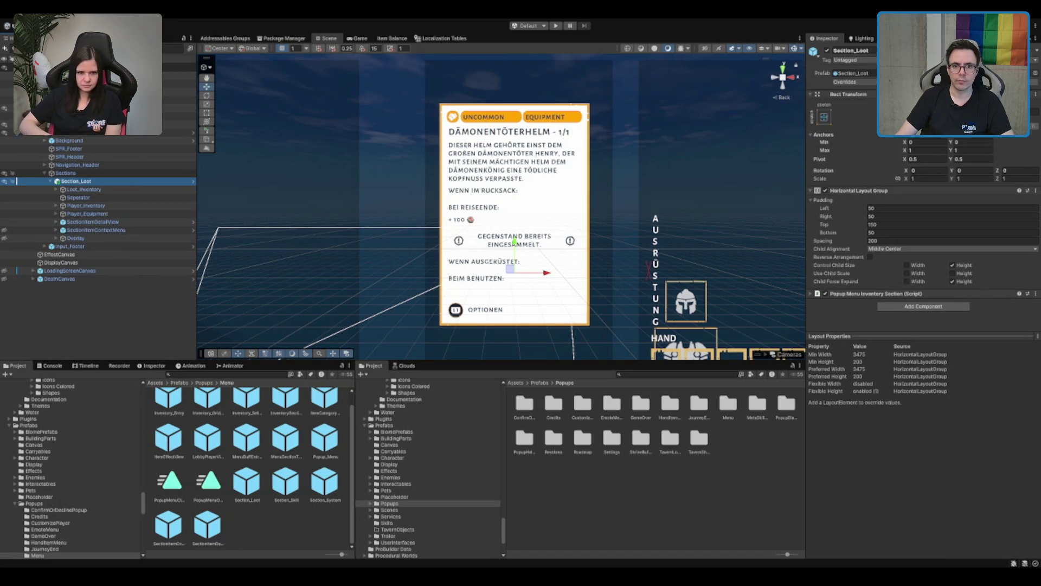
Check SectionItemDetailView's Canvas Group, then deactivate the object to hide the helmet card
left_click(824, 94)
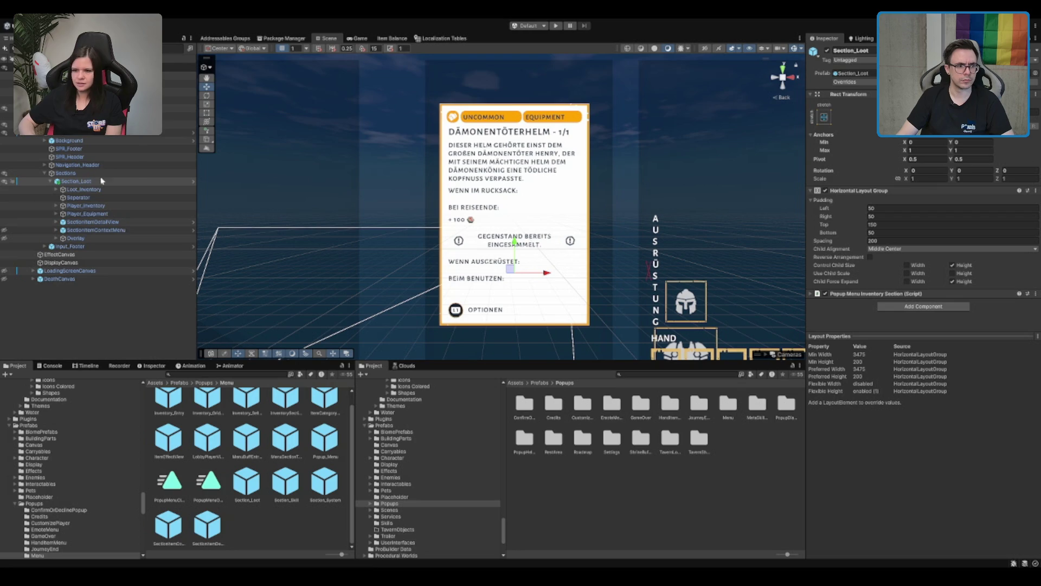
left_click(128, 223)
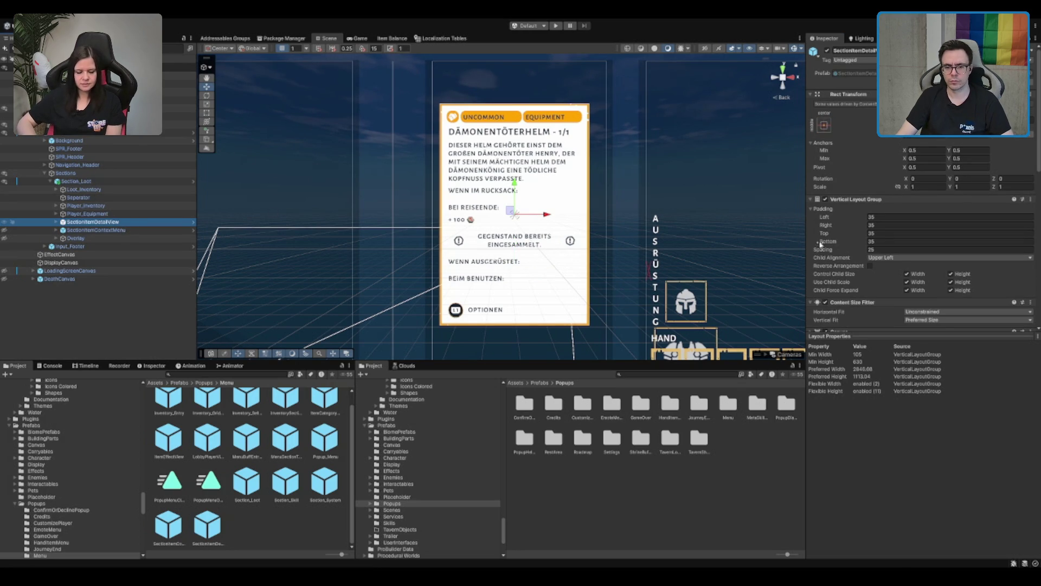
scroll(848, 258, "down", 3)
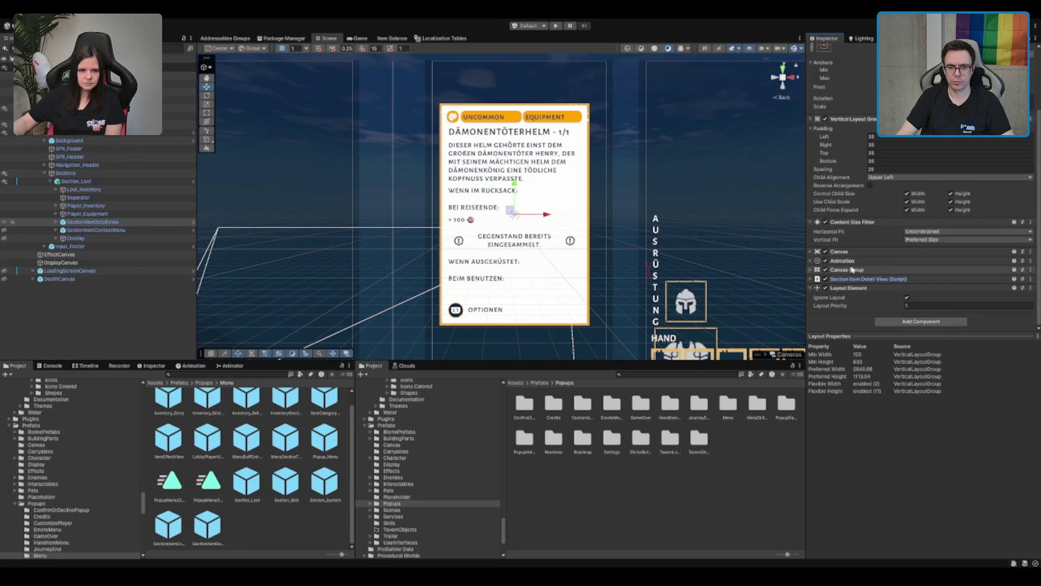
left_click(847, 269)
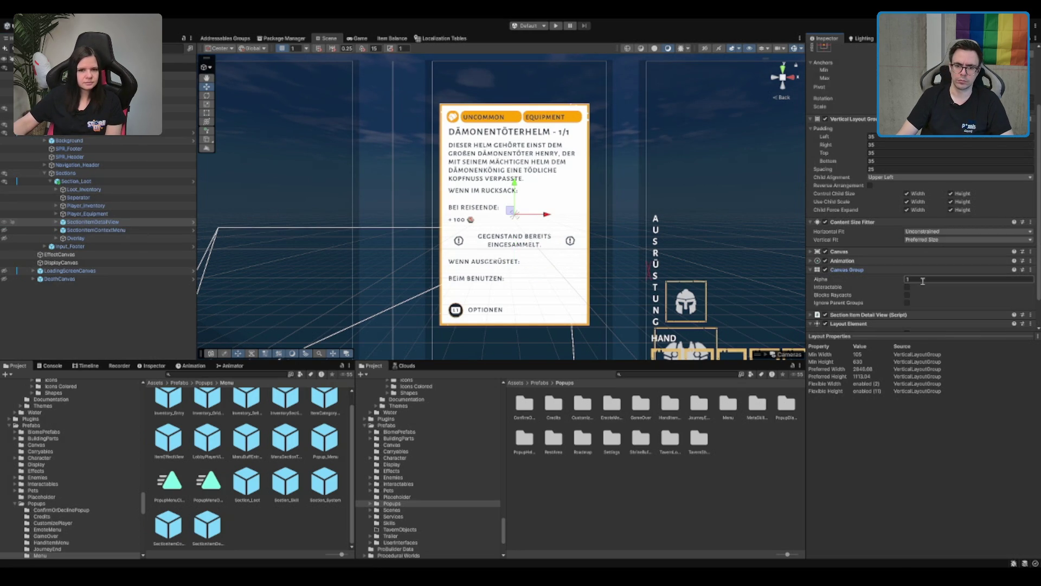
scroll(924, 278, "up", 3)
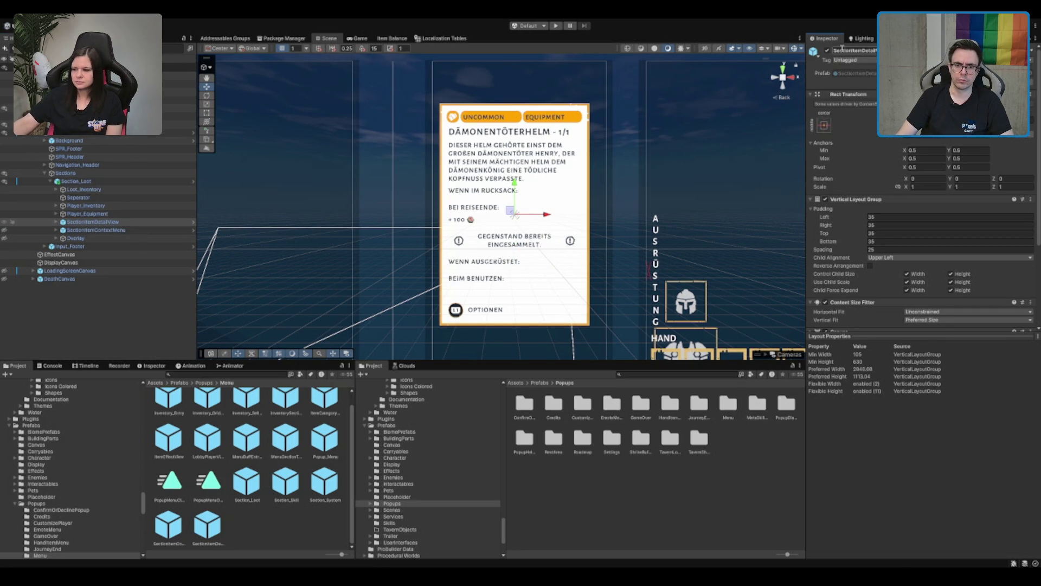
left_click(828, 50)
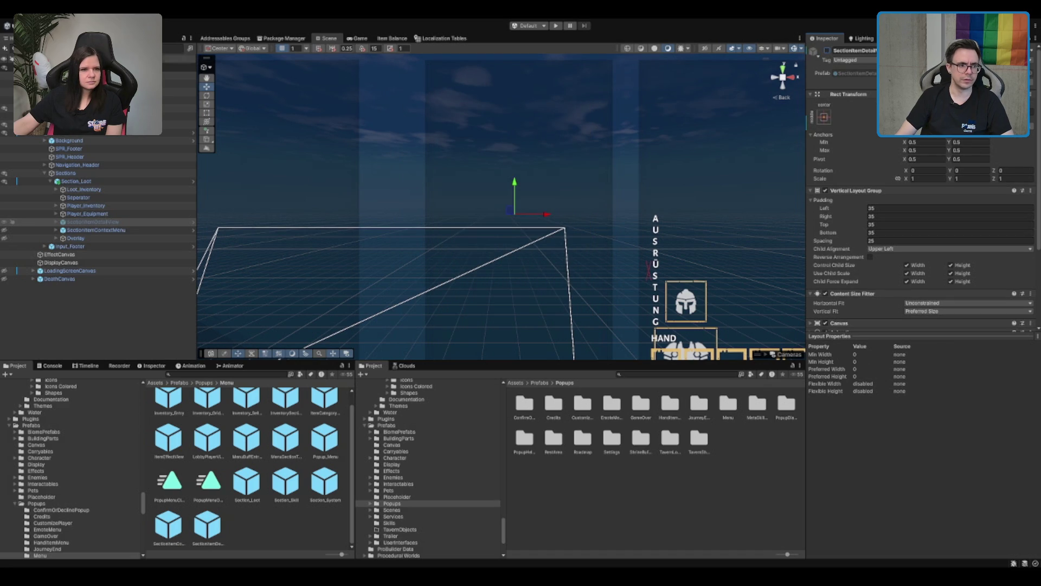
left_click(96, 230)
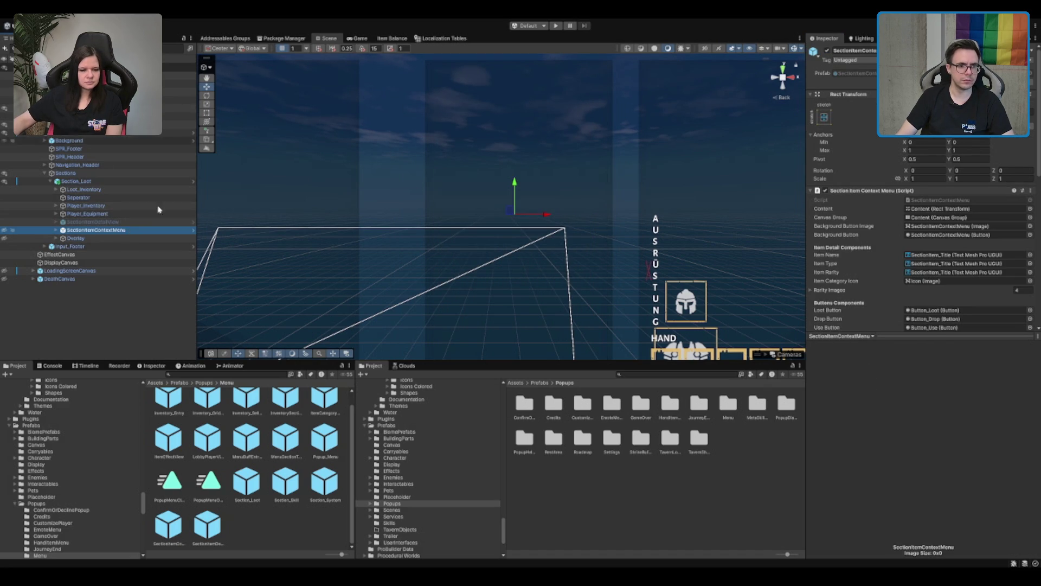
Frame and deactivate SectionItemContextMenu, then select Section_Loot and zoom in
key("f")
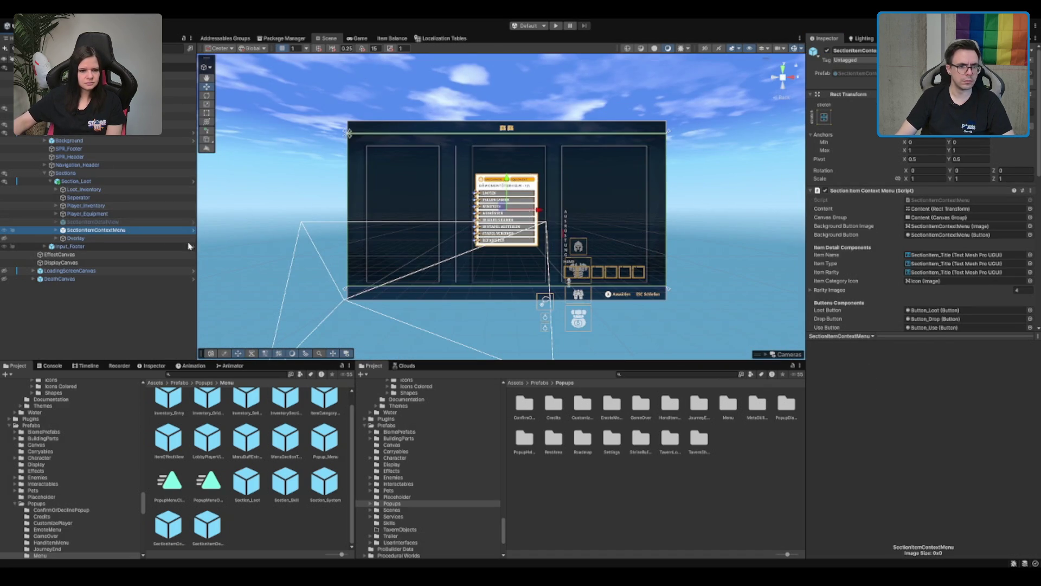
left_click(827, 50)
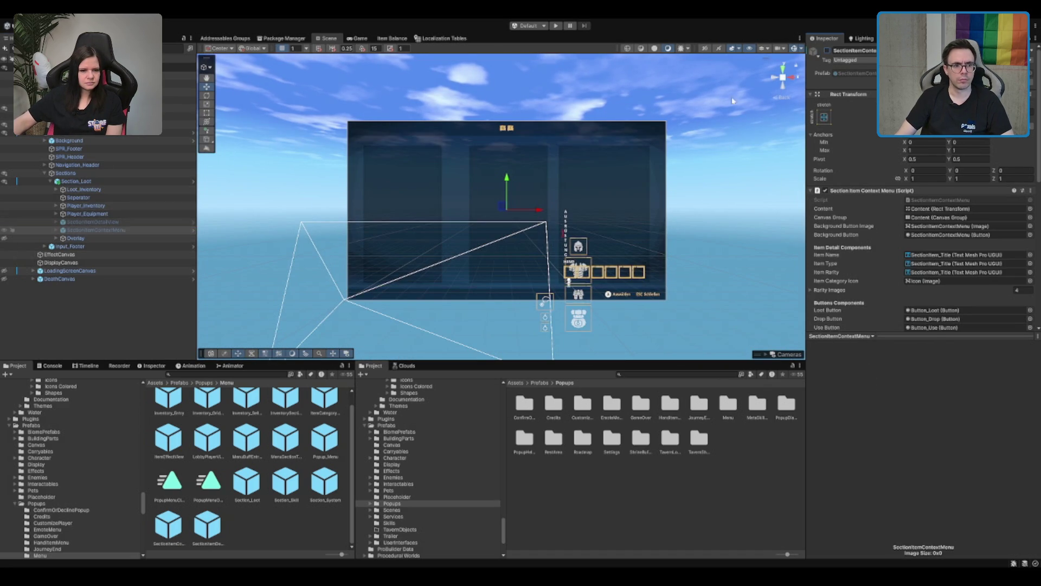
left_click(122, 222)
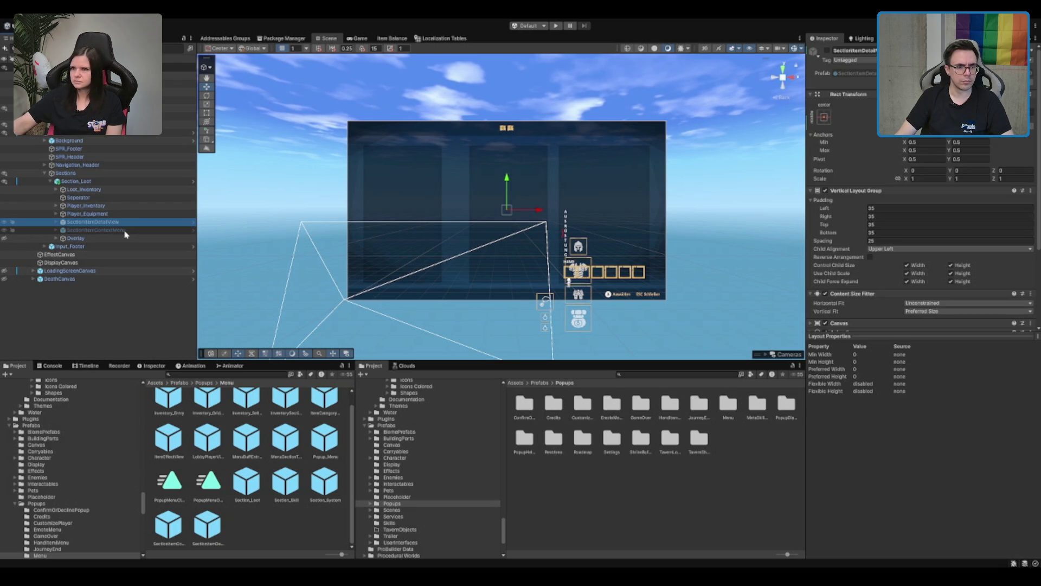
left_click(115, 183)
left_click(813, 107)
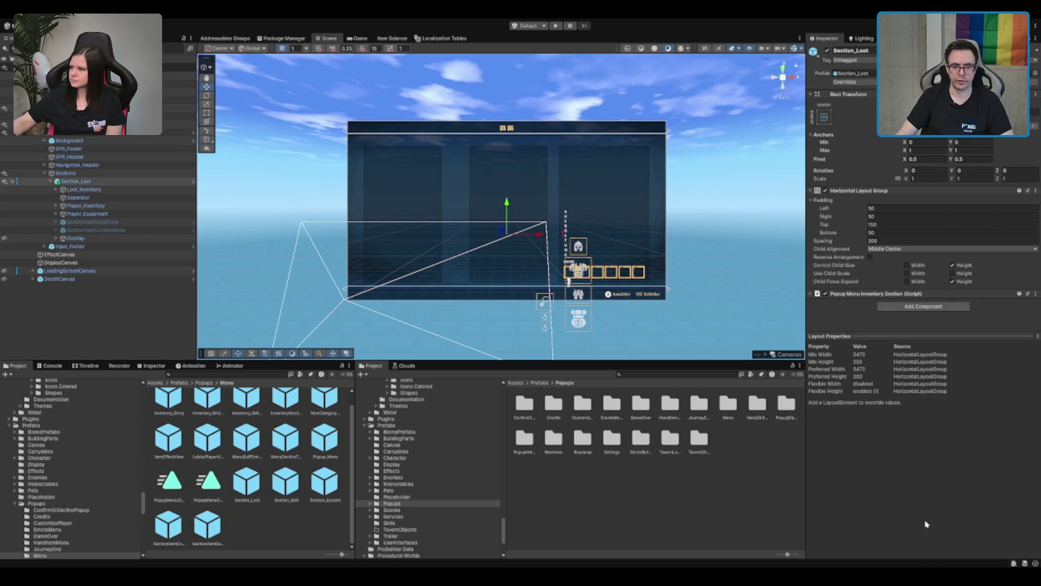
scroll(629, 247, "up", 5)
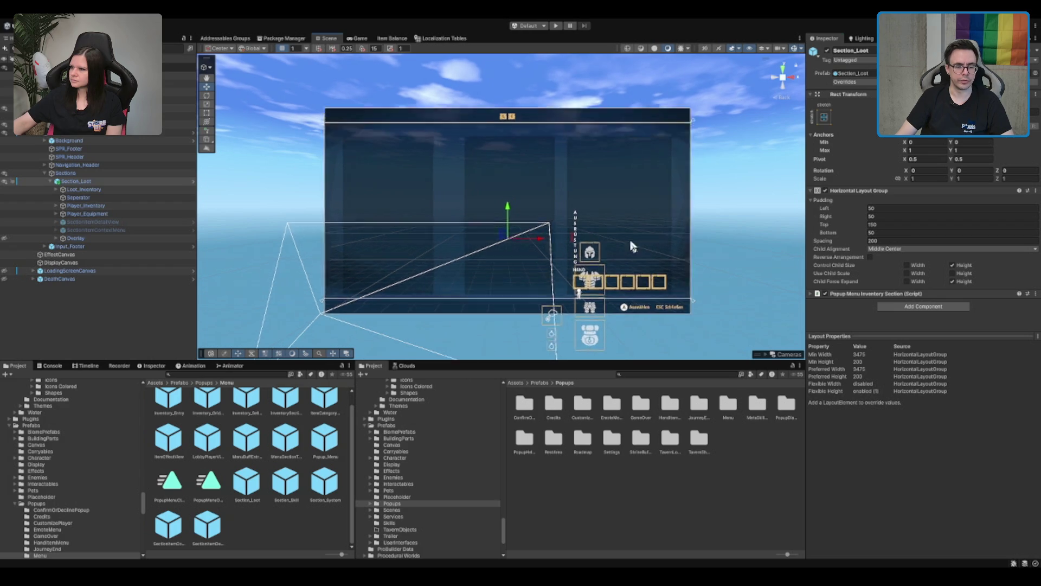
left_click(114, 205)
Select Equipment under Player_Equipment and set its anchor preset to stretch
key("Right")
key("Down")
key("Up")
key("Up")
key("Up")
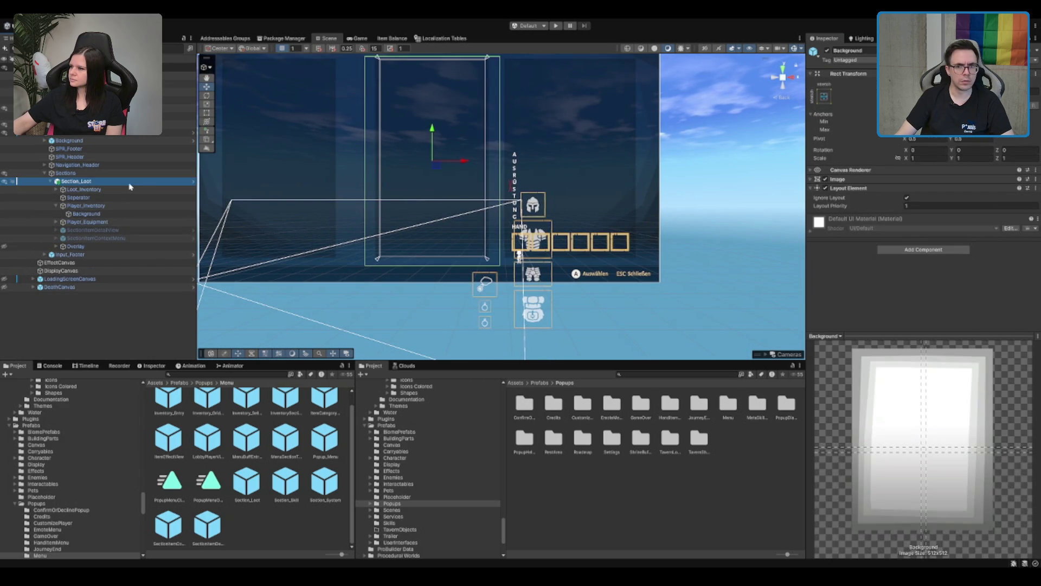
left_click(114, 222)
key("Right")
key("Down")
key("Up")
key("Down")
key("Down")
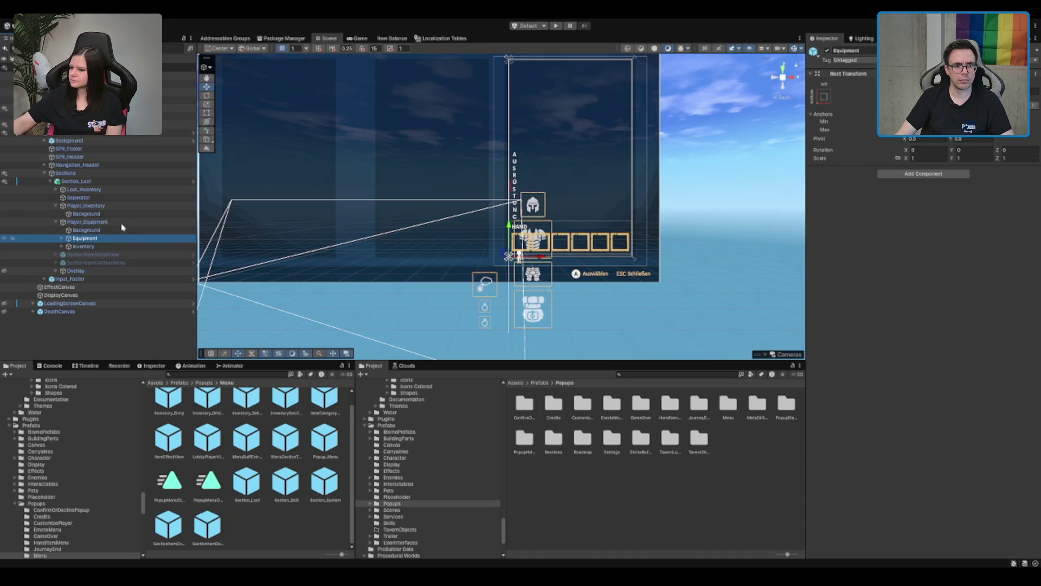
key("Down")
left_click(113, 238)
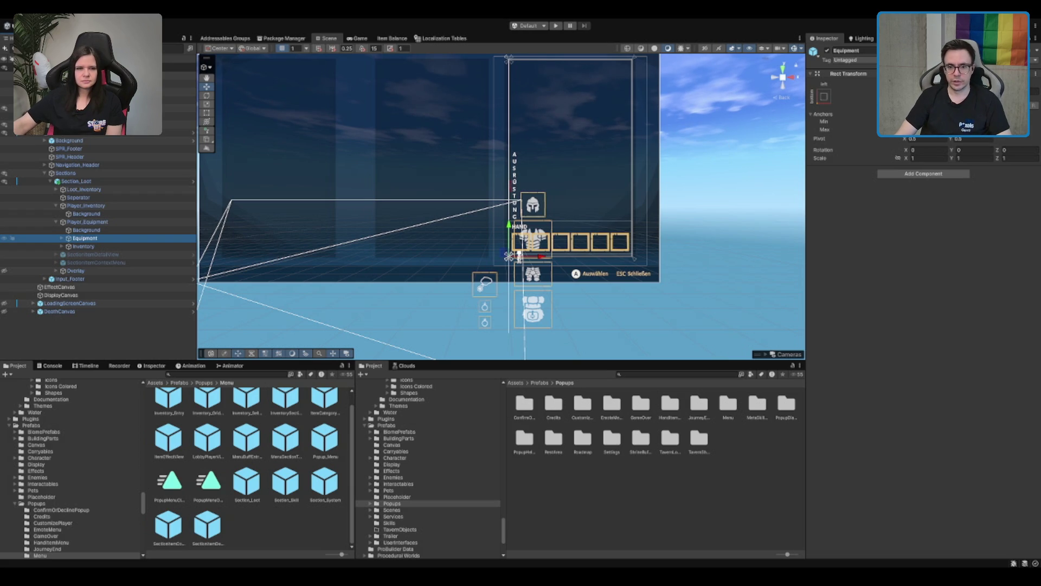
left_click(510, 256)
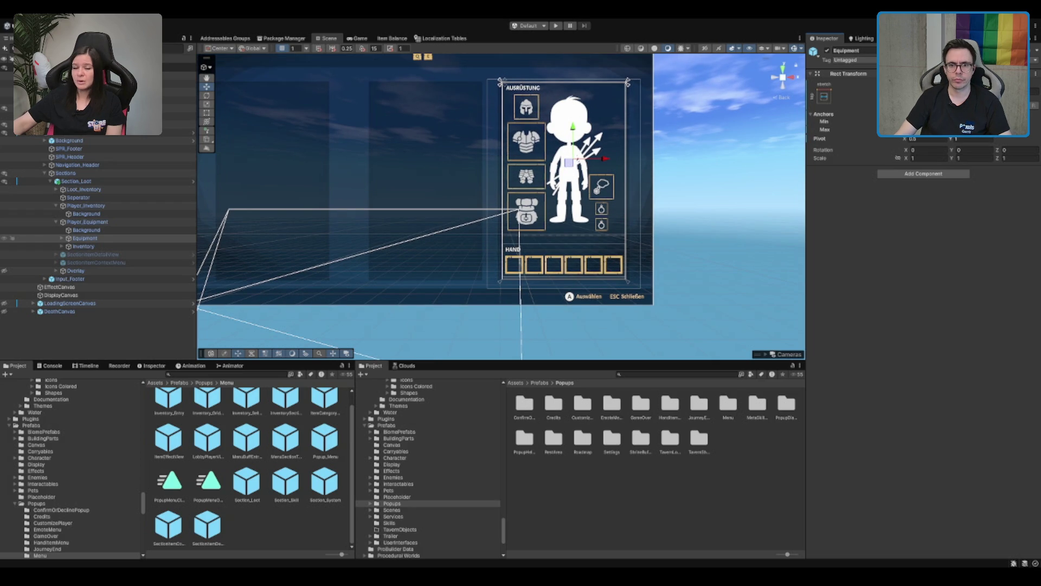
Collapse the hierarchy, toggle Popup_Menu off and on, and open Section_Loot in Prefab Mode
left_click(141, 183)
left_click(924, 170)
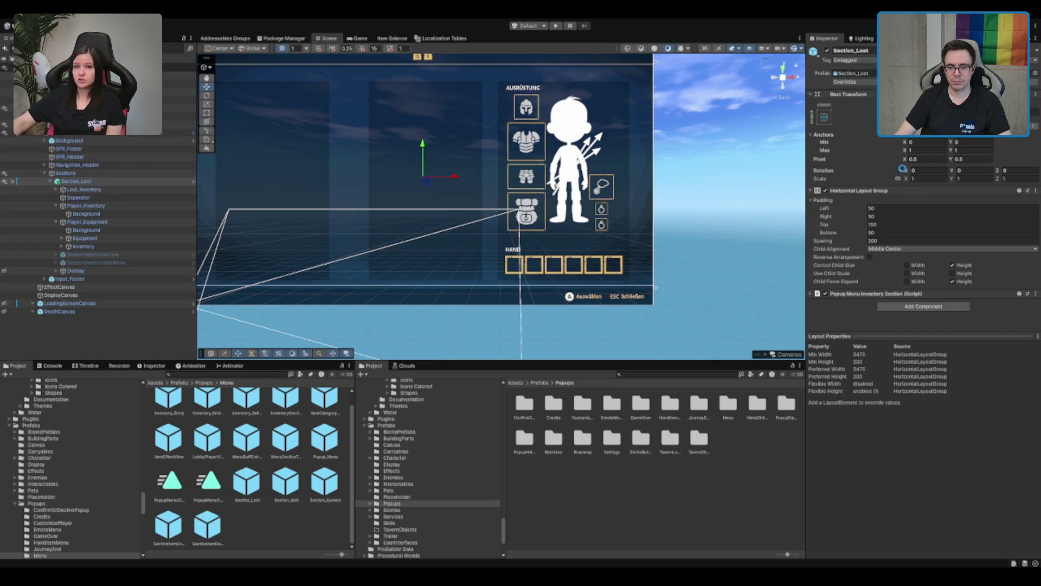
left_click(56, 222)
left_click(81, 181)
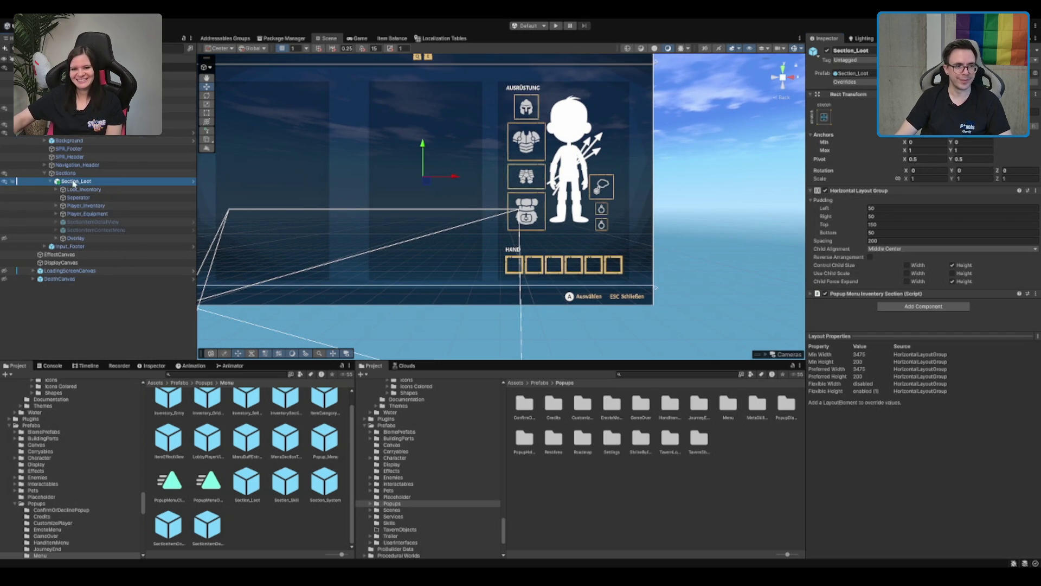
key("Left")
left_click(81, 133)
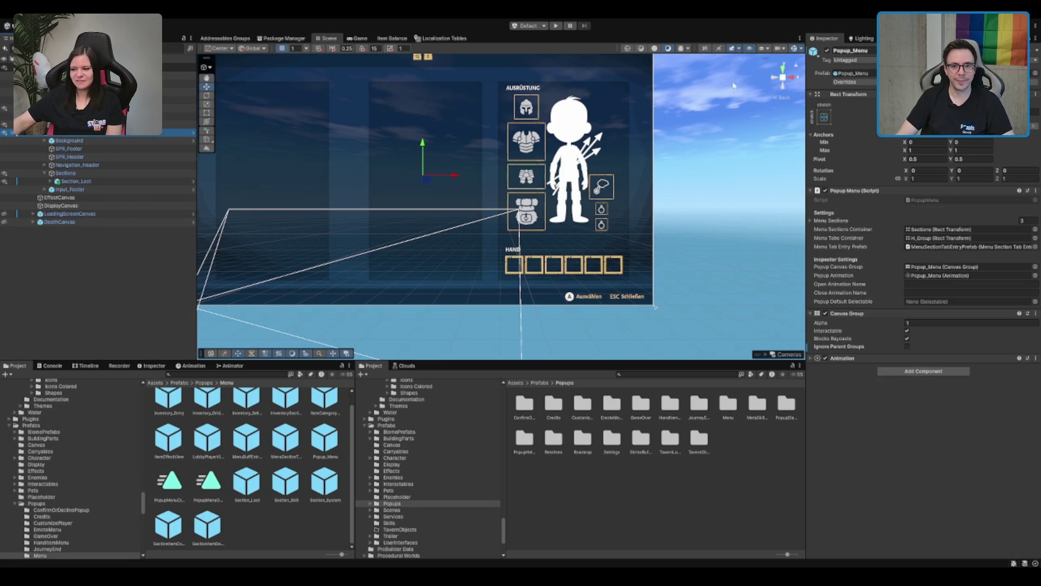
left_click(827, 52)
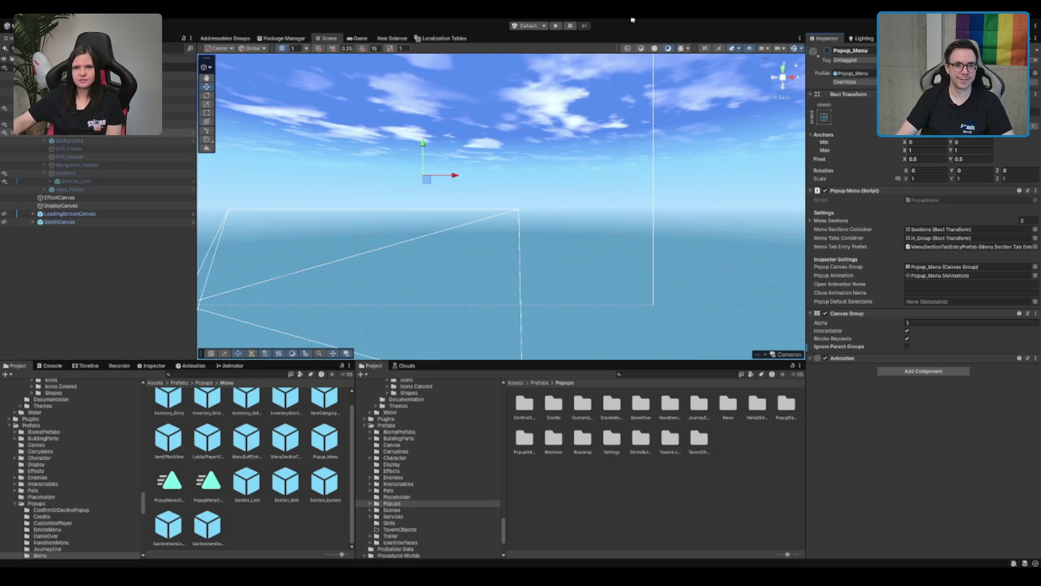
left_click(827, 50)
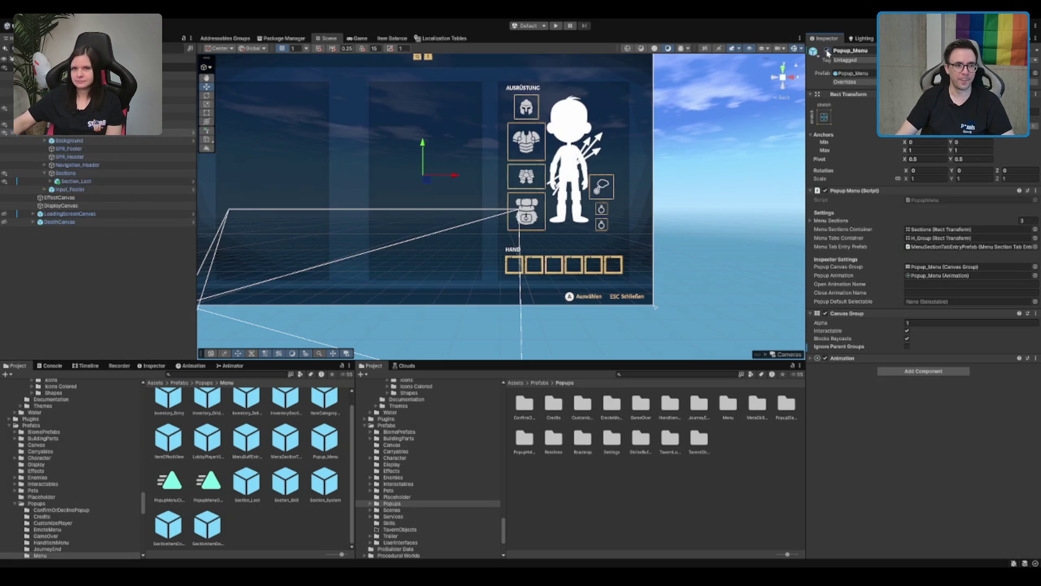
left_click(162, 181)
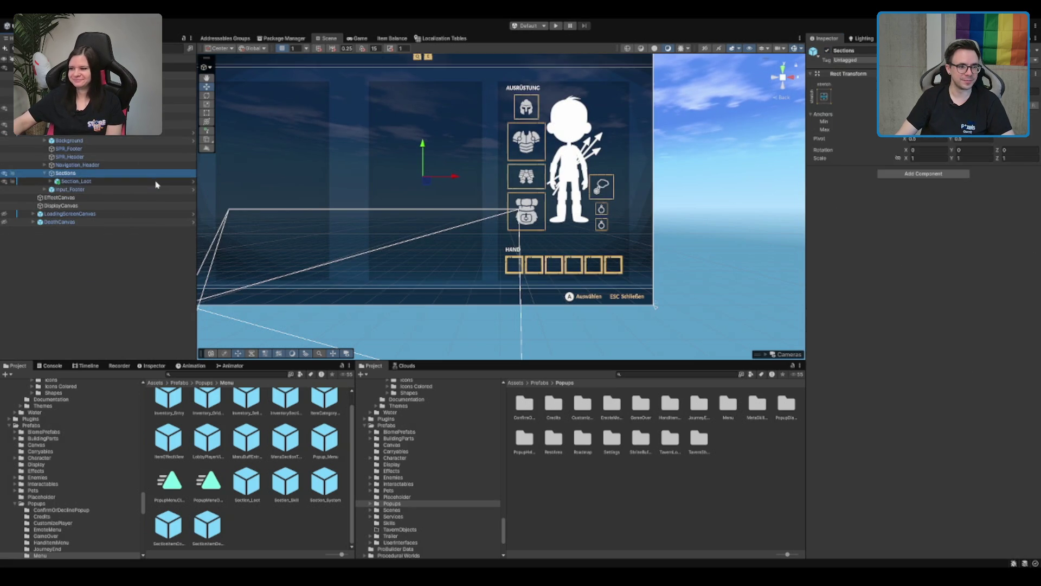
left_click(193, 181)
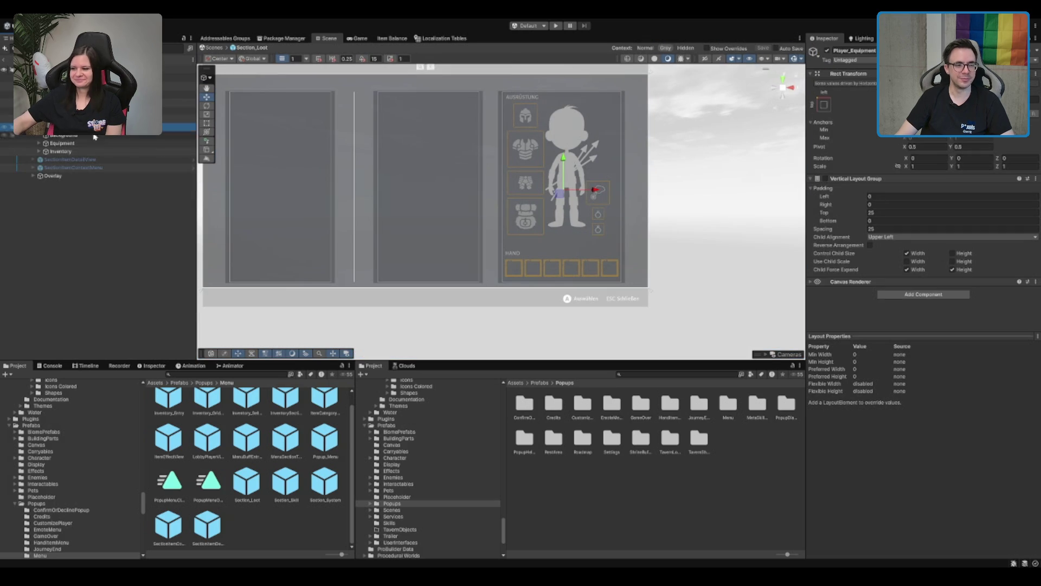
Expand Equipment and compare the left and right equipment slot columns
left_click(62, 143)
left_click(38, 142)
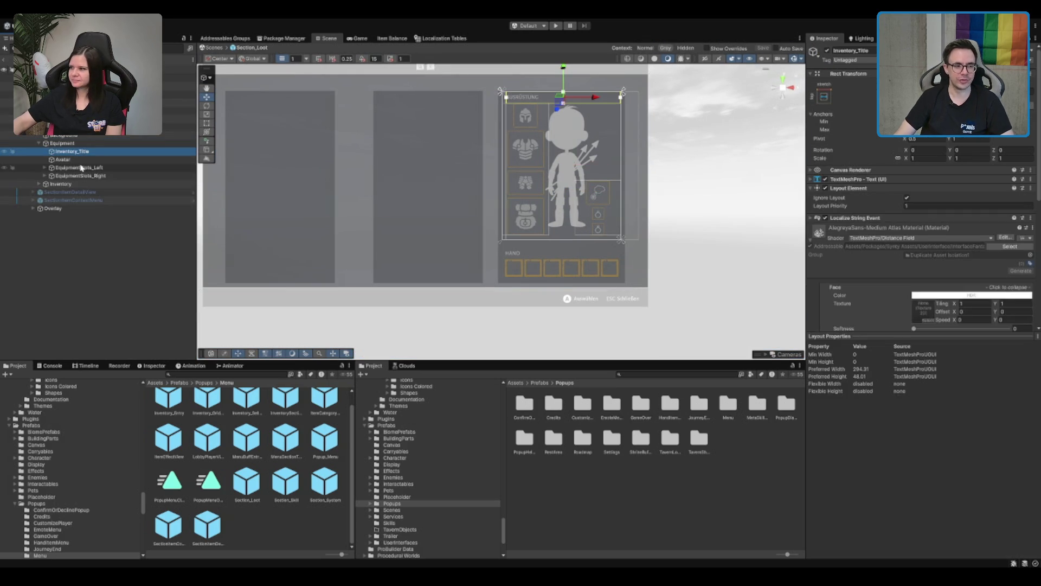
left_click(81, 167)
left_click(82, 176)
key("Up")
key("Down")
key("Up")
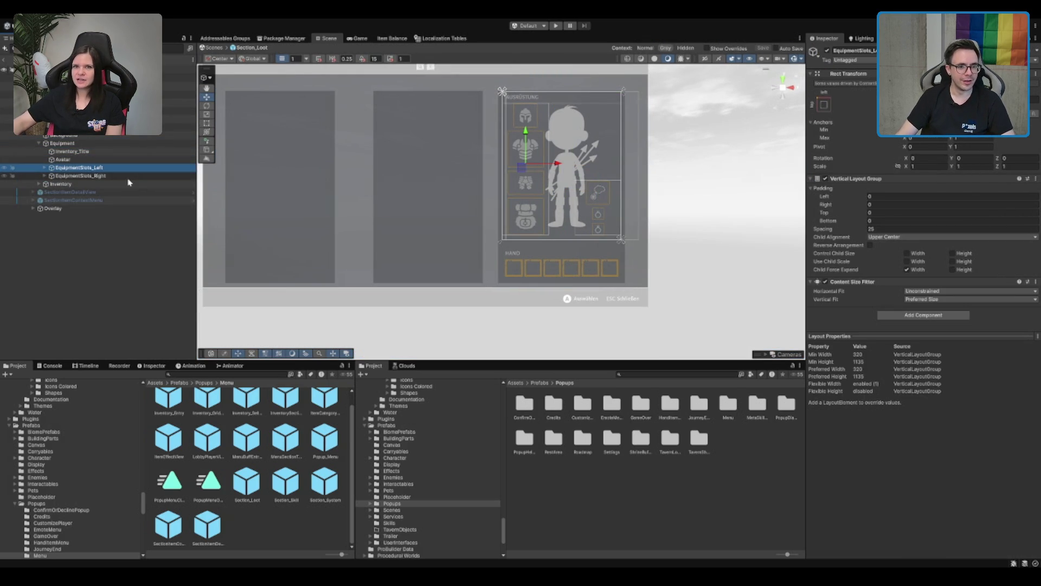
key("Down")
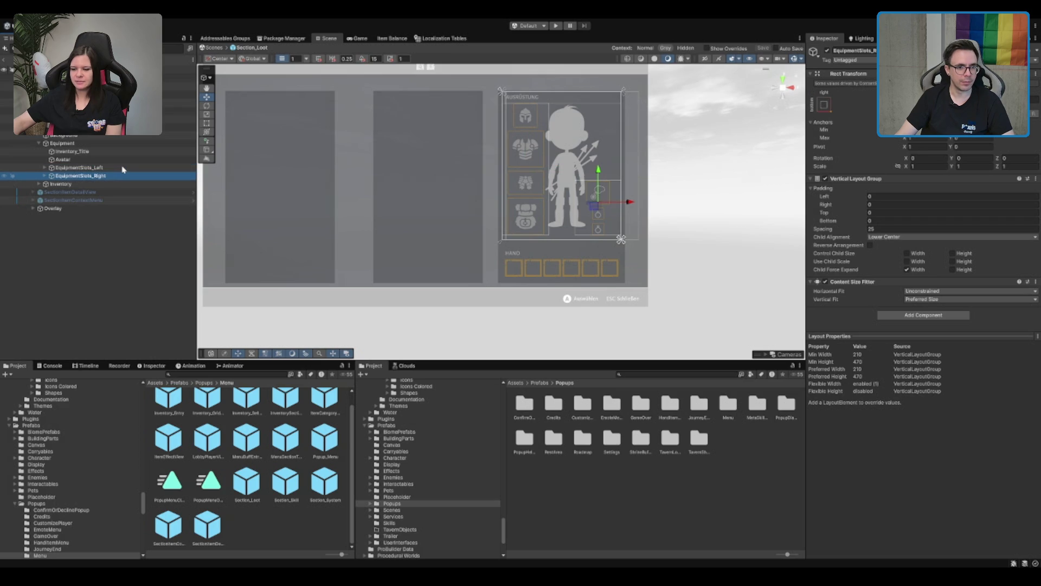
Deactivate SectionItemDetailView and exit Prefab Mode back to the scene
left_click(429, 185)
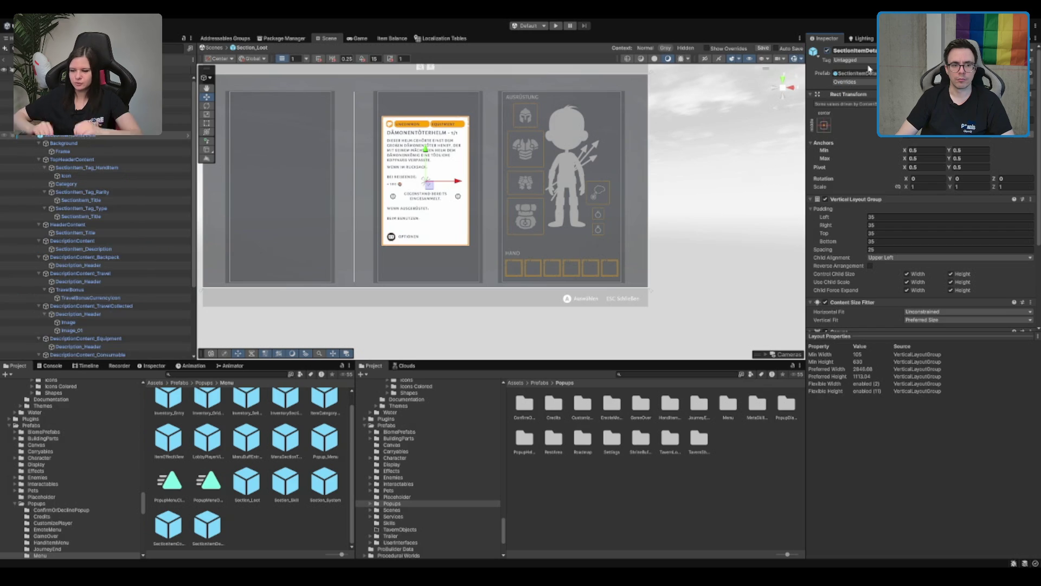
left_click(827, 51)
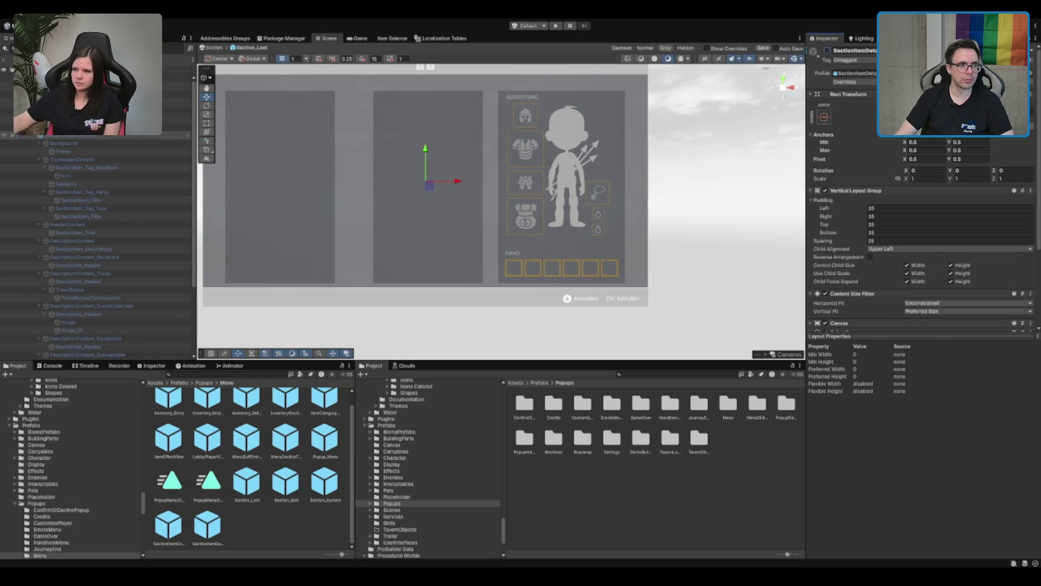
left_click(556, 27)
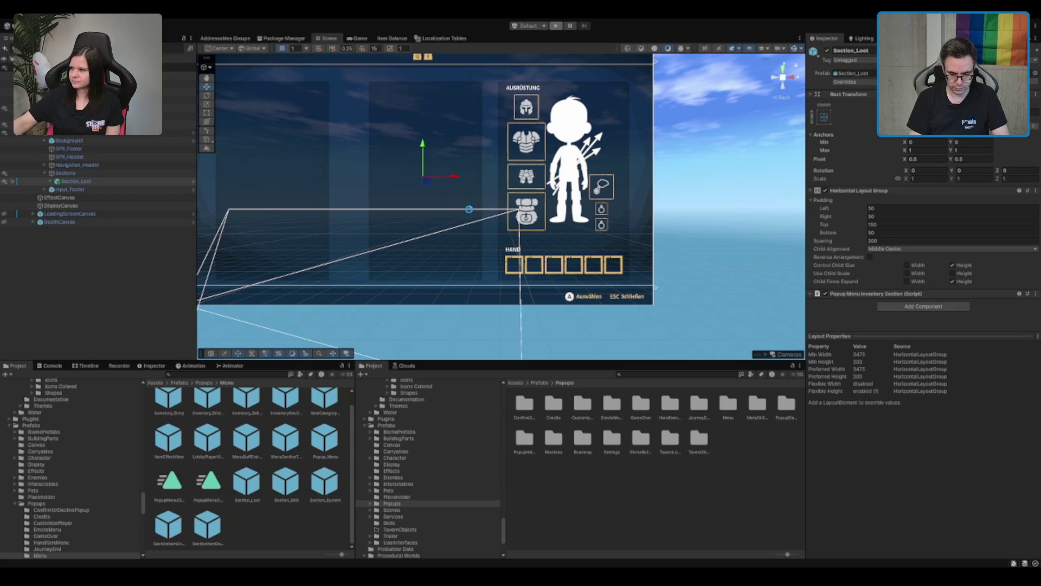
Test-run the game, delete Popup_Menu from the scene, then start play mode again
key("ctrl+p")
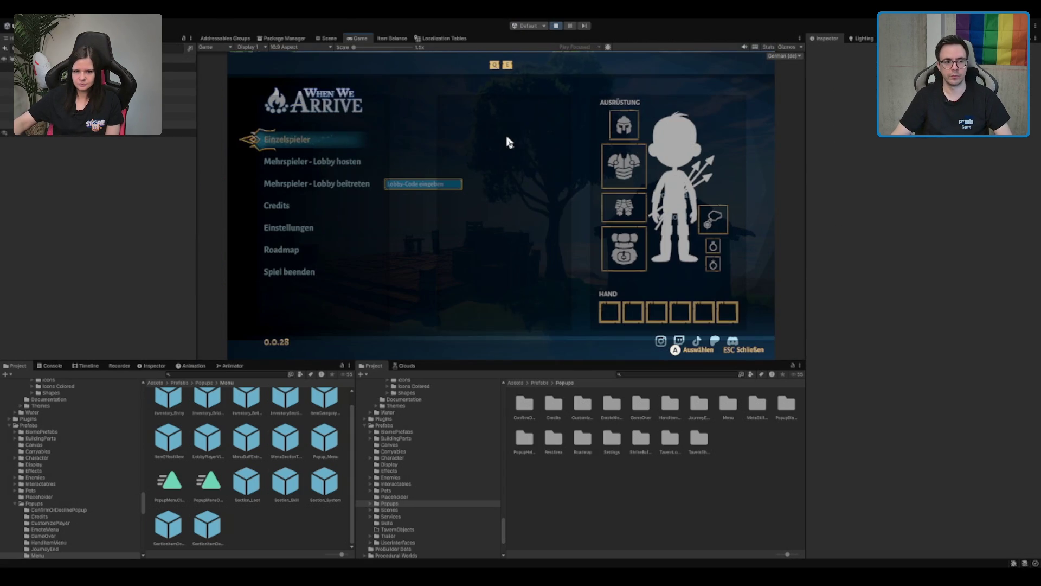
left_click(556, 26)
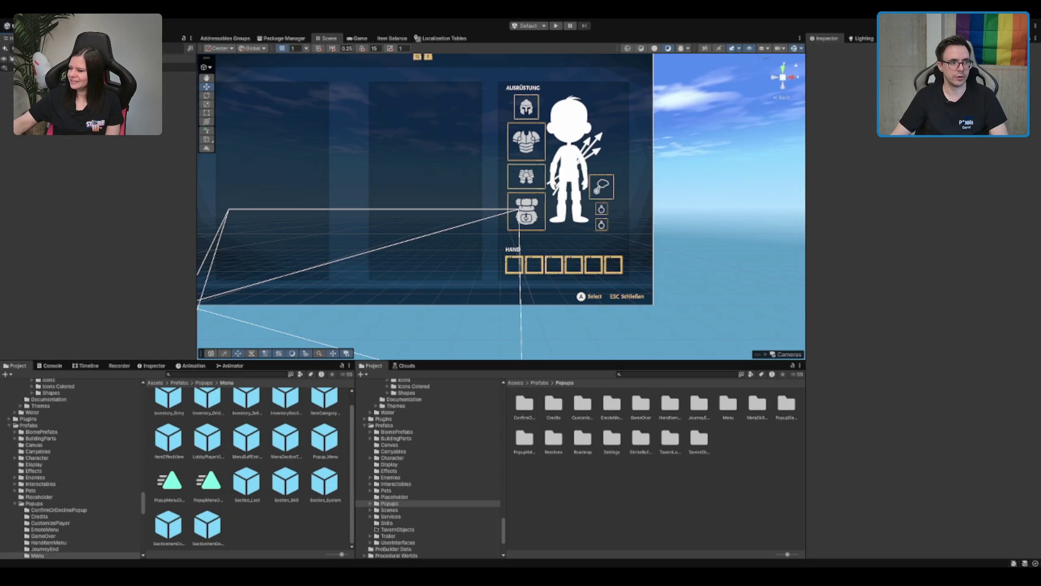
left_click(179, 116)
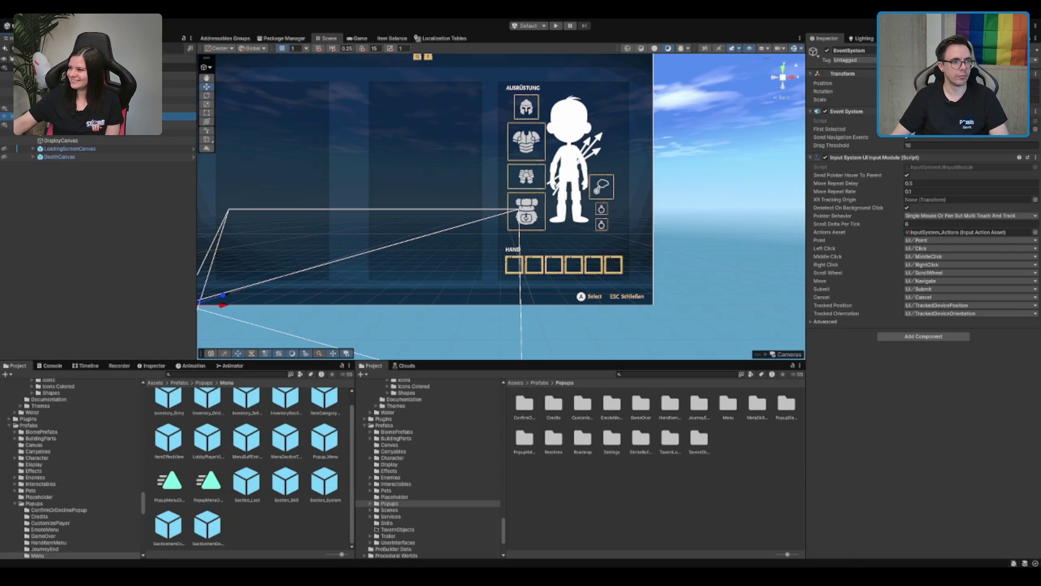
left_click(179, 132)
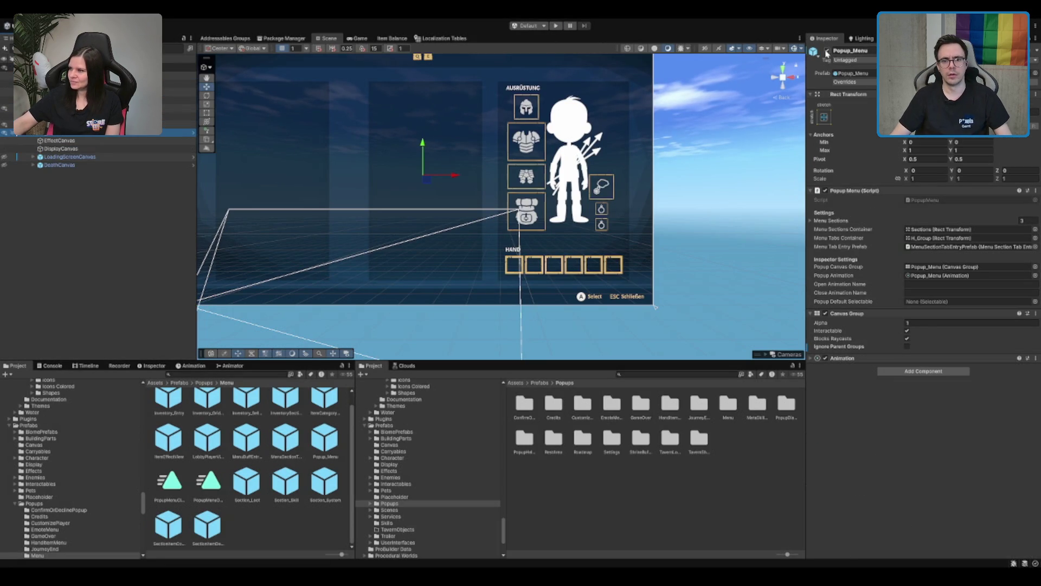
left_click(826, 53)
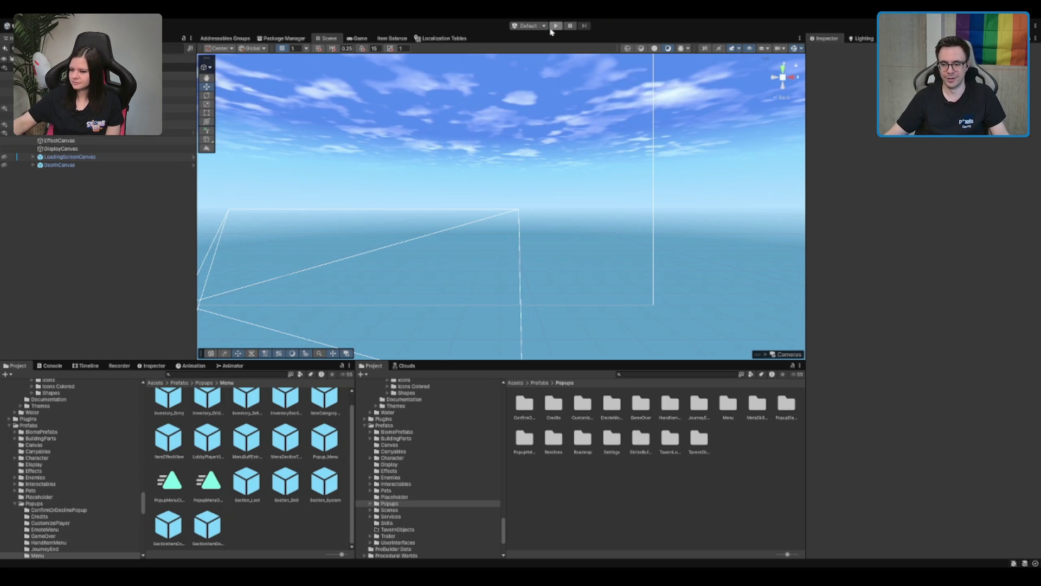
left_click(554, 27)
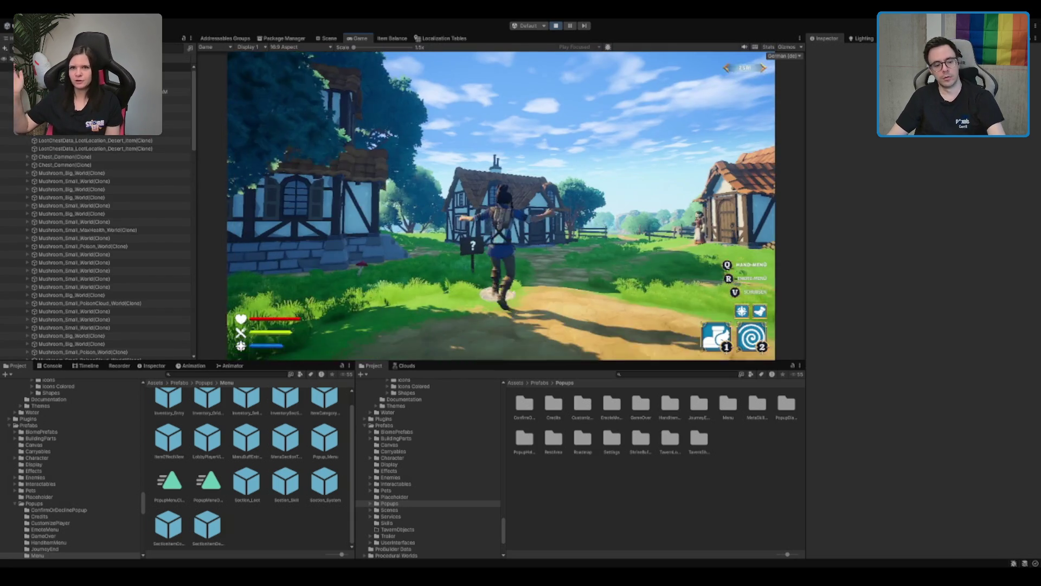
Run the character past the houses and fields to the hut and open the Wüstentruhe chest
key("w")
key("w")
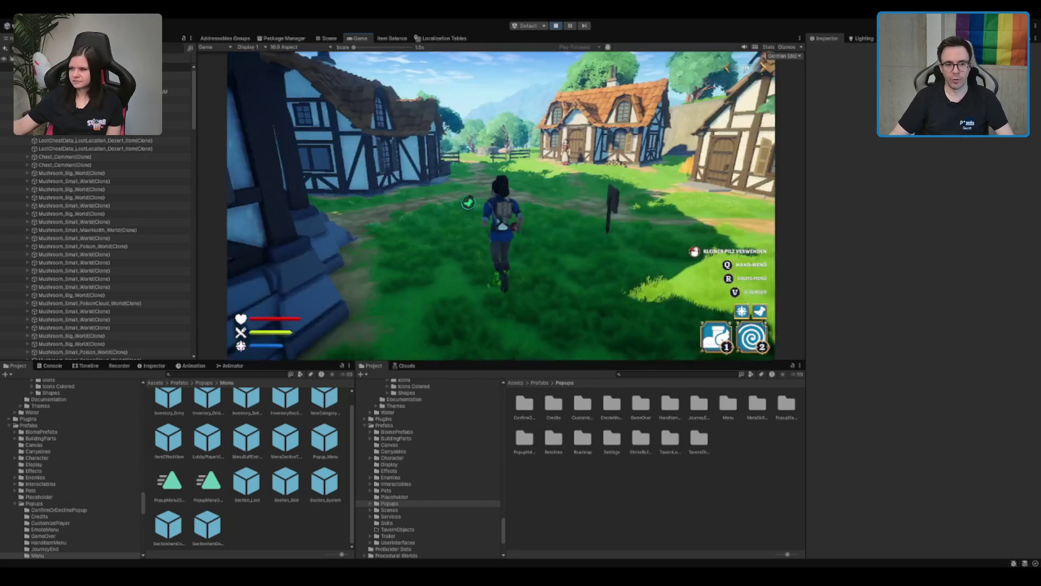
key("w")
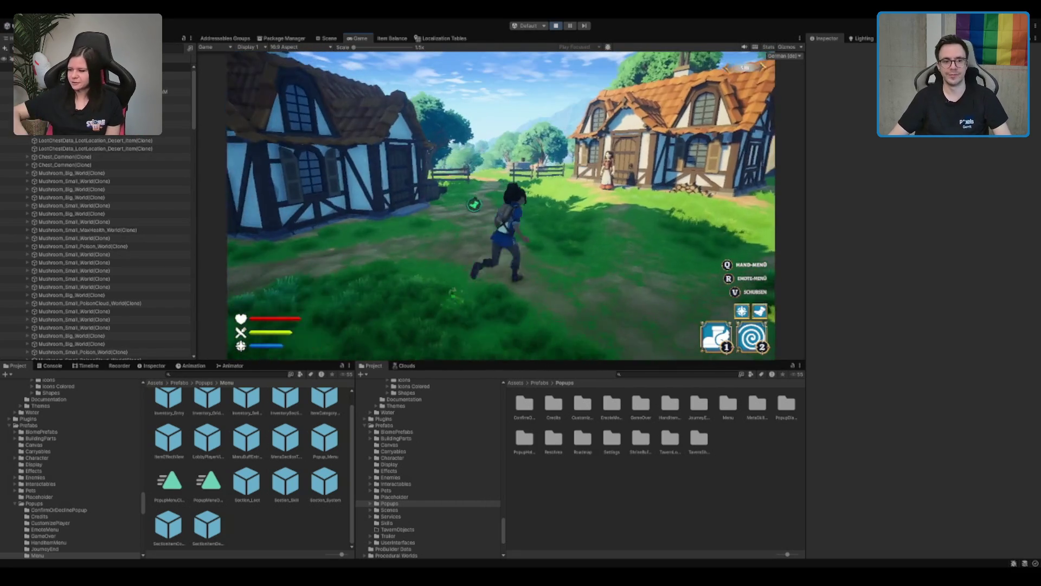
key("w")
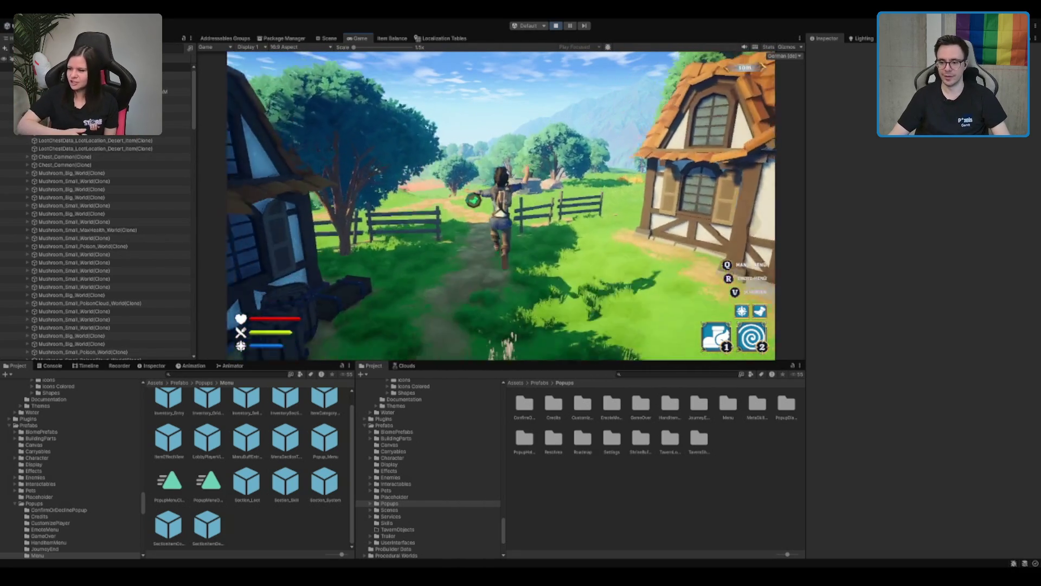
key("w")
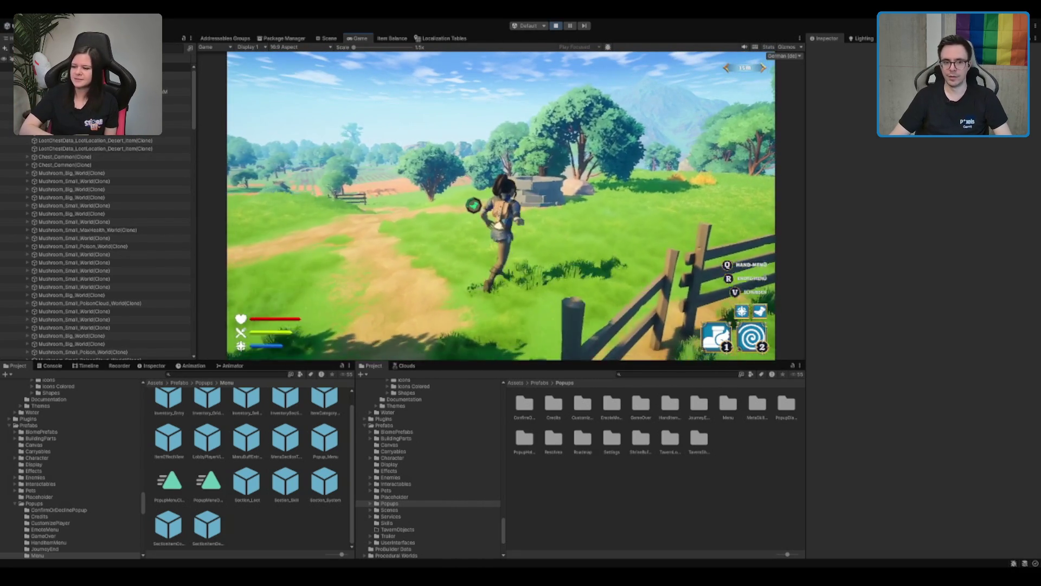
key("w")
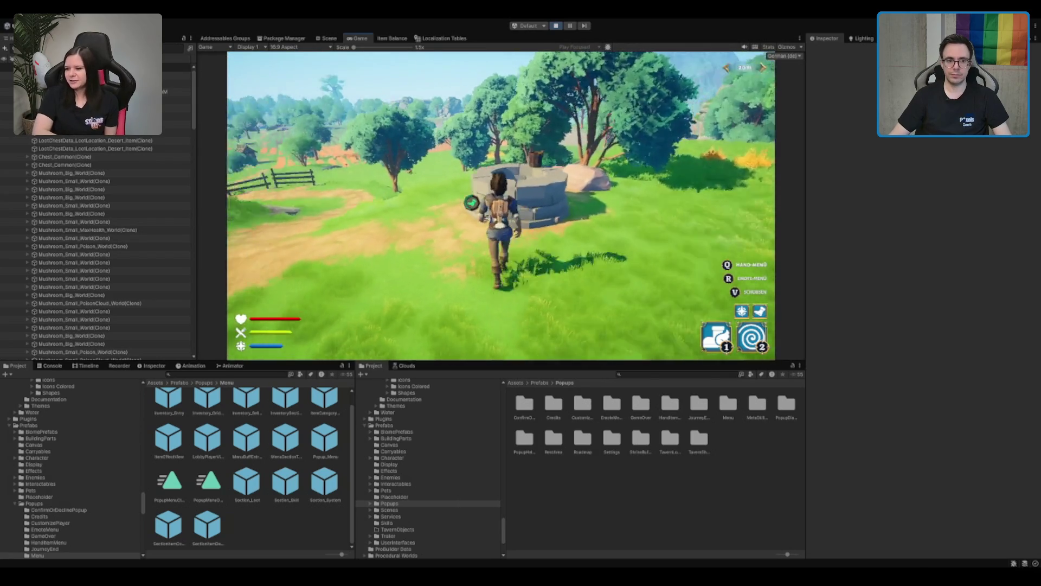
key("w")
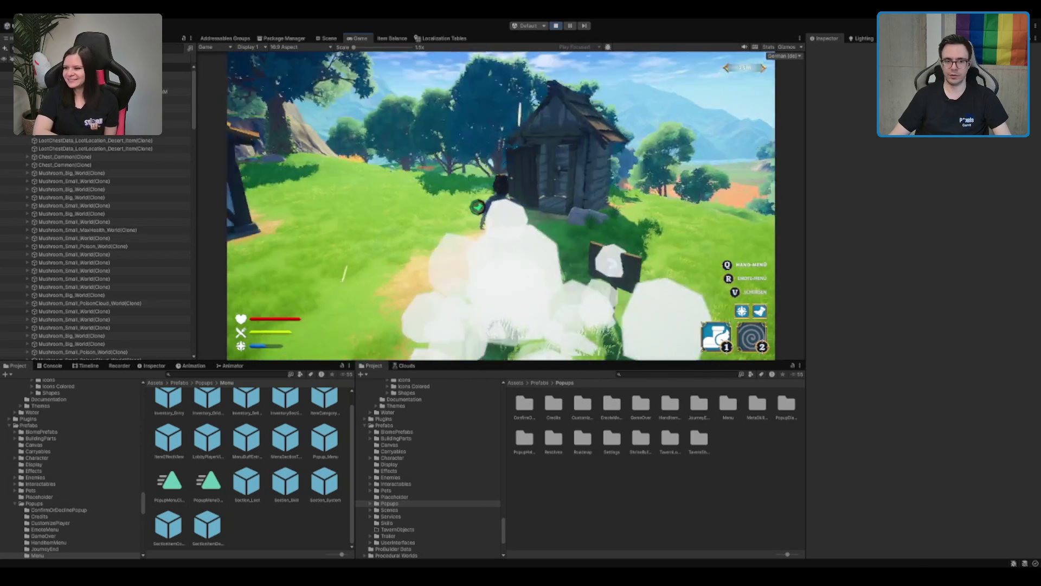
key("w")
key("e")
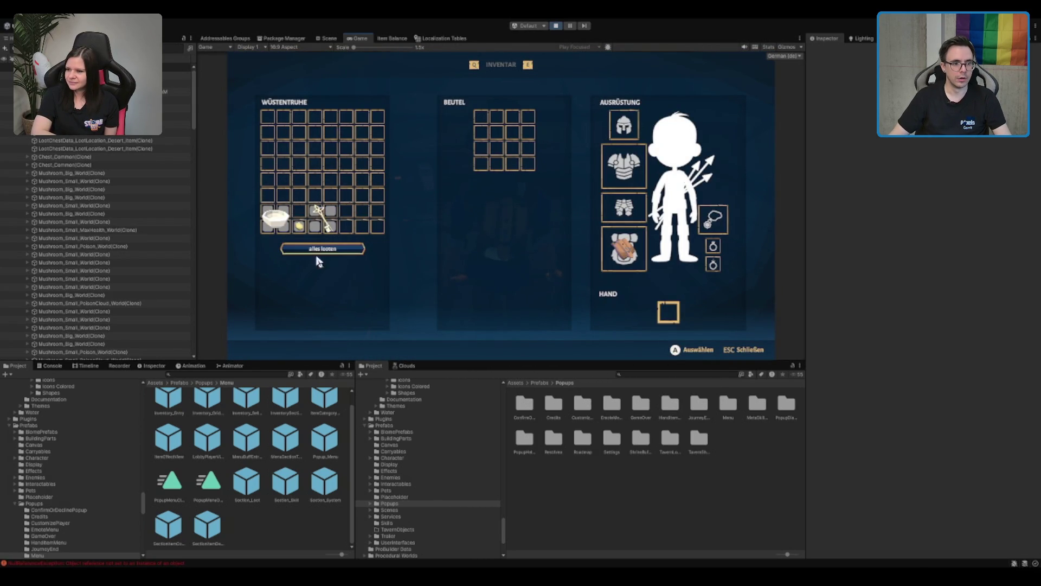
Stop play mode, expand UserInterfaces, and select LoadingScreenCanvas
left_click(556, 27)
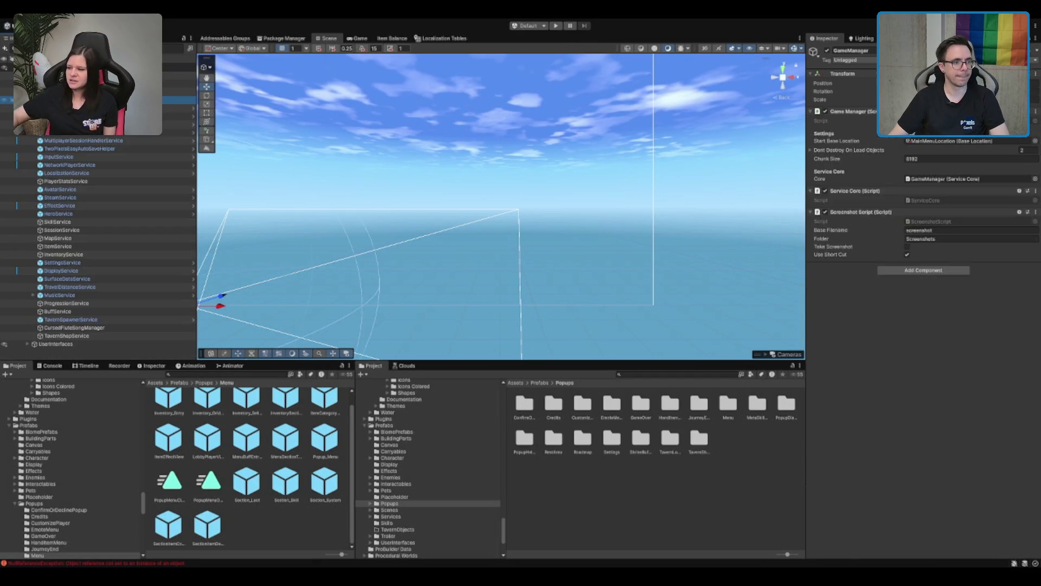
left_click(60, 343)
left_click(27, 344)
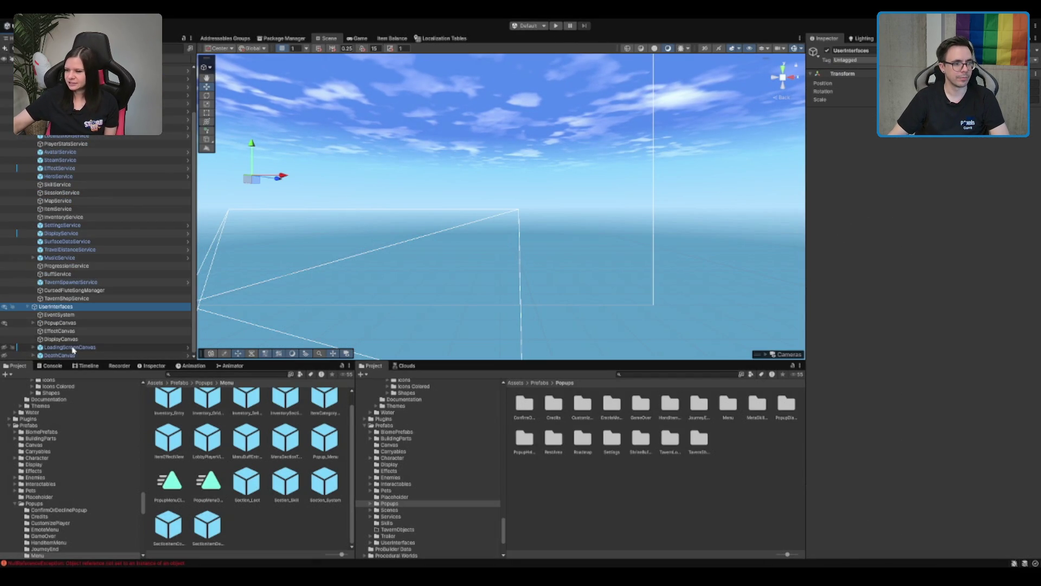
left_click(72, 348)
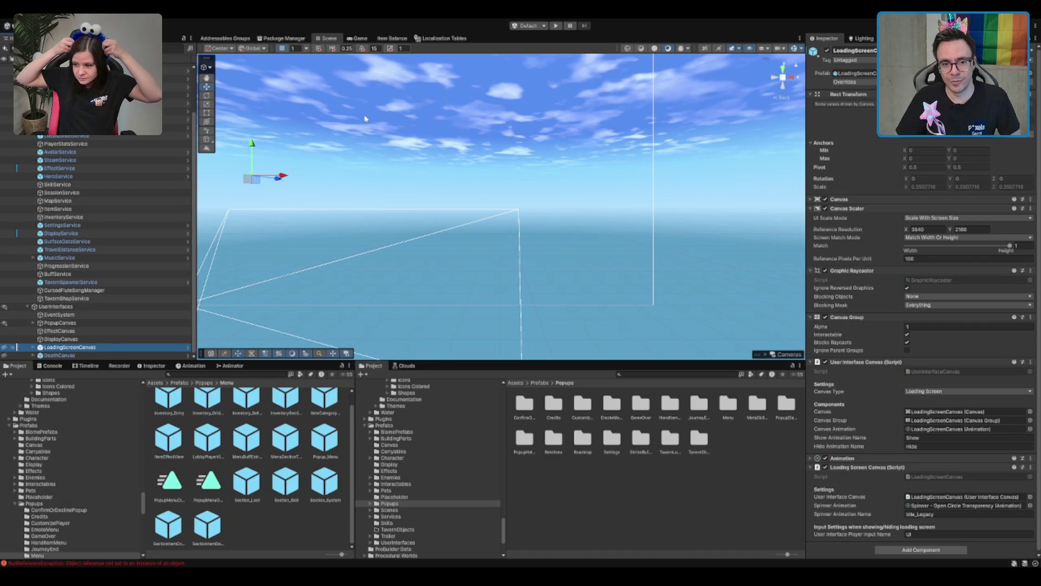
scroll(771, 237, "down", 1)
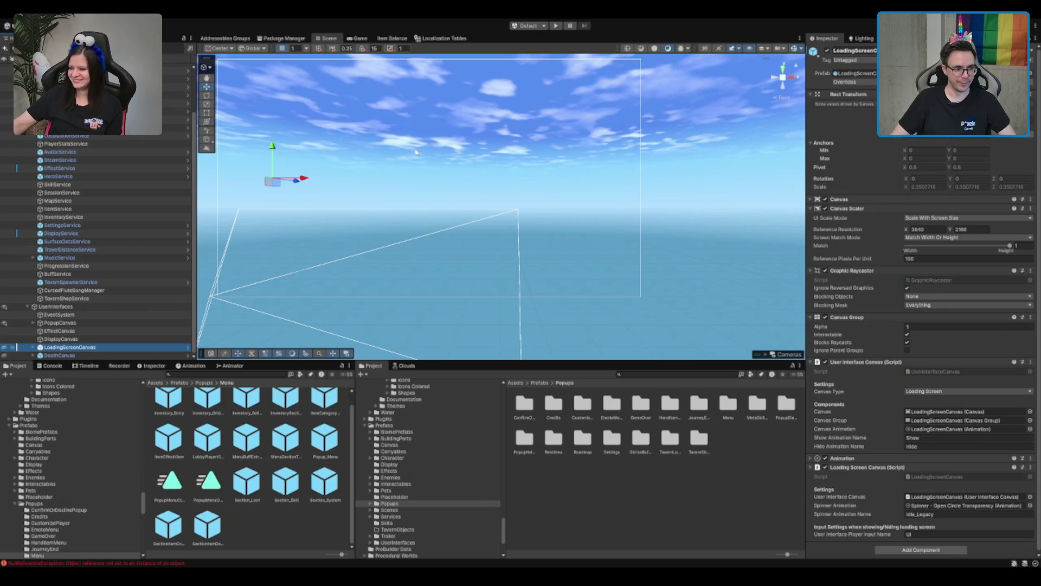
left_click(94, 333)
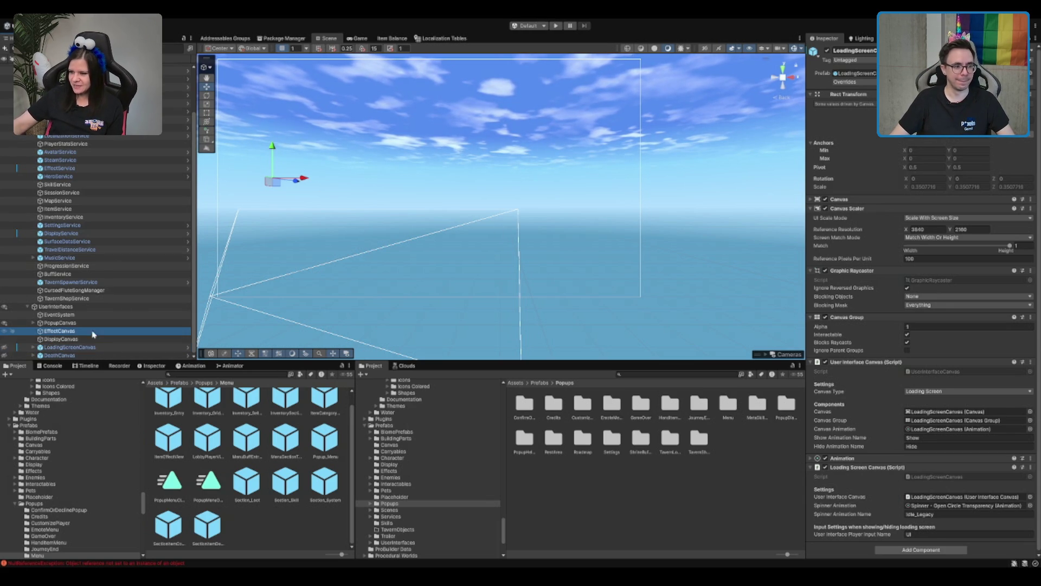
Expand PopupCanvas and enable Popup_Menu
left_click(93, 315)
left_click(88, 323)
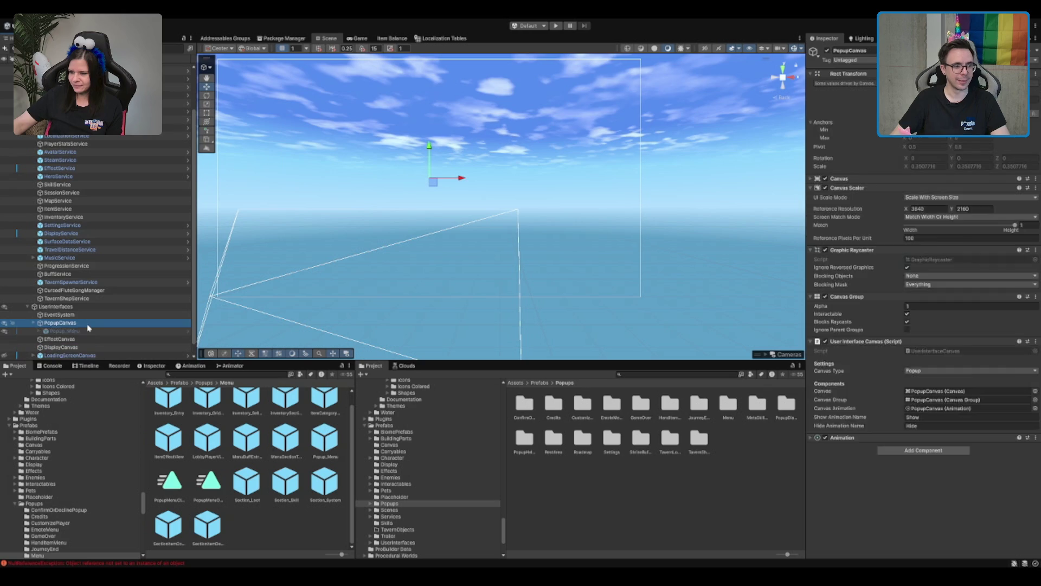
left_click(88, 330)
key("alt+shift+a")
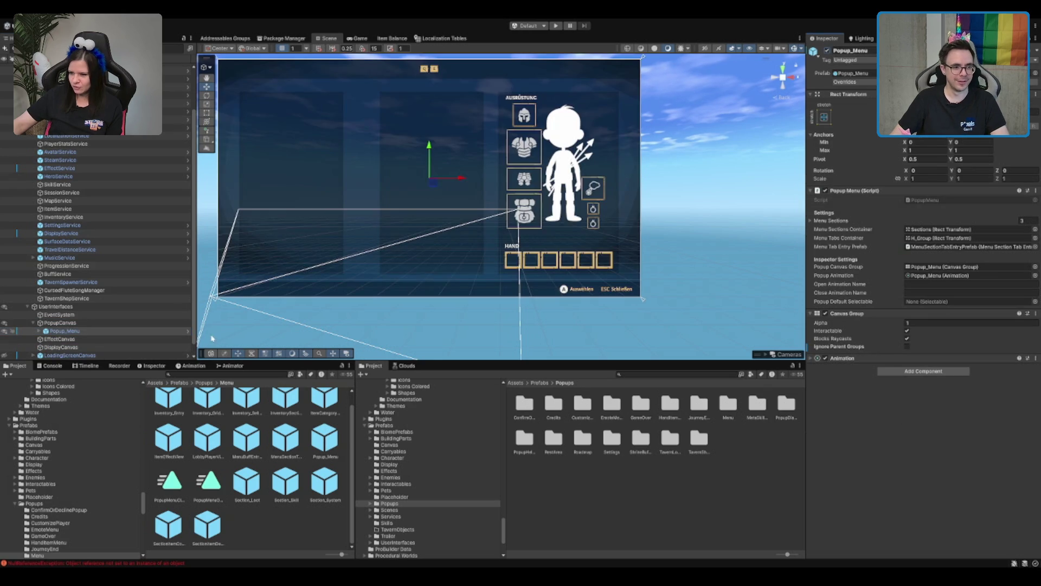
Expand Section_Loot and activate SectionItemDetailView and SectionItemContextMenu together
left_click(39, 331)
left_click(81, 339)
scroll(82, 337, "down", 2)
left_click(82, 315)
key("Right")
key("Right")
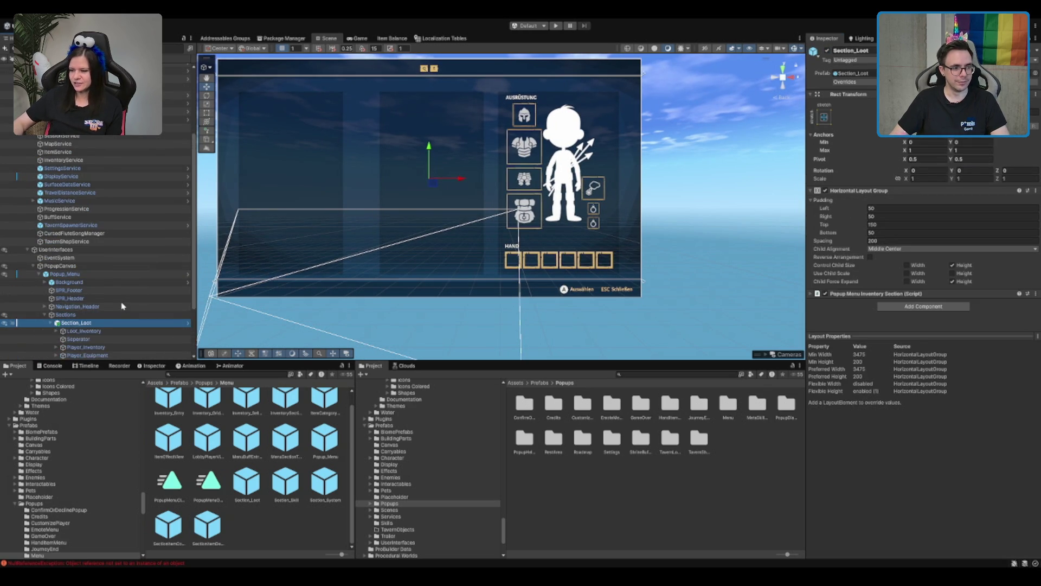
scroll(122, 307, "down", 3)
left_click(93, 299)
left_click(95, 306, "shift")
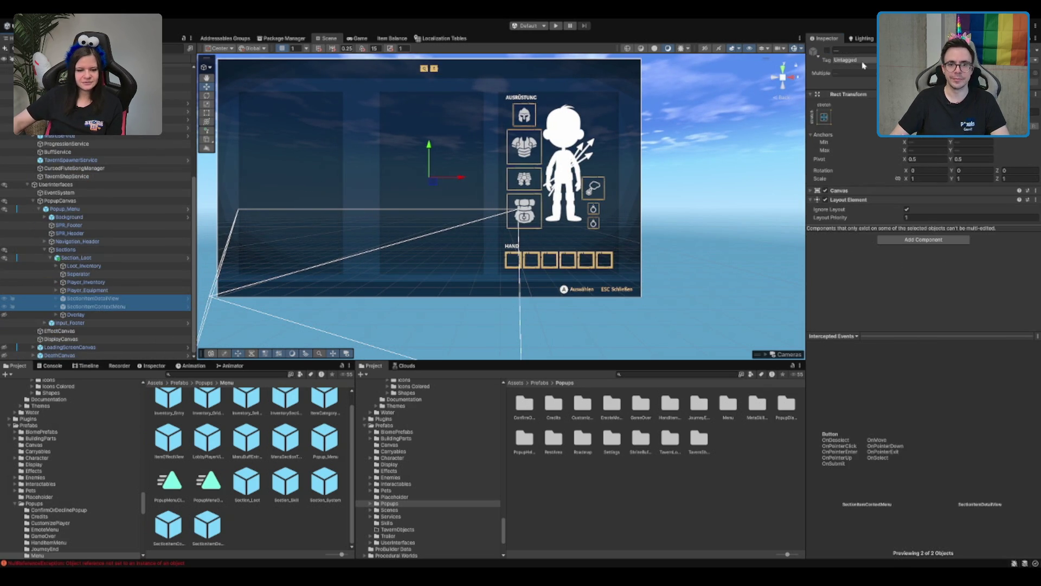
left_click(827, 50)
Inspect the detail view and context menu, collapsing their layout, script, Button and Raycaster components
left_click(92, 299)
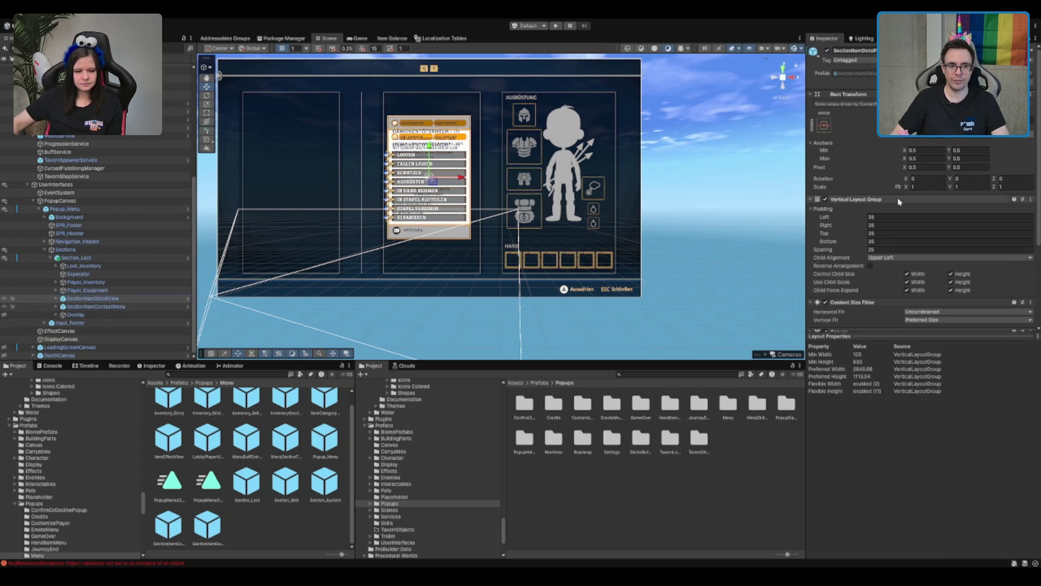
left_click(898, 200)
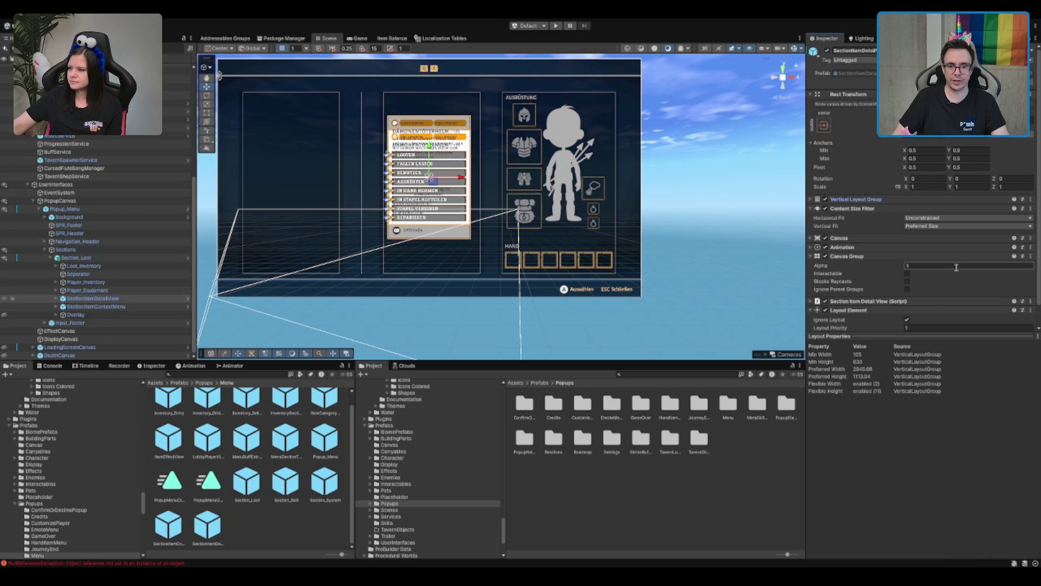
key("Down")
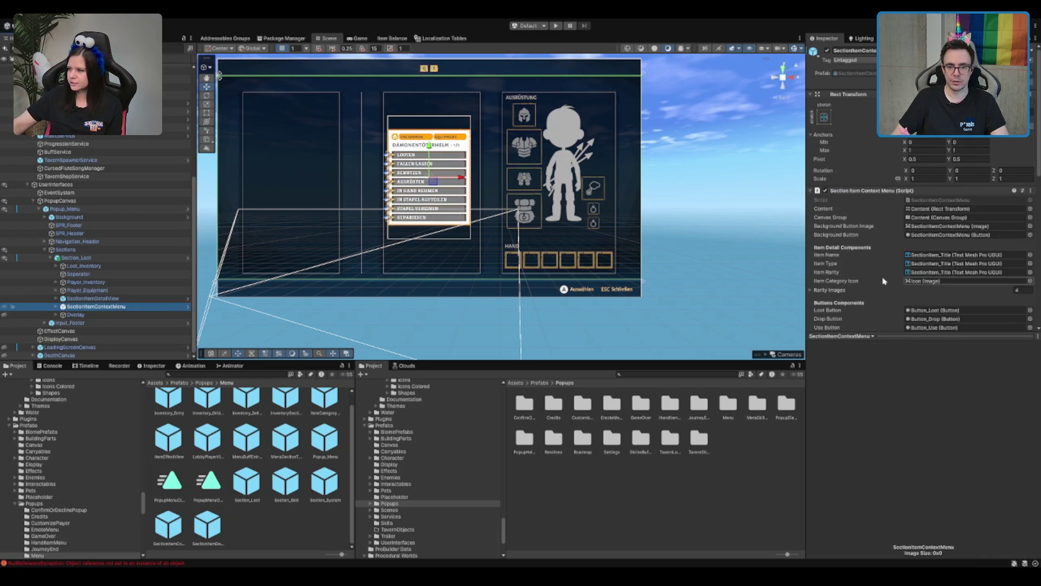
left_click(895, 189)
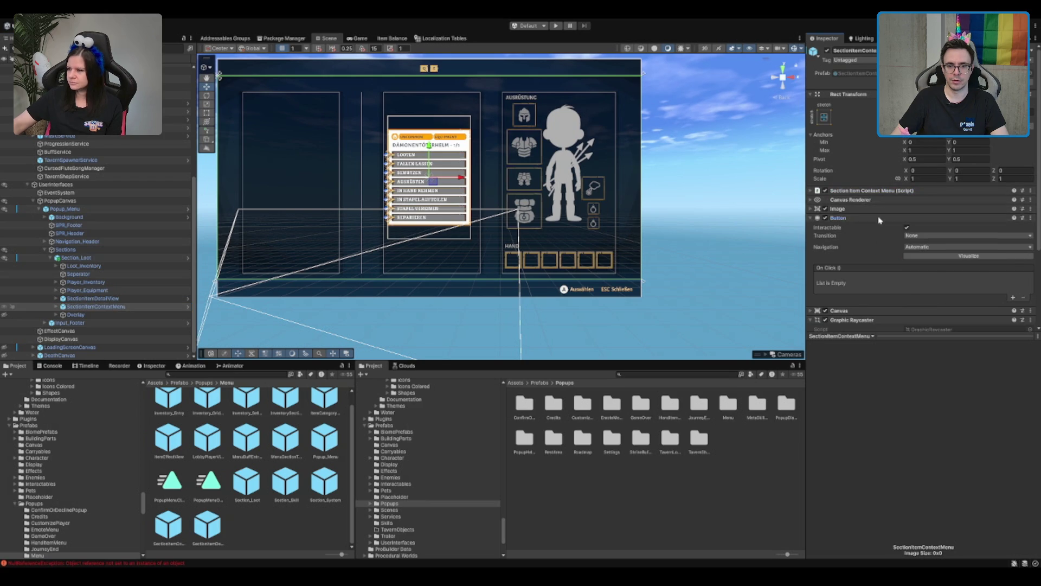
left_click(879, 218)
left_click(867, 236)
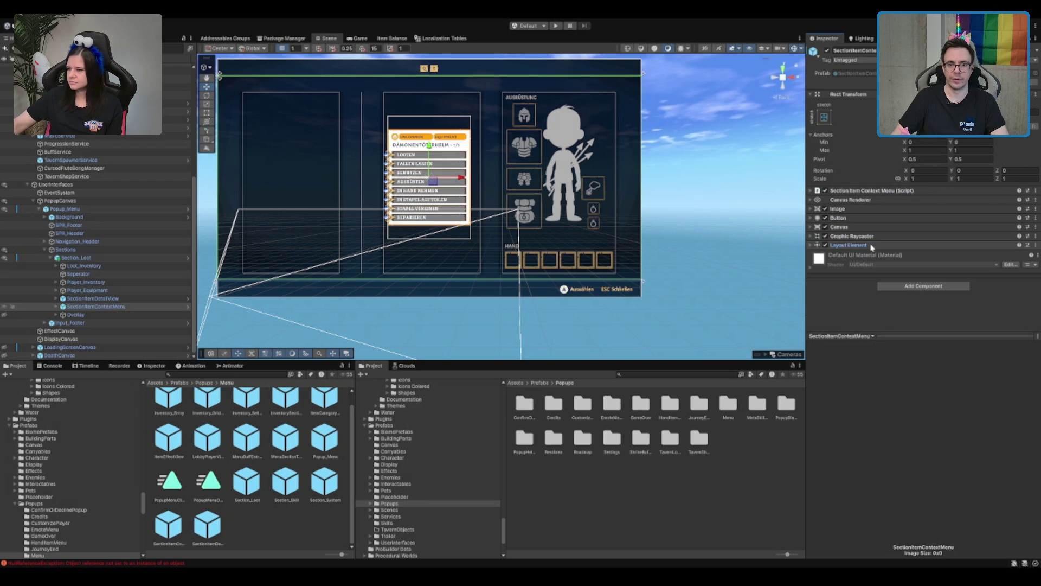
left_click(839, 227)
left_click(839, 227)
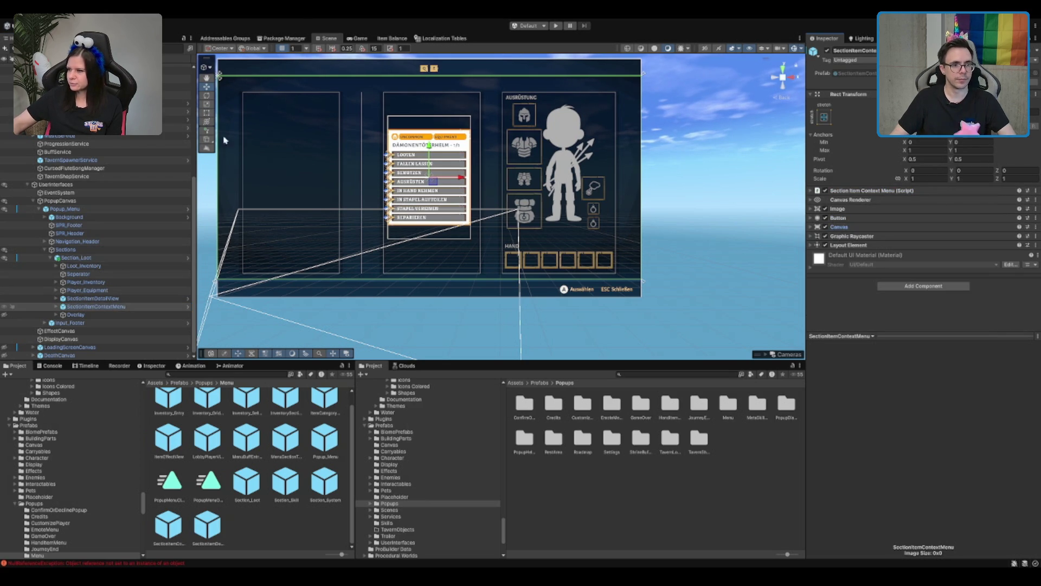
Disable Popup_Menu again and start play mode
left_click(129, 259)
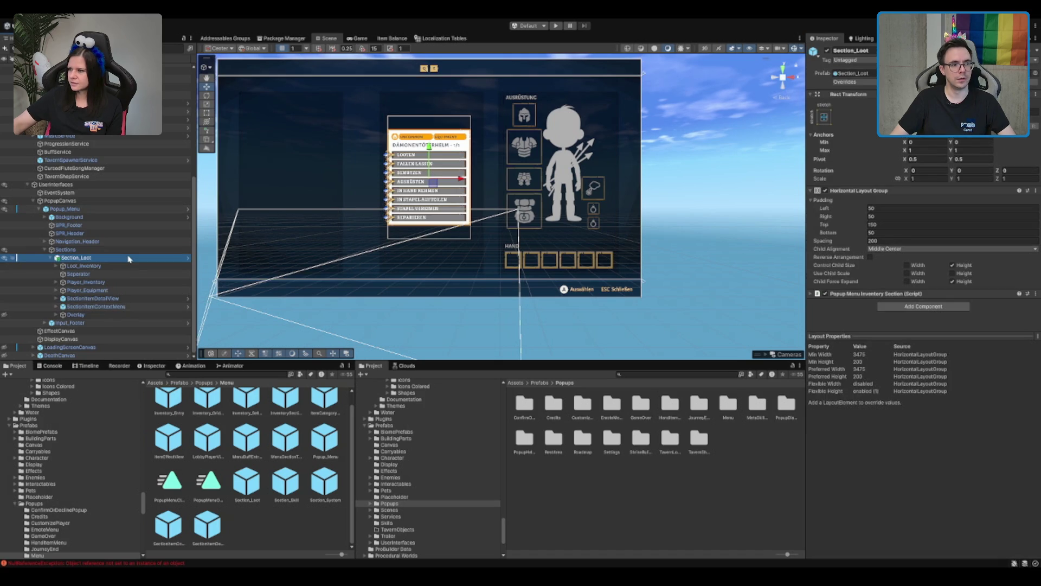
left_click(944, 369)
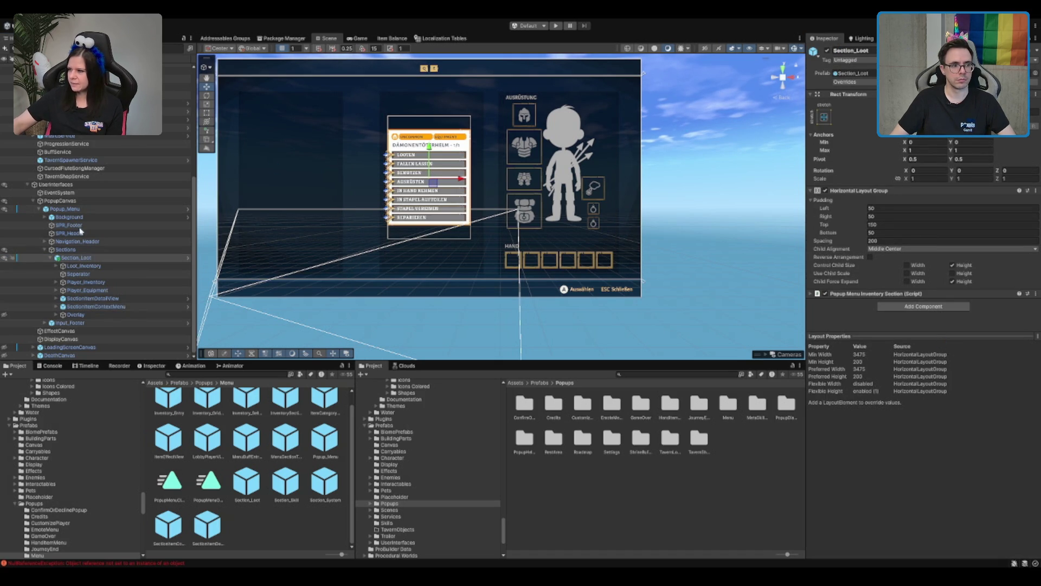
left_click(114, 209)
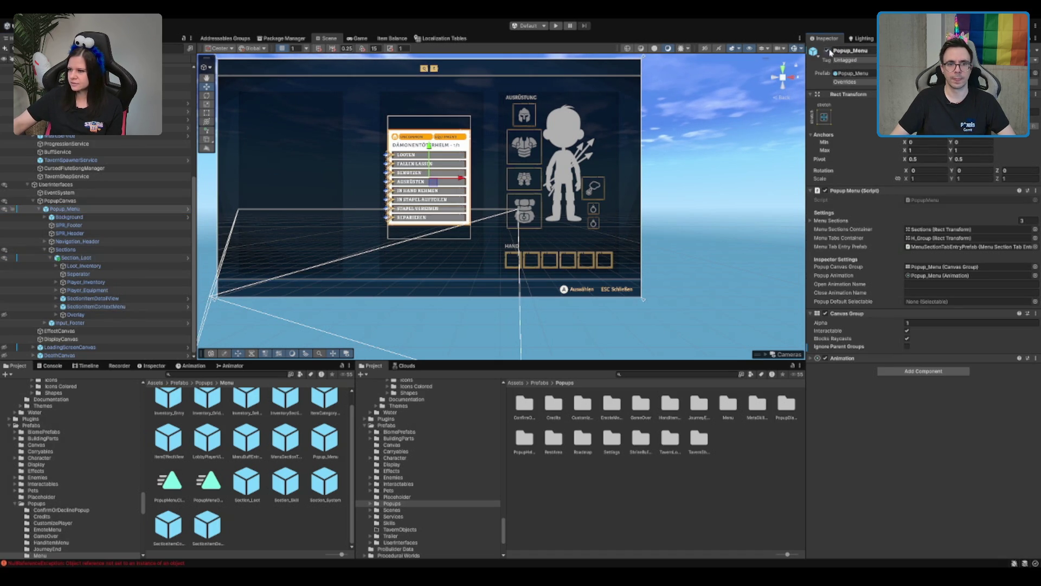
left_click(828, 52)
left_click(555, 26)
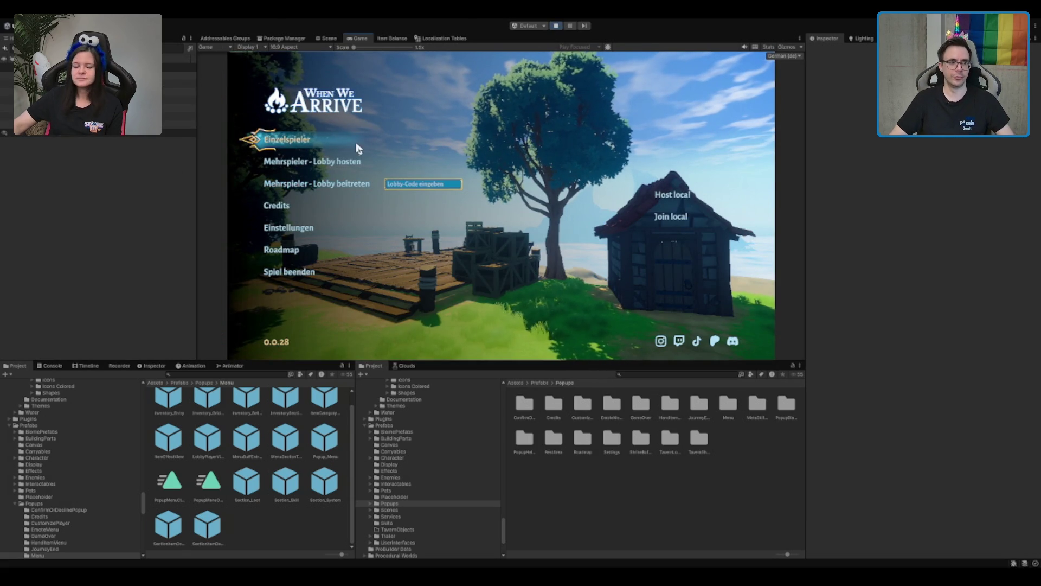
Start Einzelspieler, return to the main menu via the pause menu, and start Einzelspieler again
left_click(345, 168)
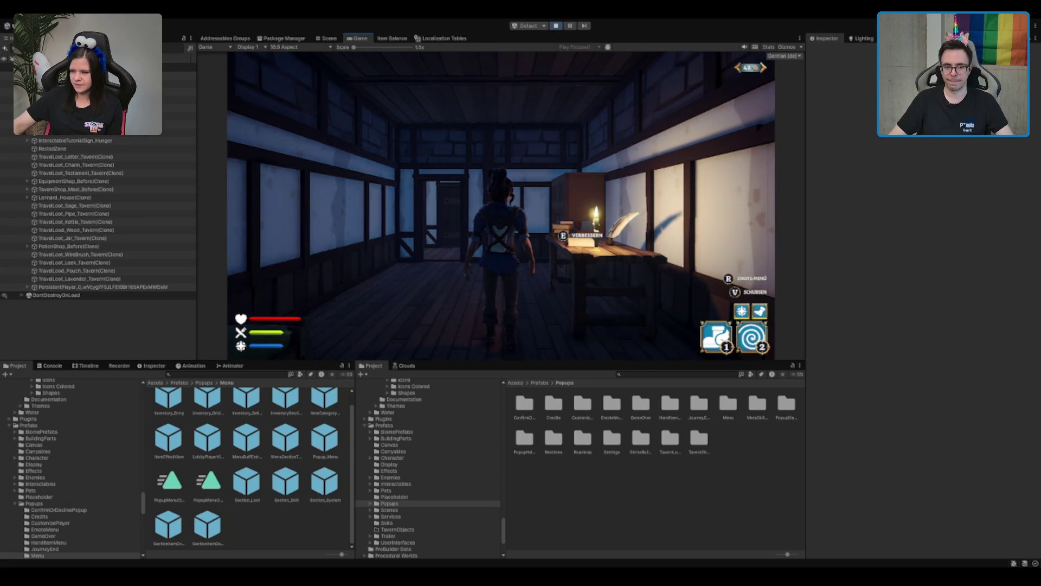
key("Escape")
left_click(372, 250)
key("Escape")
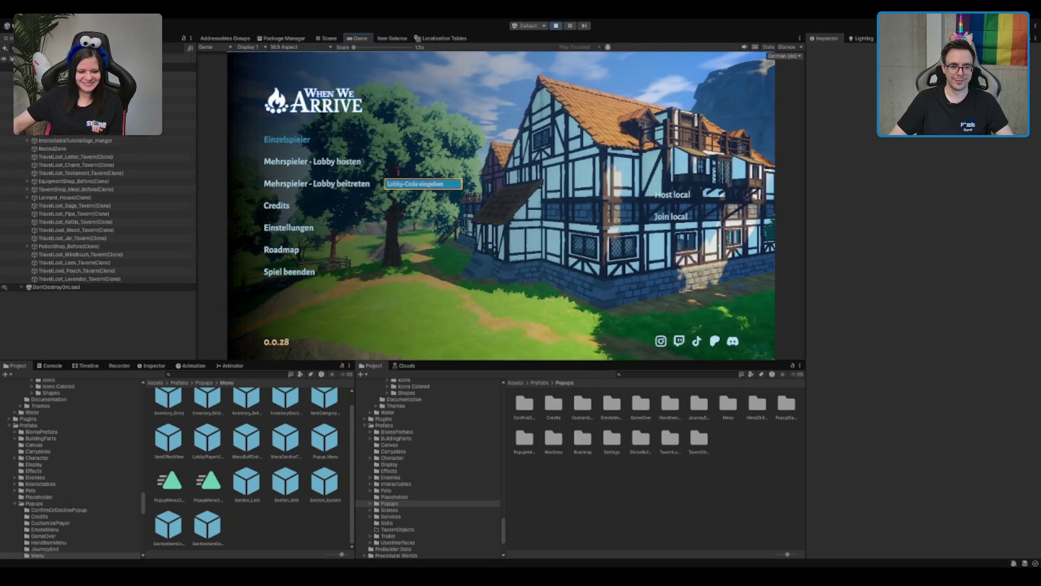
left_click(302, 140)
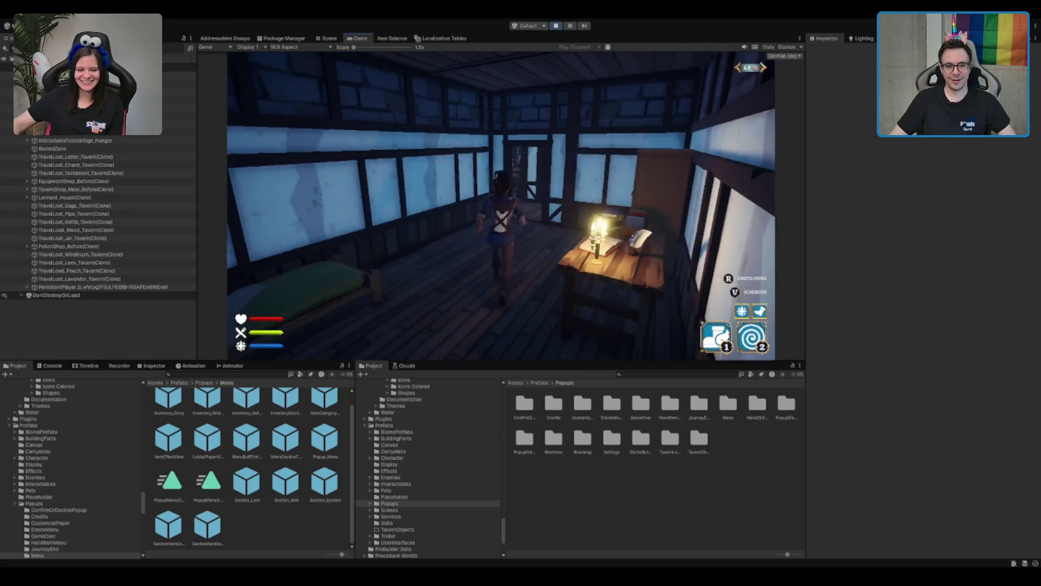
Run the character out the back door and along the path to the purple portal
key("w")
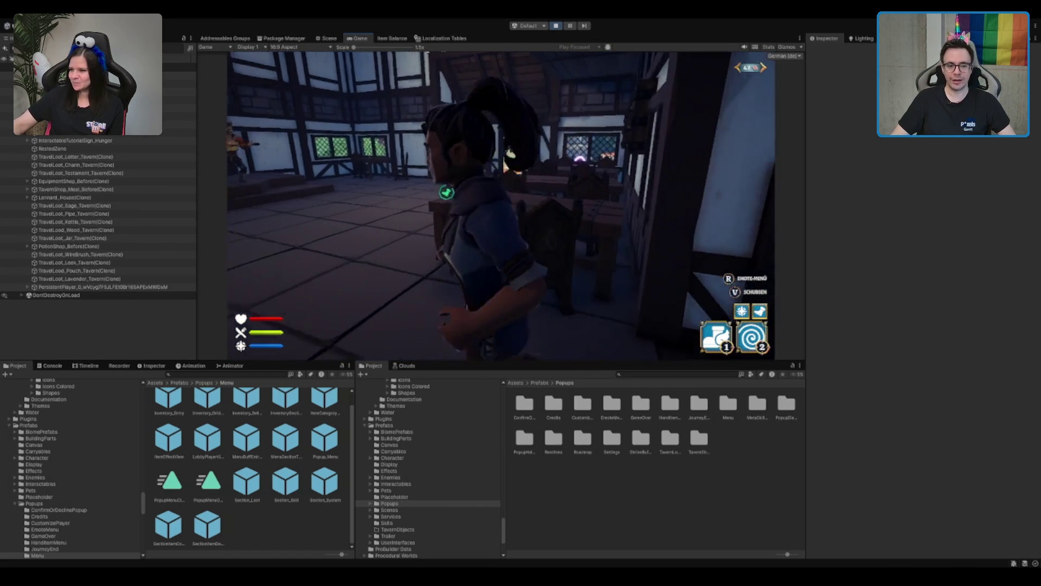
key("w")
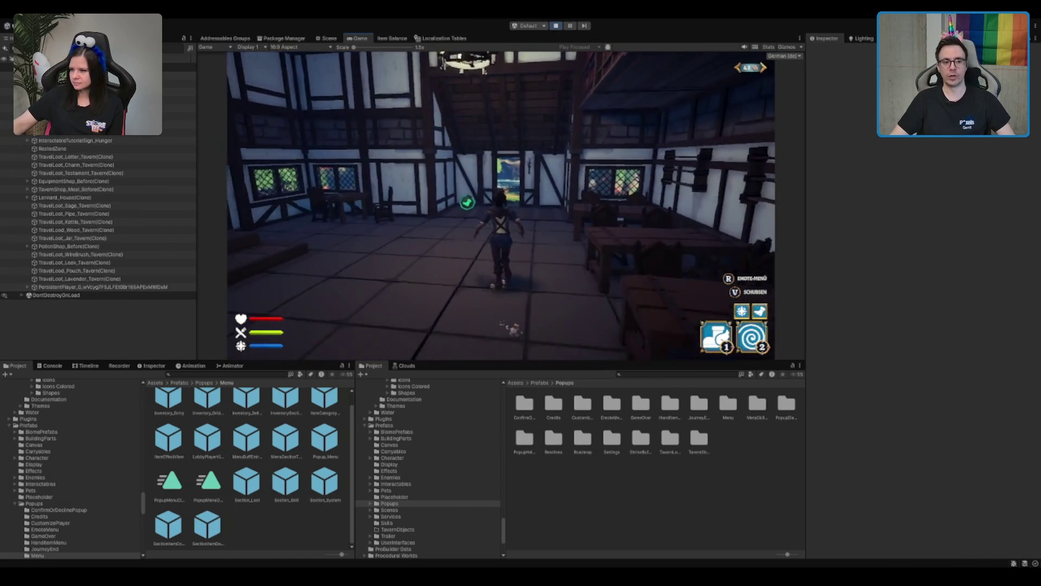
key("w")
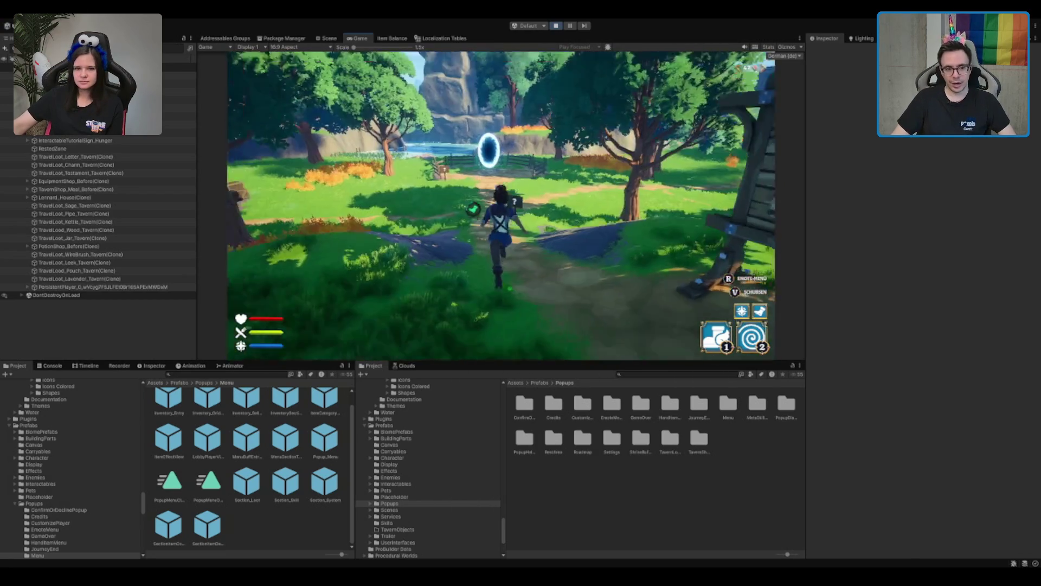
key("w")
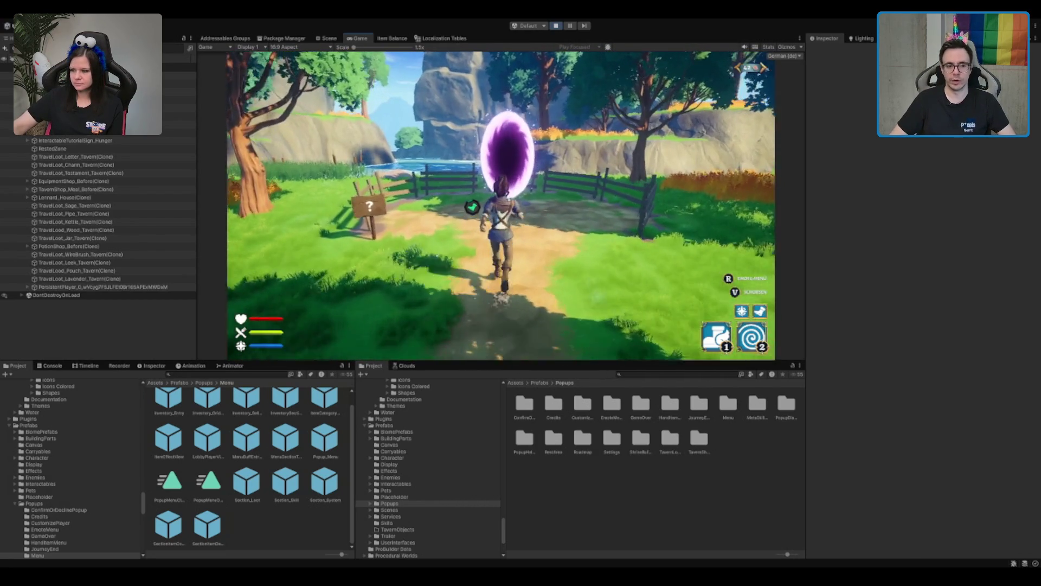
key("w")
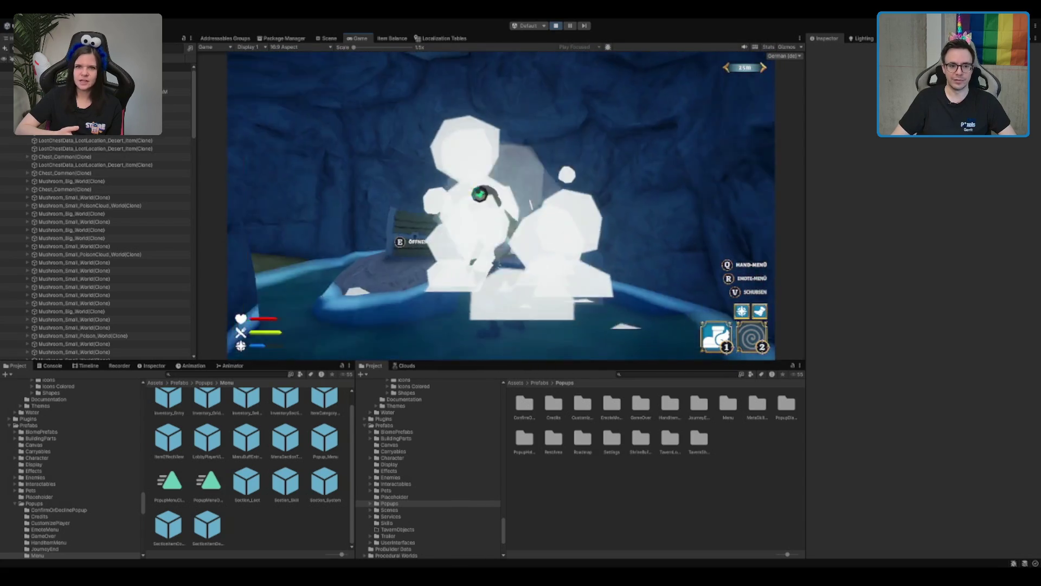
Open the cave chest with E to show its loot grid
key("e")
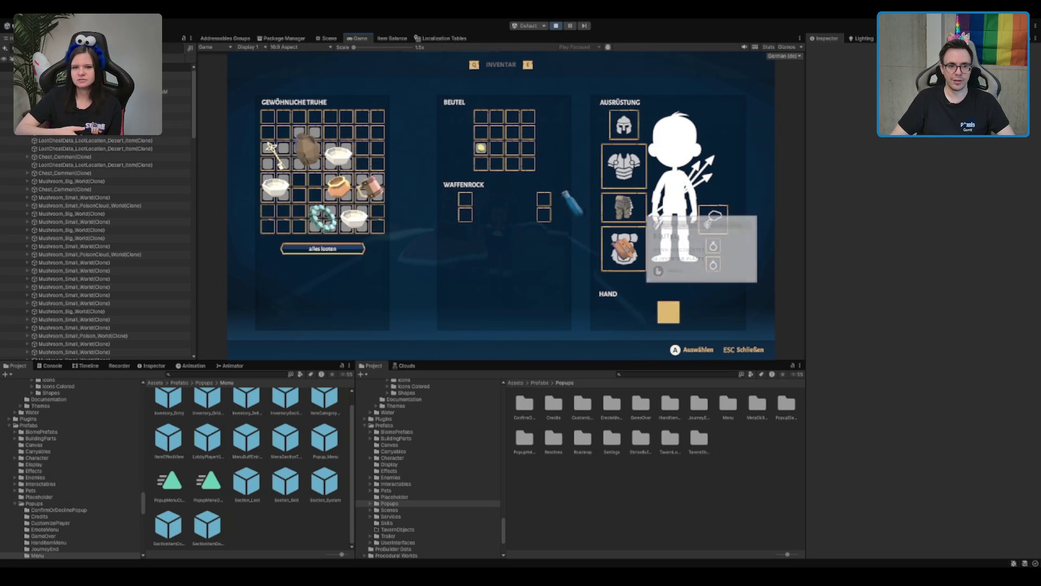
Close the chest, run through the cave, open the inventory, and show the Mana-Trank tooltip
key("Escape")
key("w")
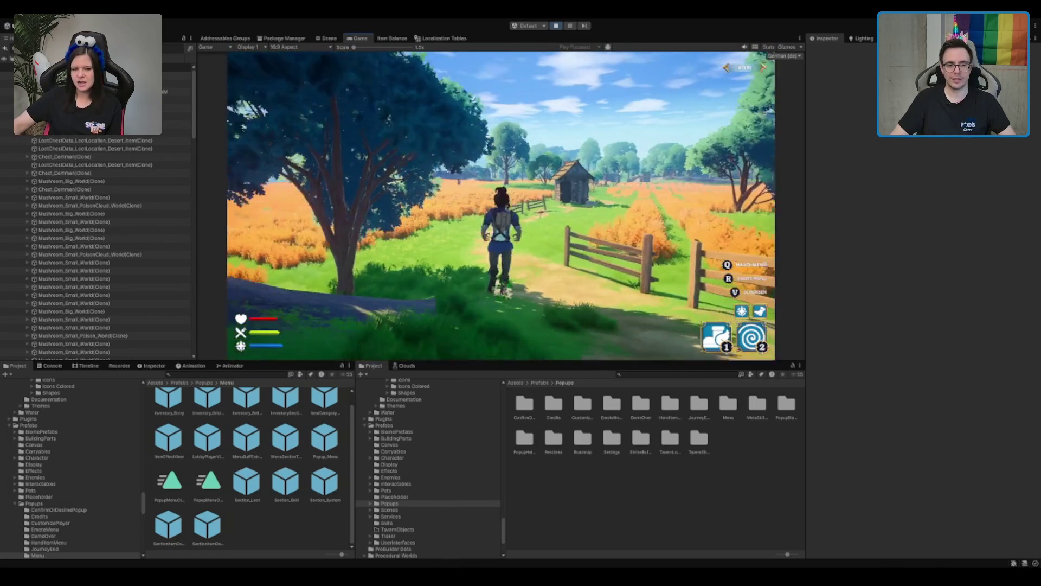
key("i")
mouse_move(408, 138)
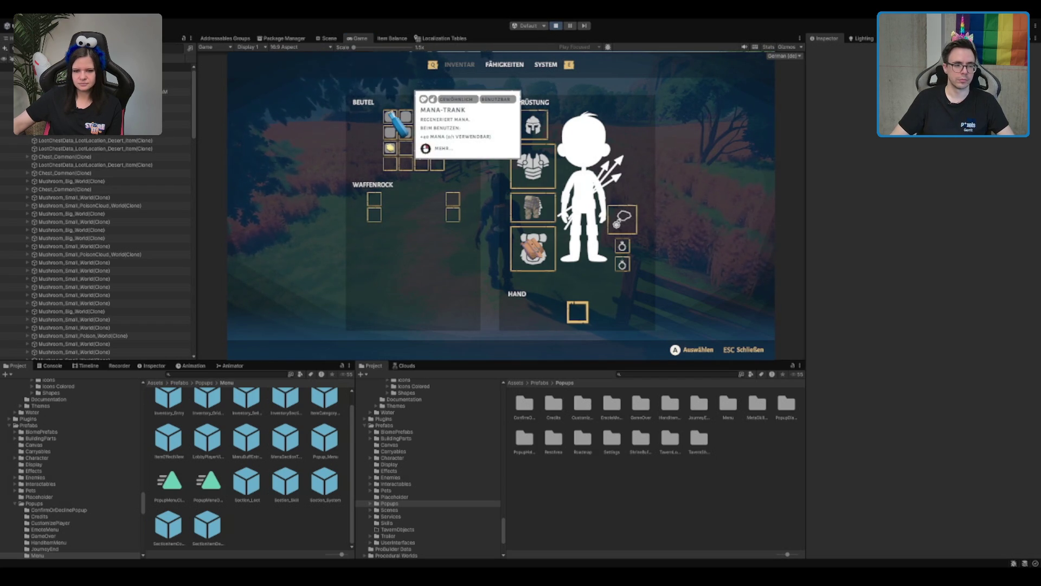
scroll(99, 318, "down", 5)
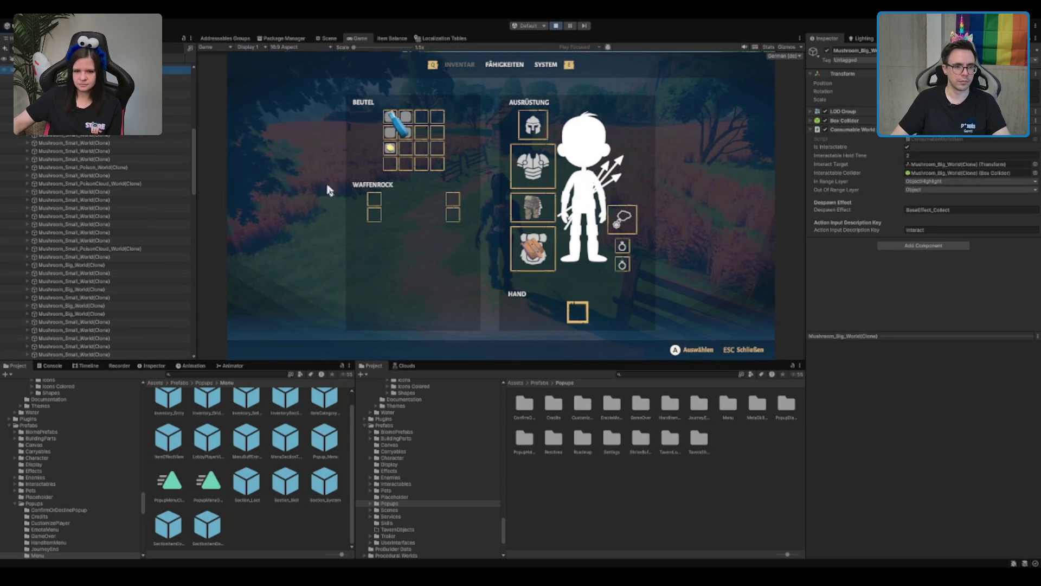
mouse_move(403, 134)
left_click(70, 207)
scroll(65, 222, "down", 5)
left_click(22, 355)
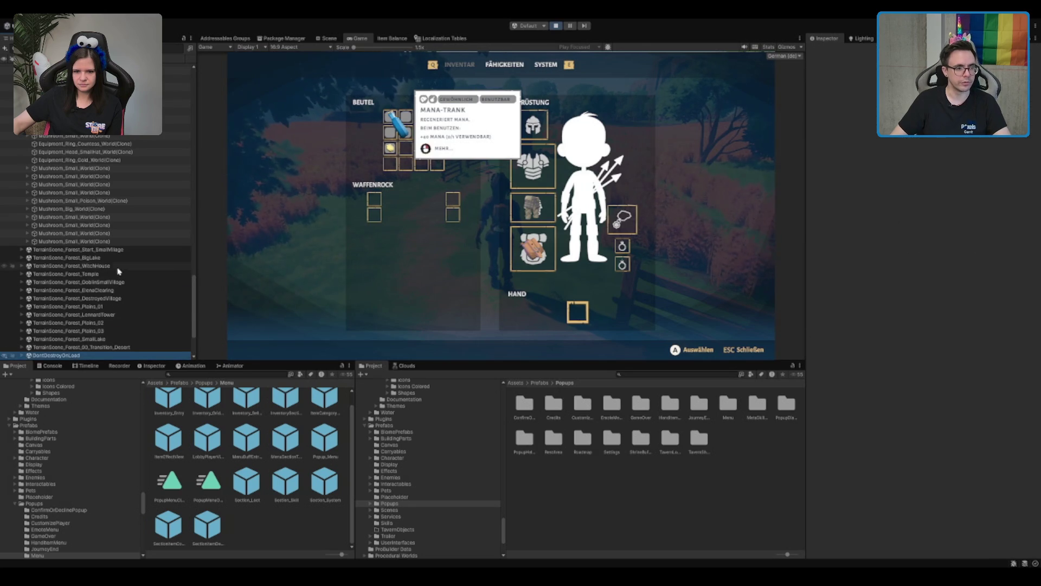
scroll(109, 272, "down", 3)
left_click(70, 319)
scroll(82, 318, "down", 3)
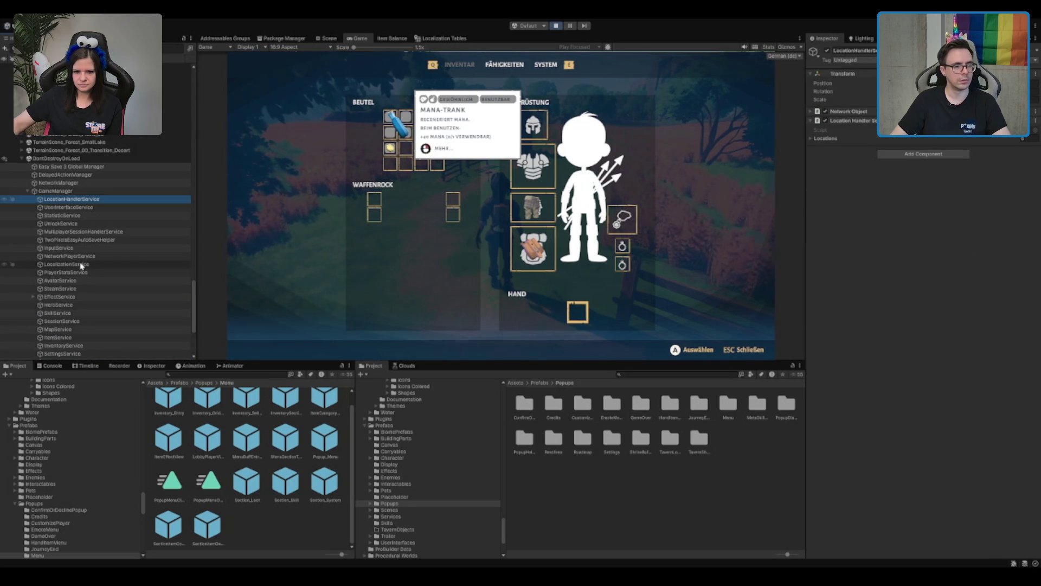
left_click(81, 191)
key("Left")
key("Down")
key("Down")
key("Right")
key("Down")
scroll(93, 322, "down", 3)
key("Down")
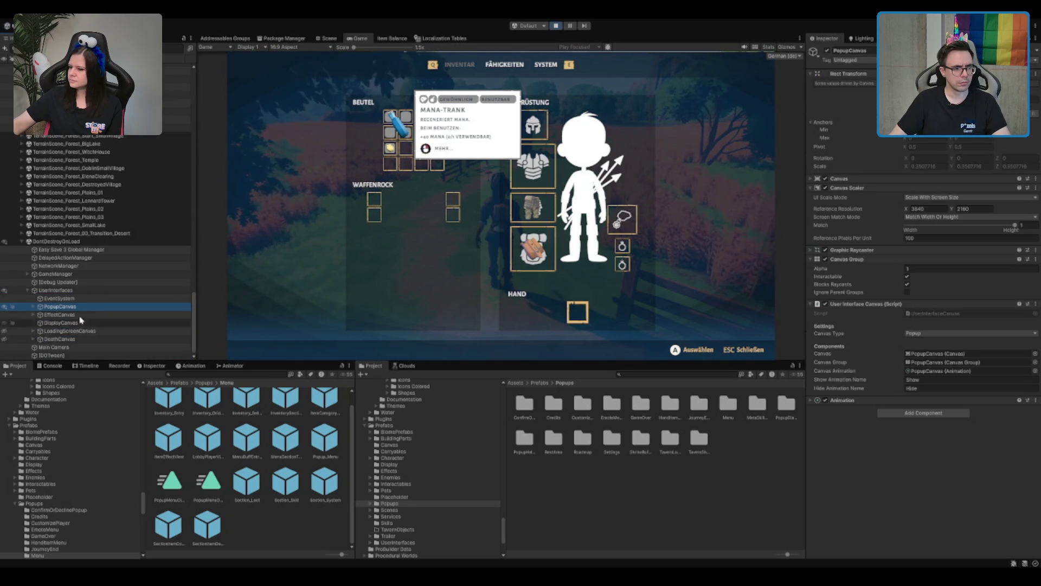
key("Right")
key("Down")
key("Down")
key("Right")
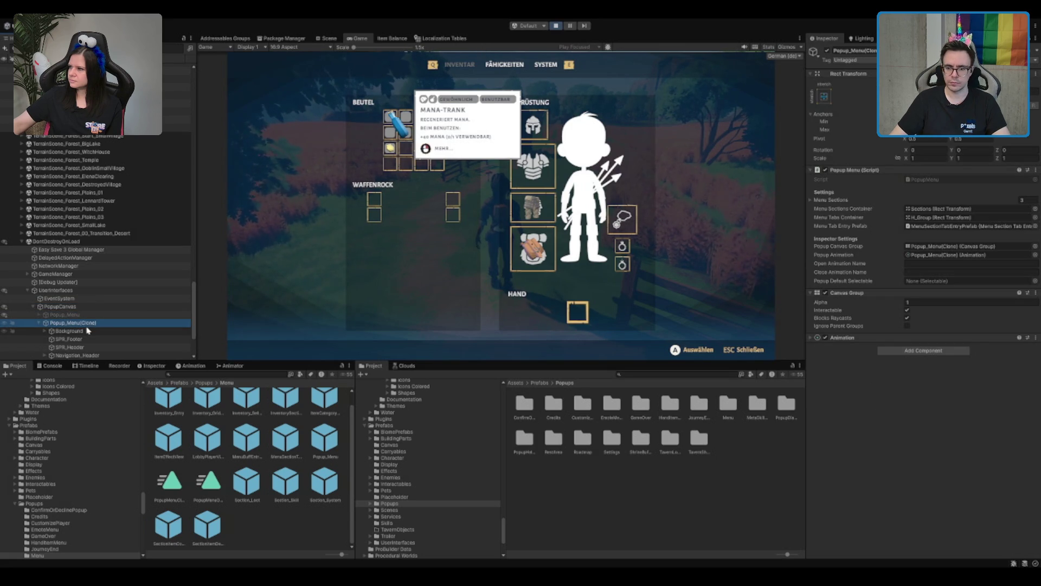
scroll(87, 330, "down", 3)
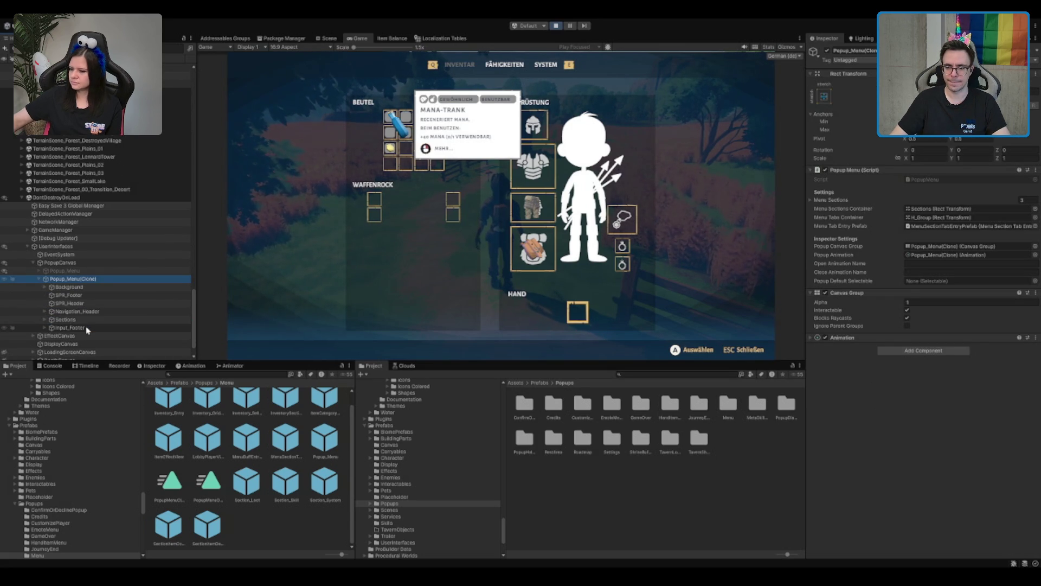
scroll(87, 328, "down", 2)
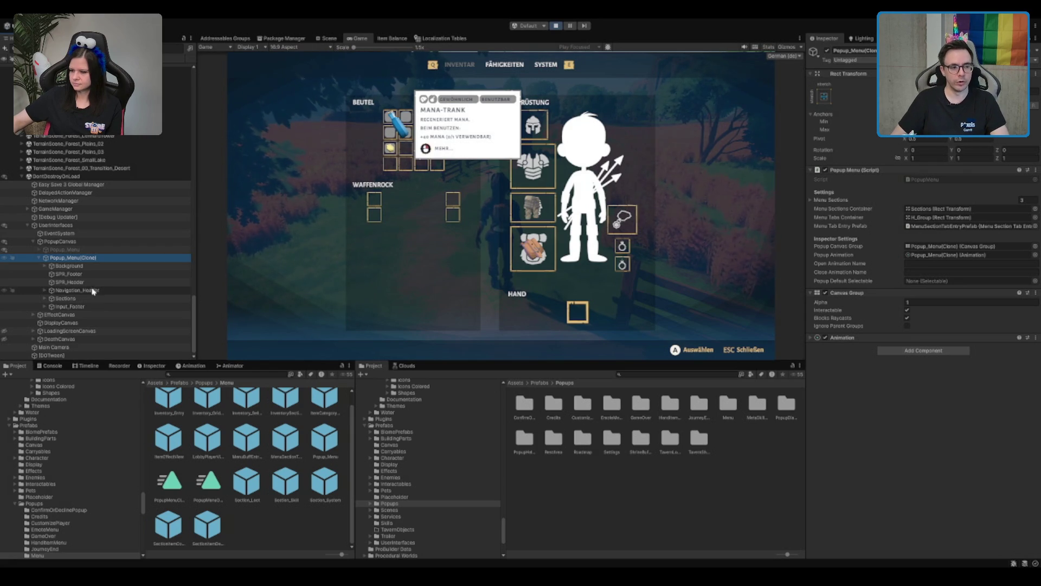
left_click(81, 300)
Browse the Loot section's Player_Inventory and its Inventory_Entry(Clone) children
key("Right")
key("Down")
key("Right")
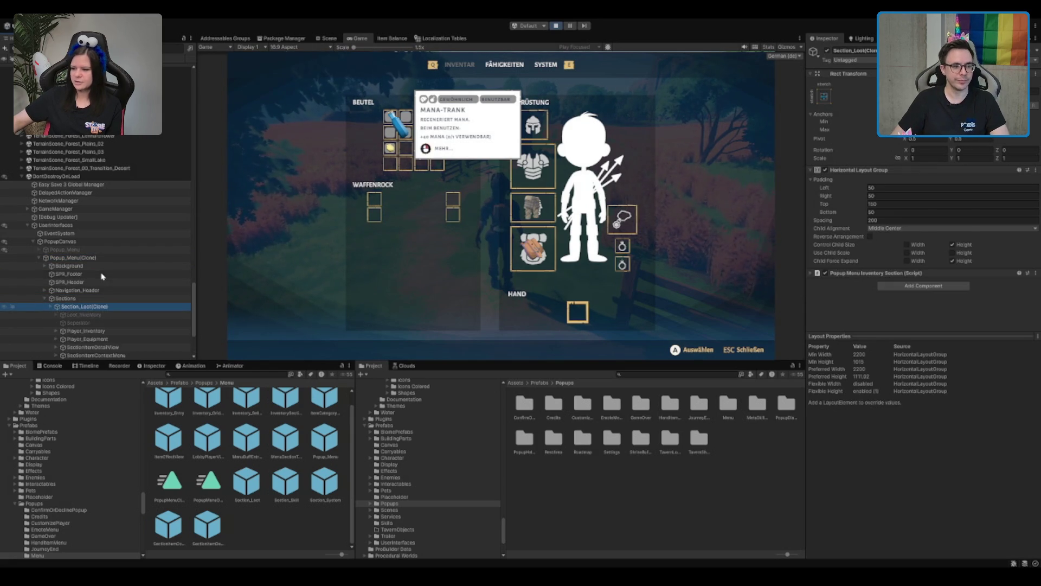
key("Down")
scroll(102, 276, "down", 2)
scroll(102, 276, "down", 2)
left_click(107, 288)
key("Right")
key("Down")
key("Down")
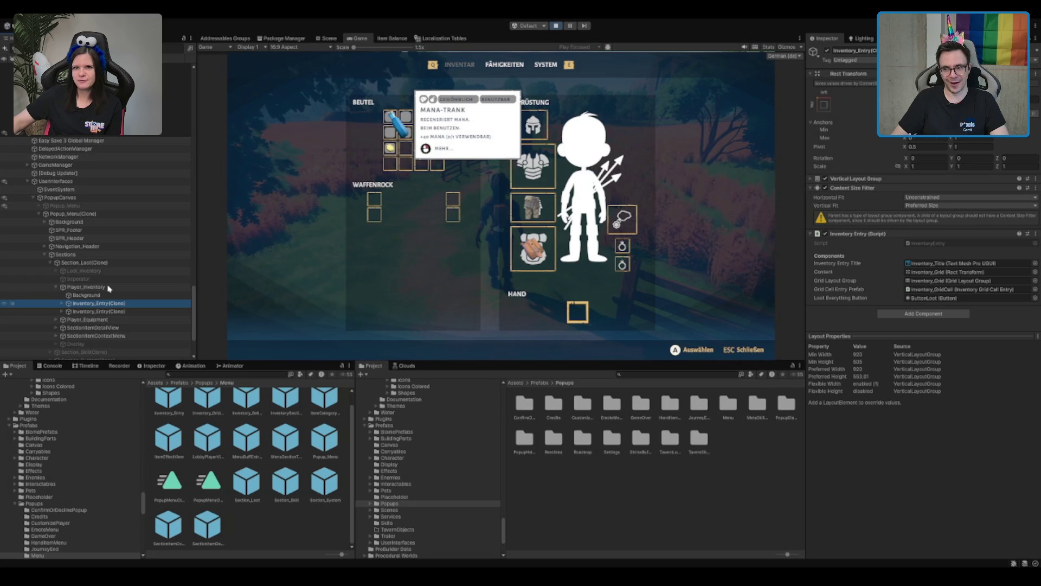
key("Down")
key("Up")
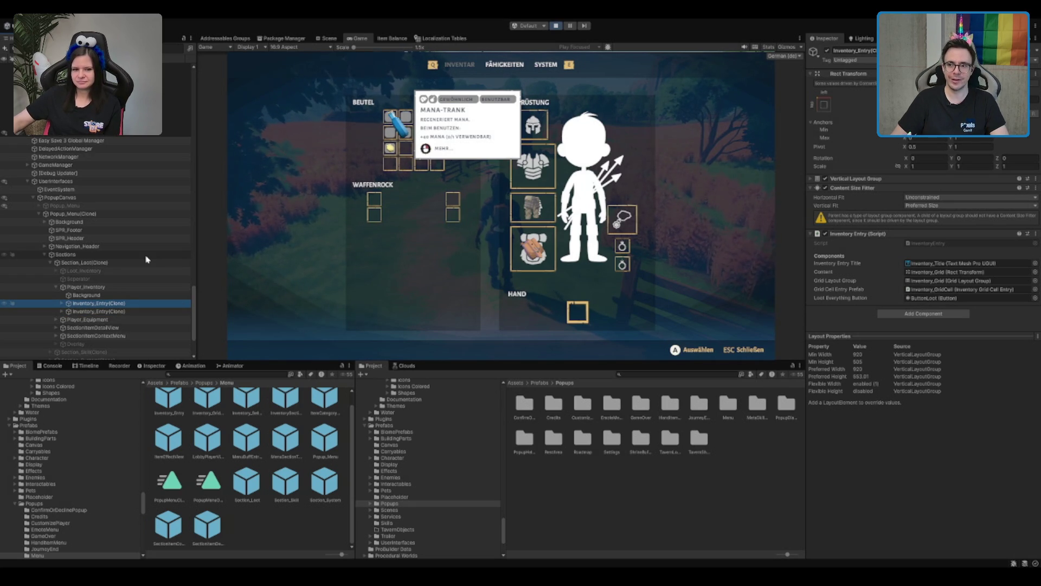
key("Right")
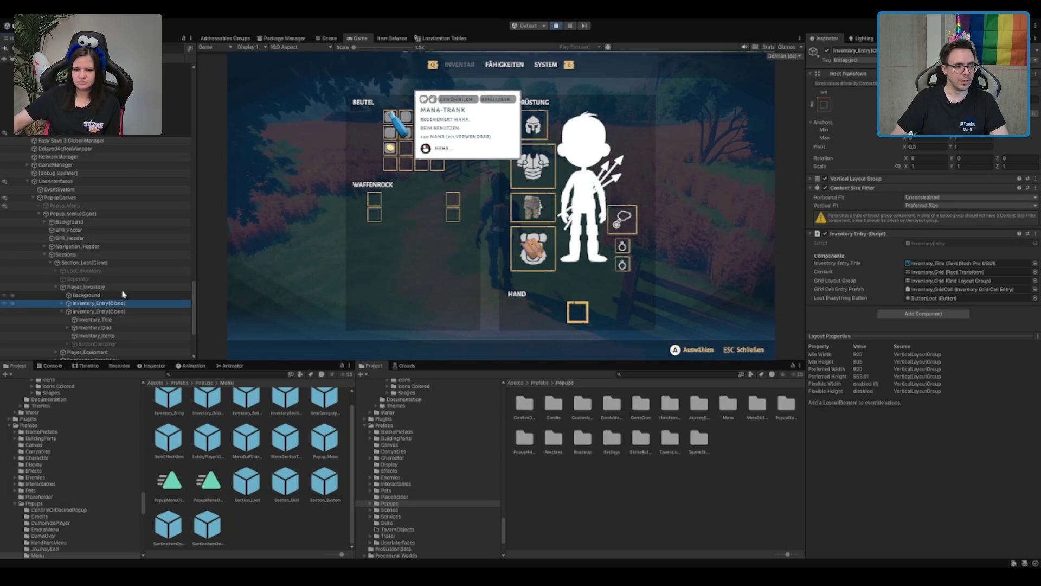
Inspect the detail view's Background and DescriptionContent_Consumable objects
left_click(121, 288)
key("Left")
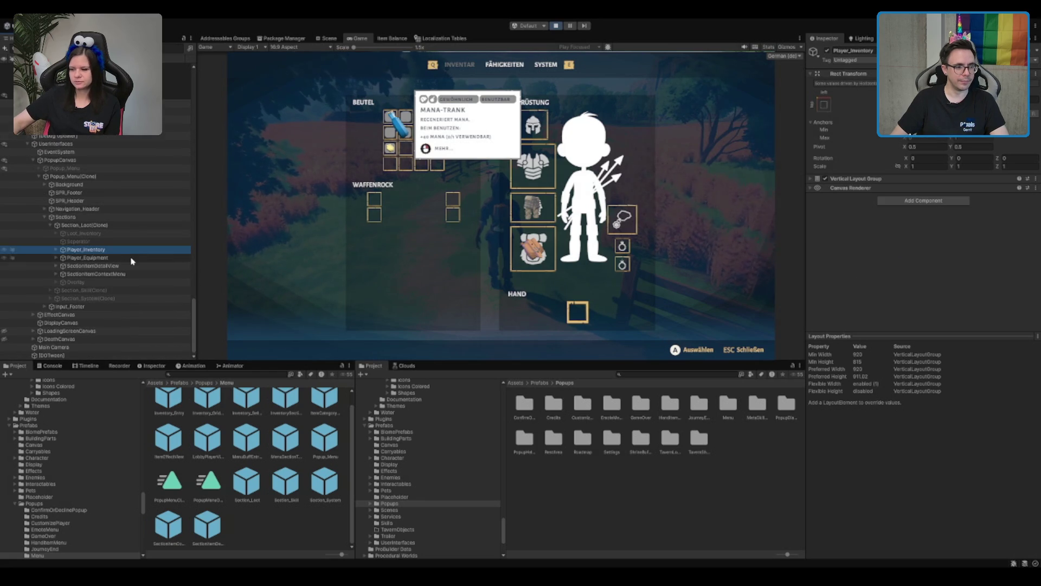
key("Down")
key("Down")
key("Down")
scroll(129, 263, "down", 3)
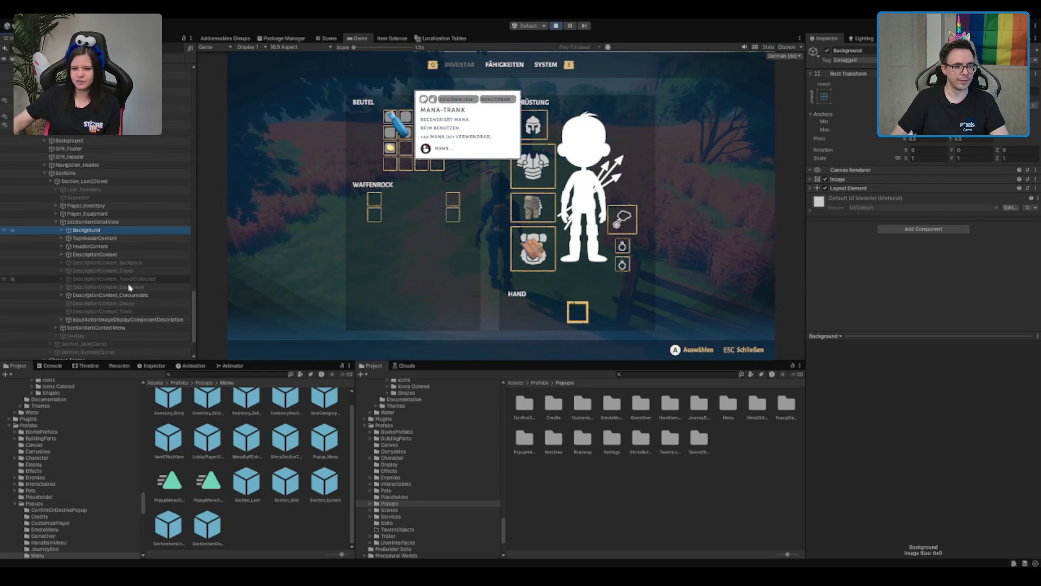
left_click(125, 296)
scroll(110, 295, "down", 2)
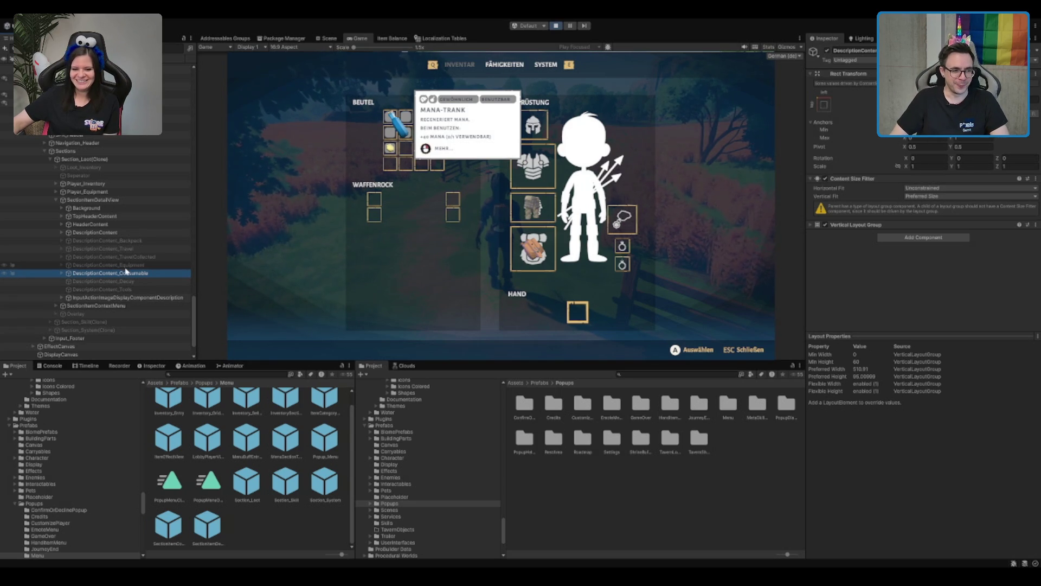
Inspect Section_Loot(Clone), the Popup_Menu(Clone) root, SPR_Header, SPR_Footer, Navigation_Header and Sections
left_click(131, 159)
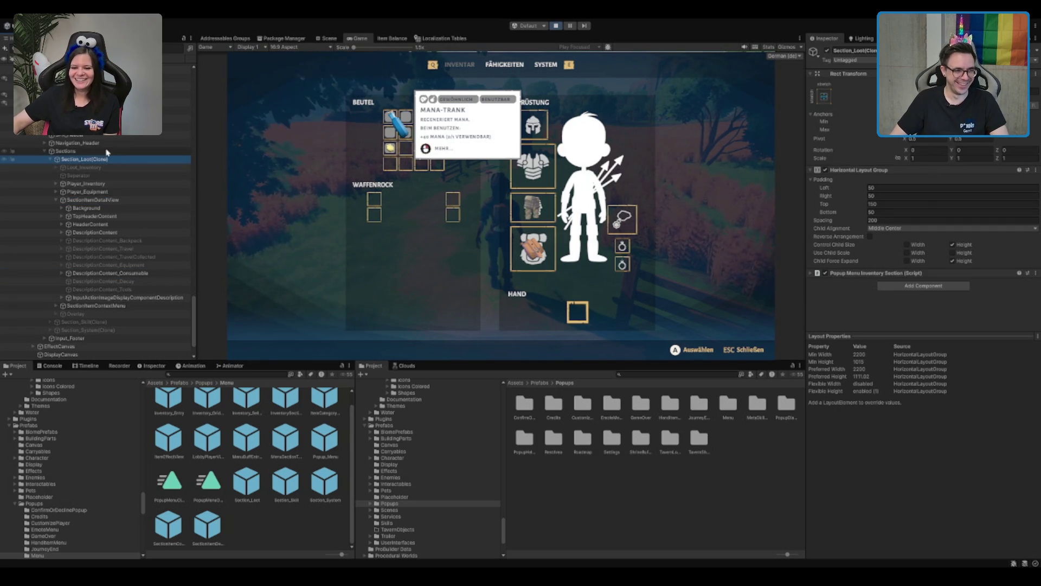
left_click(109, 110)
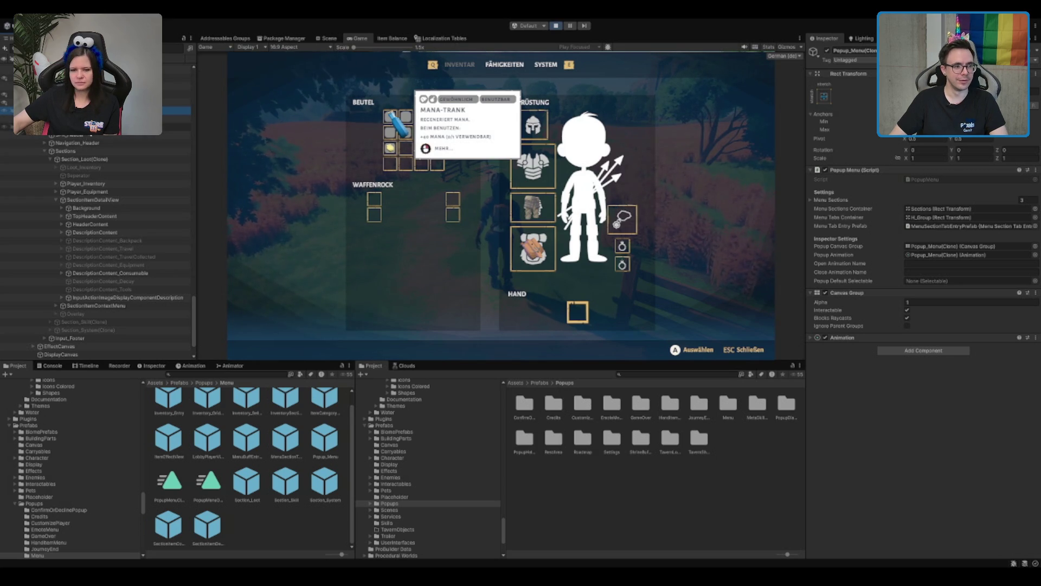
left_click(5, 135)
left_click(5, 127)
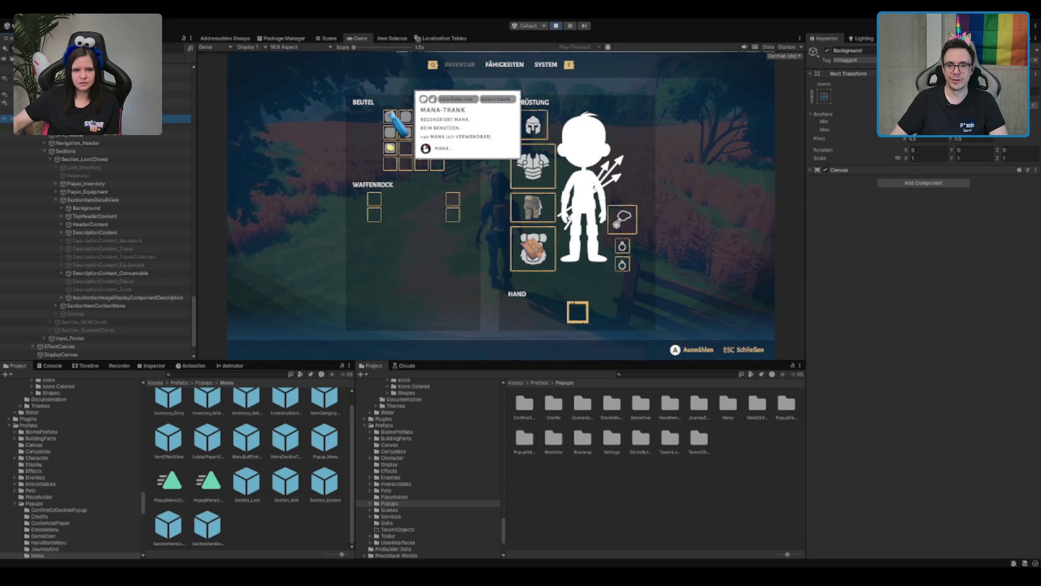
left_click(6, 143)
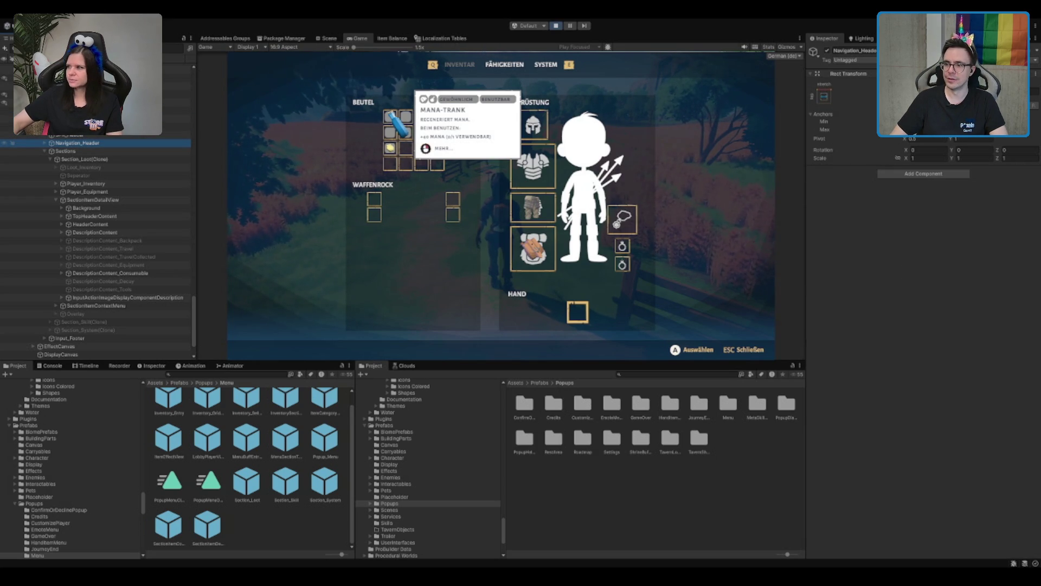
left_click(65, 151)
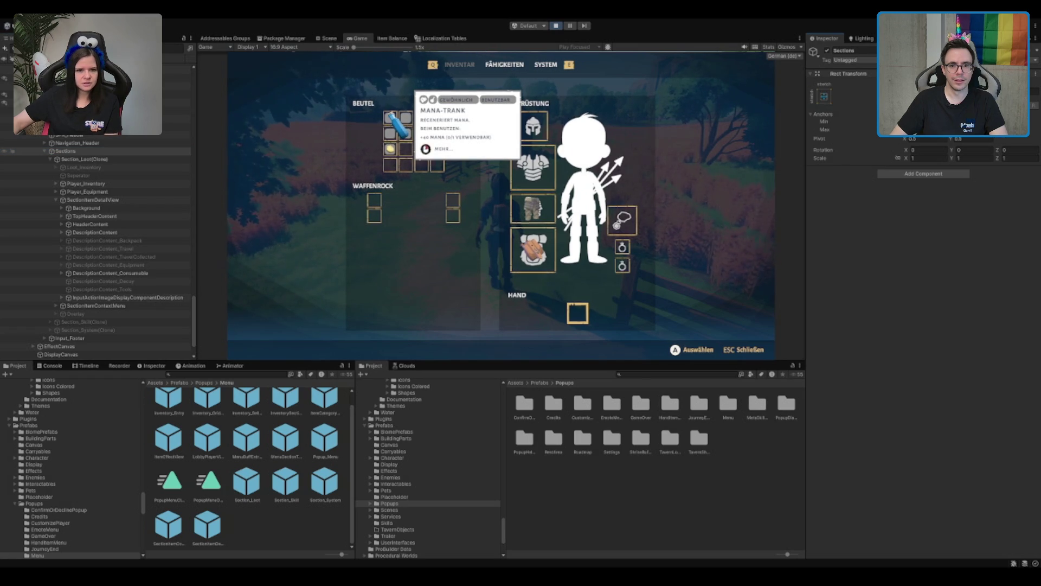
left_click(872, 86)
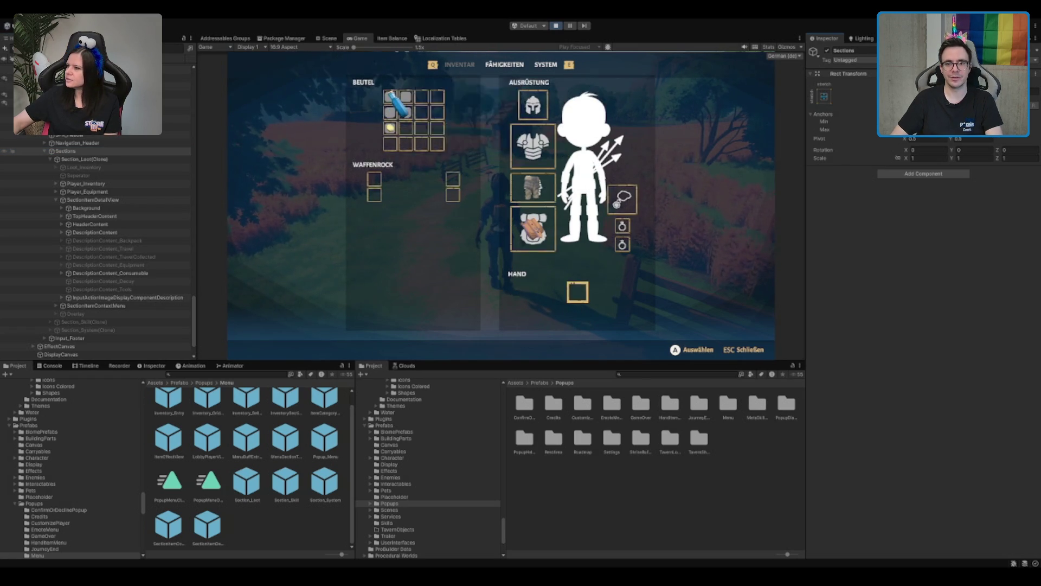
Inspect SectionItemDetailView's HeaderContent, DescriptionContent and TopHeaderContent layouts
left_click(108, 200)
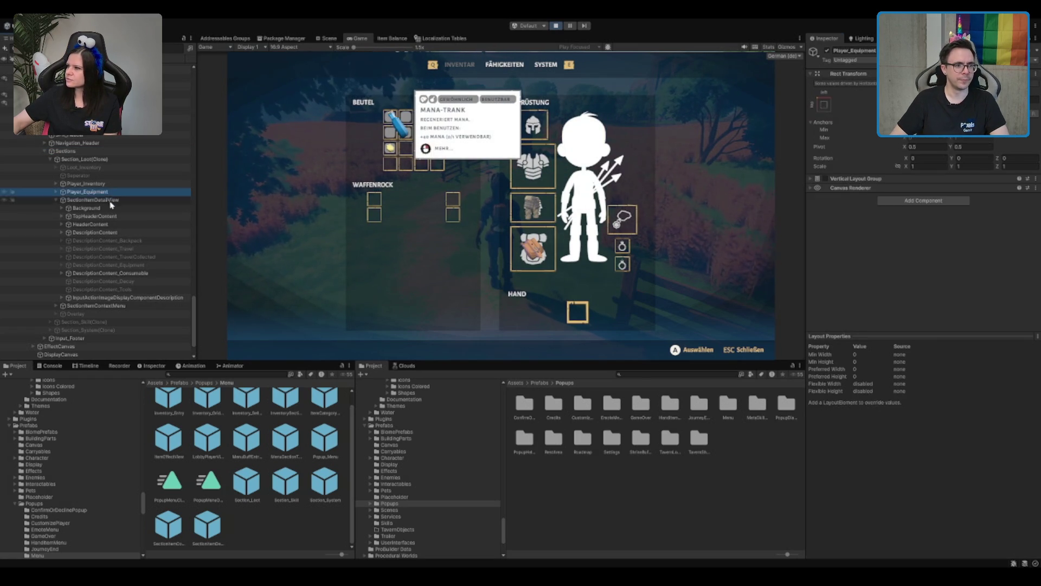
left_click(100, 226)
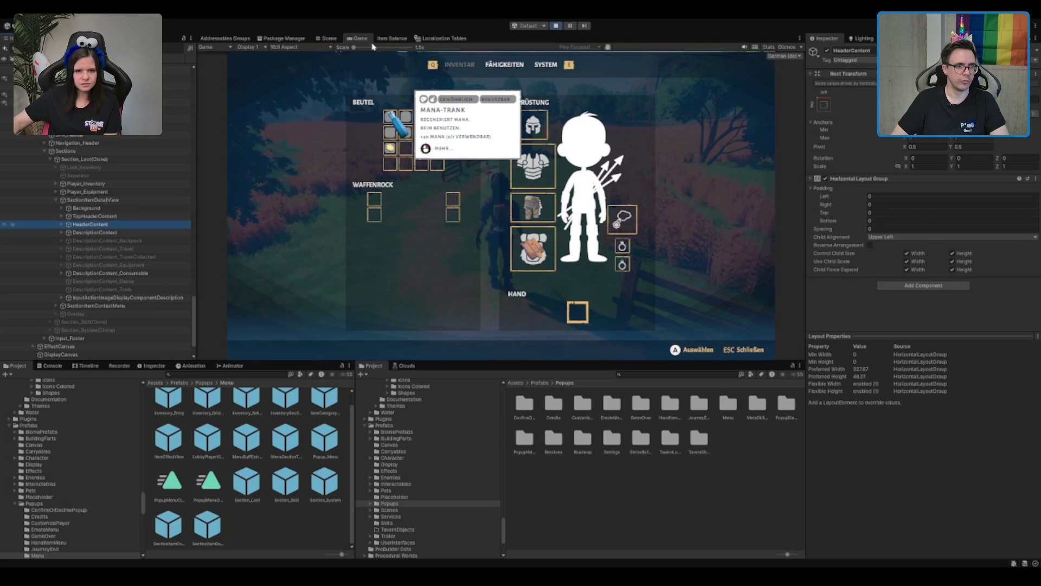
left_click(144, 232)
left_click(124, 273)
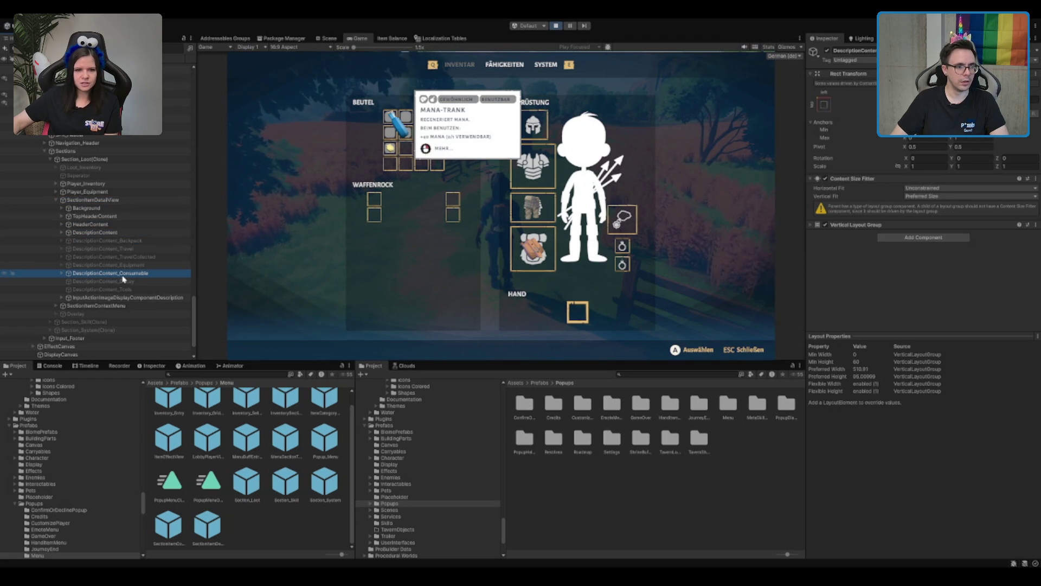
left_click(140, 217)
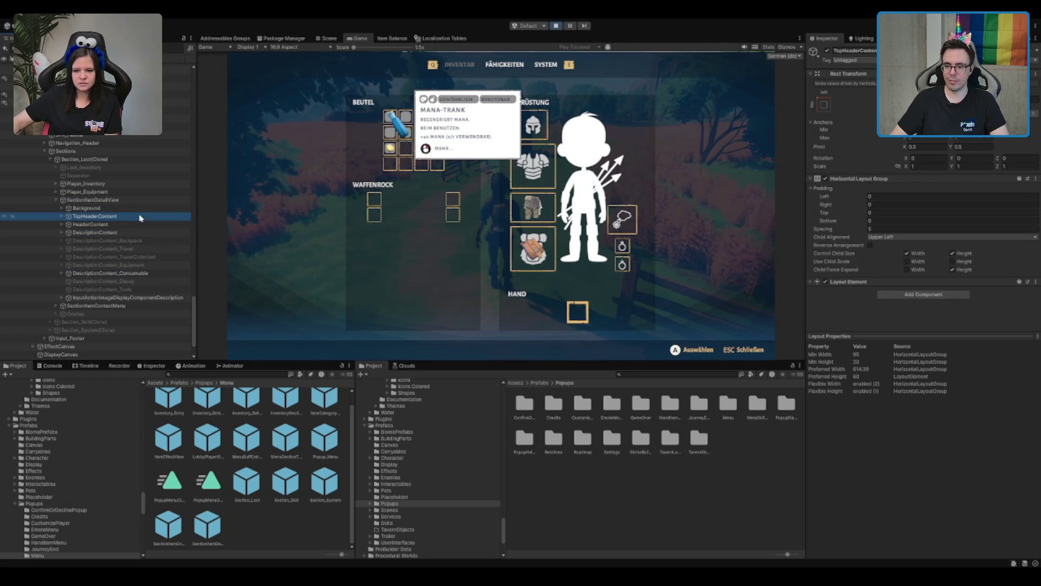
key("Right")
key("Down")
key("Down")
key("Up")
Check the Tag_Type and Rarity title TextMeshPro settings, then stop play mode
left_click(151, 249)
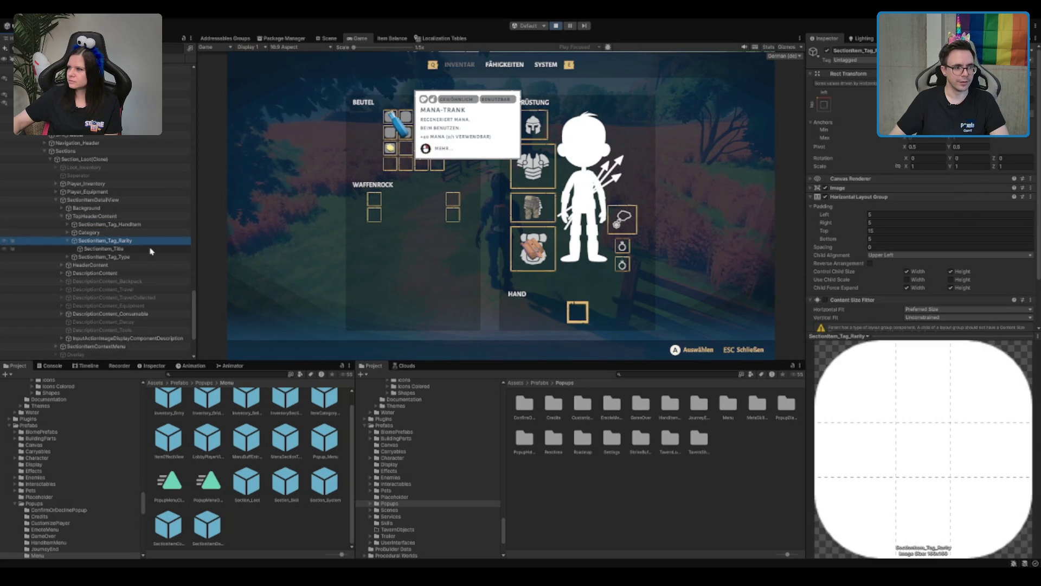
key("Right")
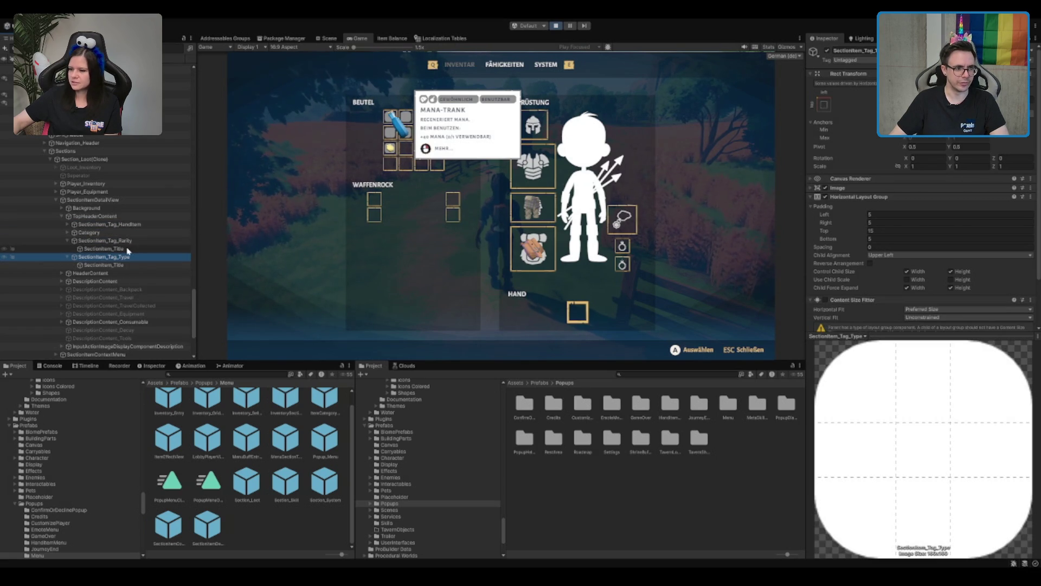
left_click(124, 264)
left_click(130, 249, "ctrl")
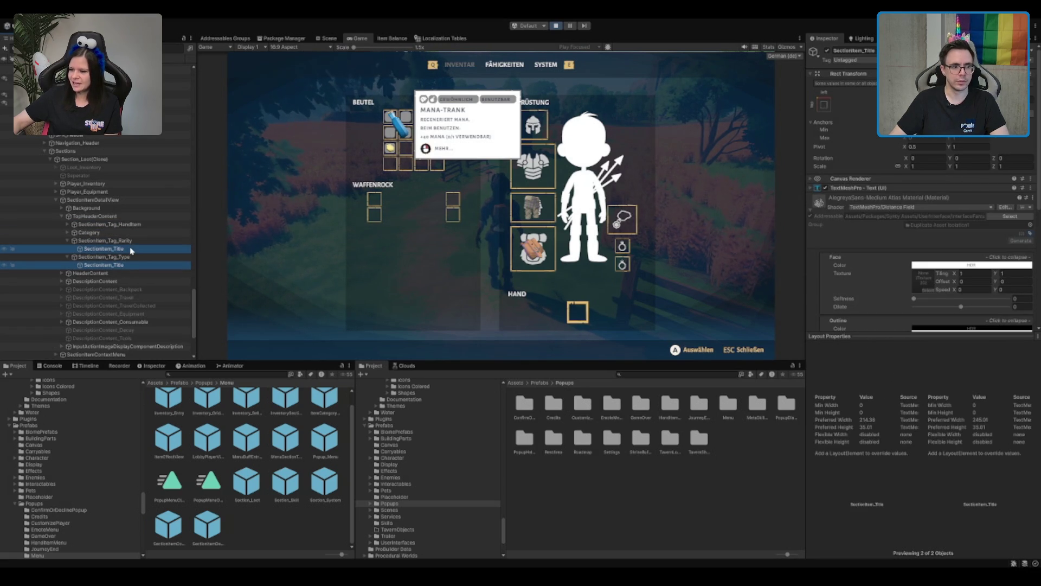
left_click(879, 186)
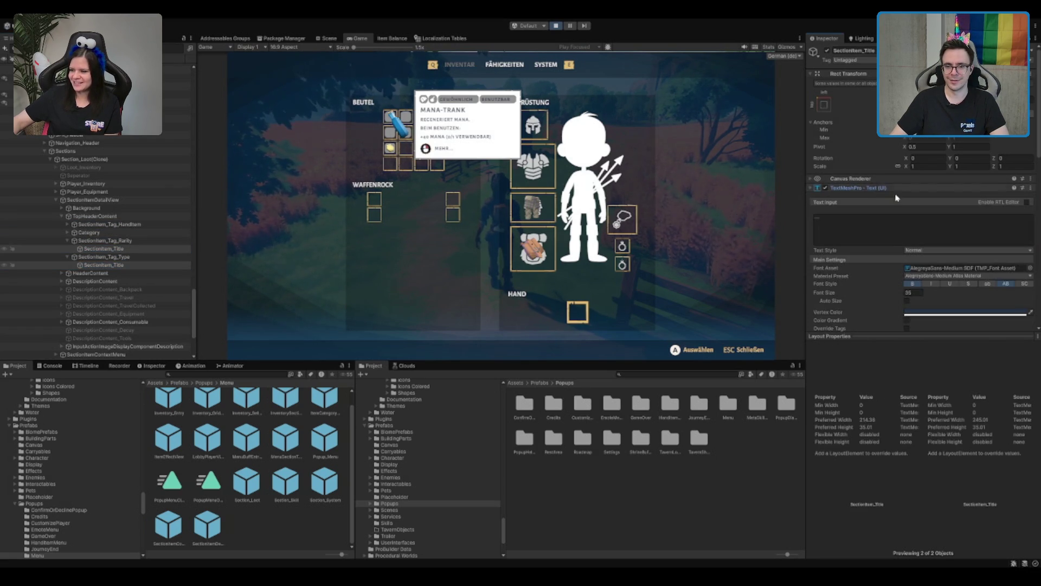
scroll(943, 260, "down", 3)
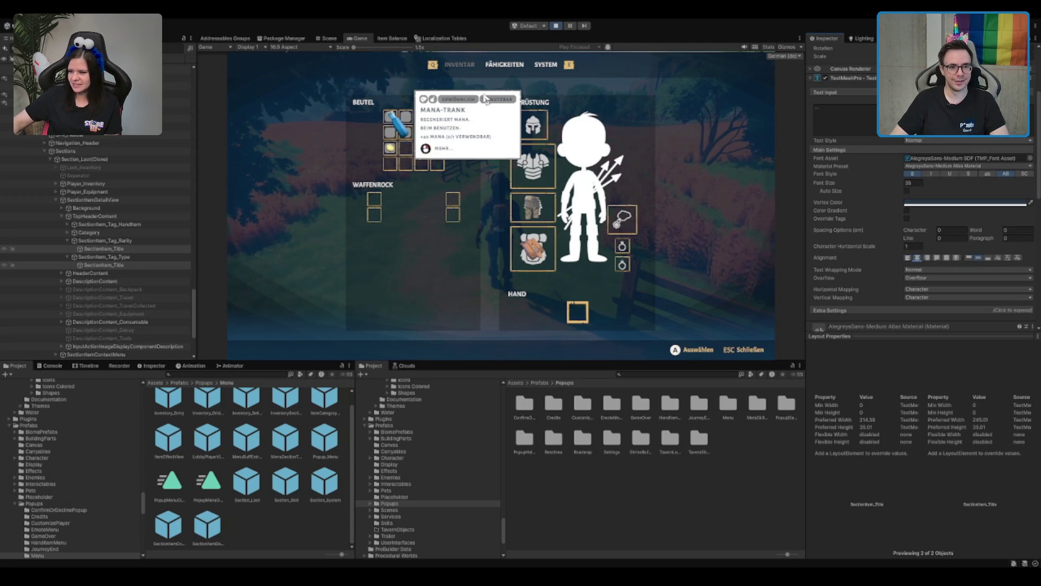
left_click(559, 26)
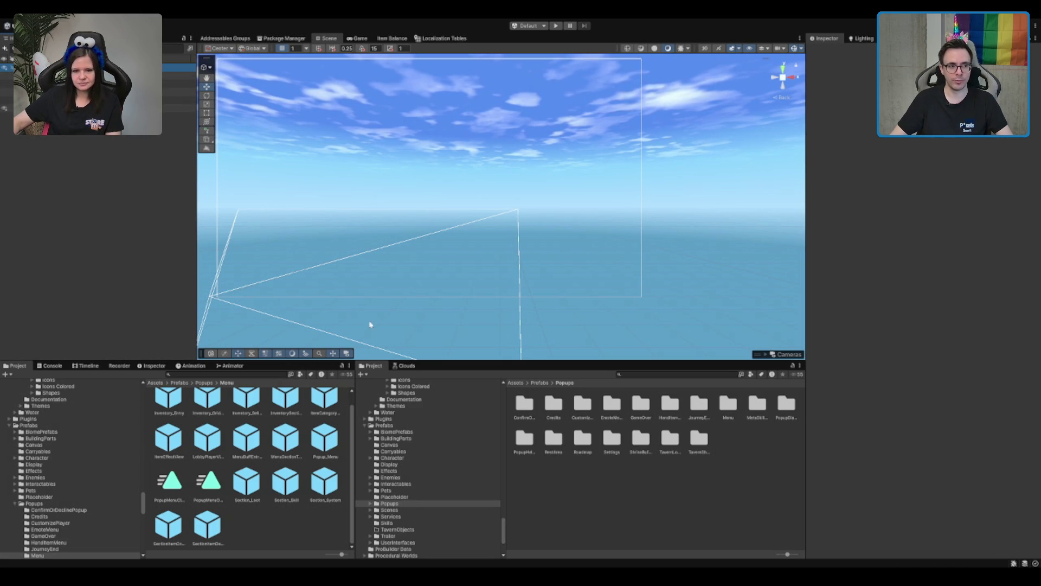
Check GameManager and EventSystem, then re-enable Popup_Menu so it shows in the scene
left_click(55, 100)
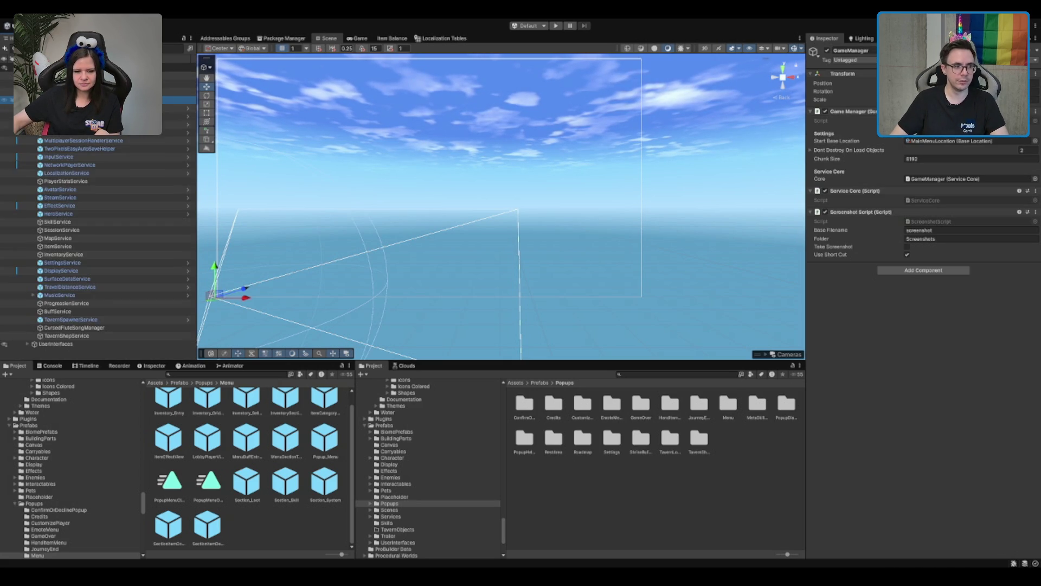
left_click(81, 116)
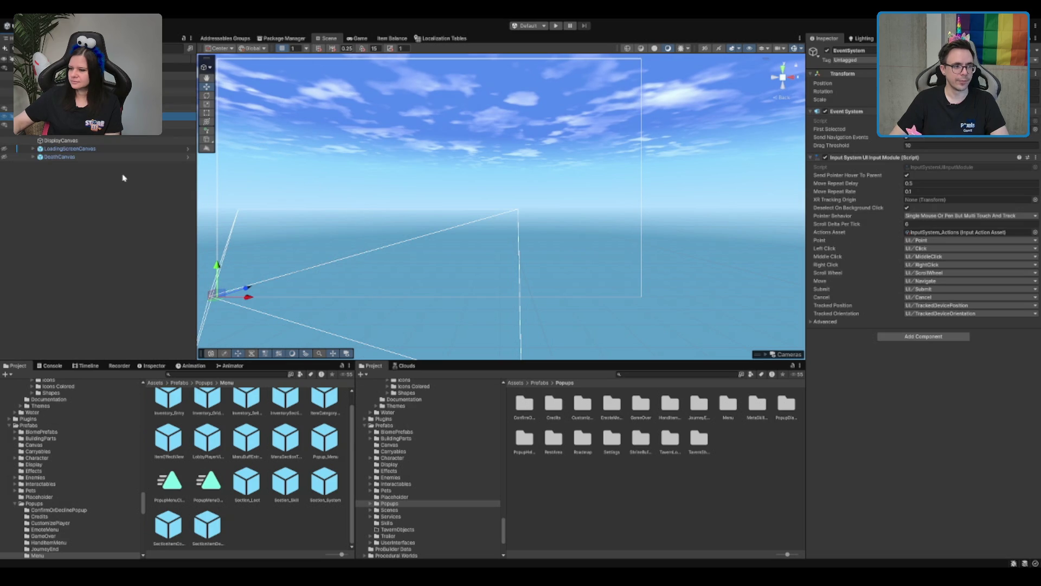
left_click(93, 133)
left_click(188, 133)
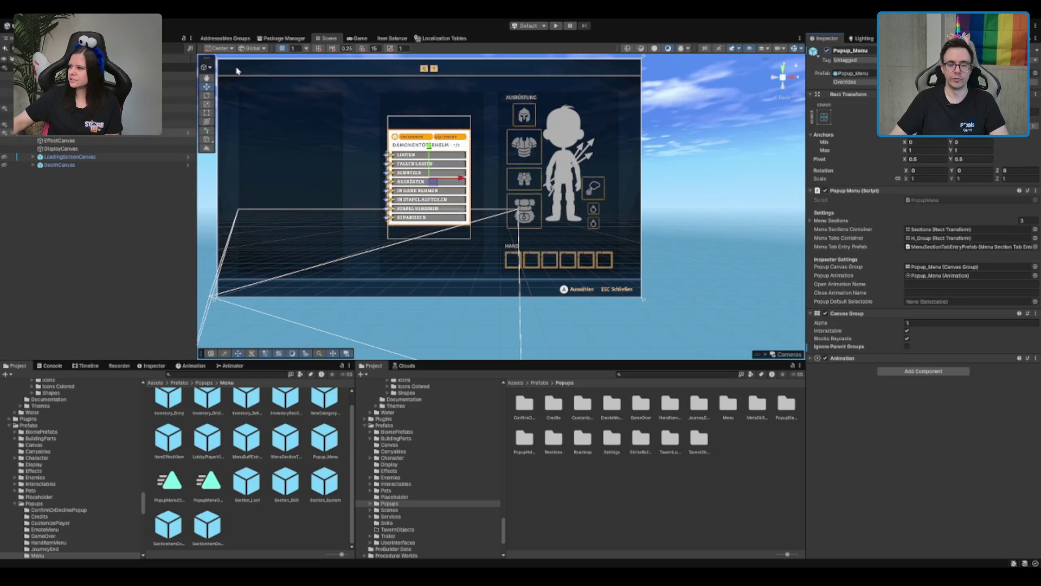
Expand Popup_Menu down to Section_Loot to review its padding 50 and spacing 200
key("Right")
left_click(133, 140)
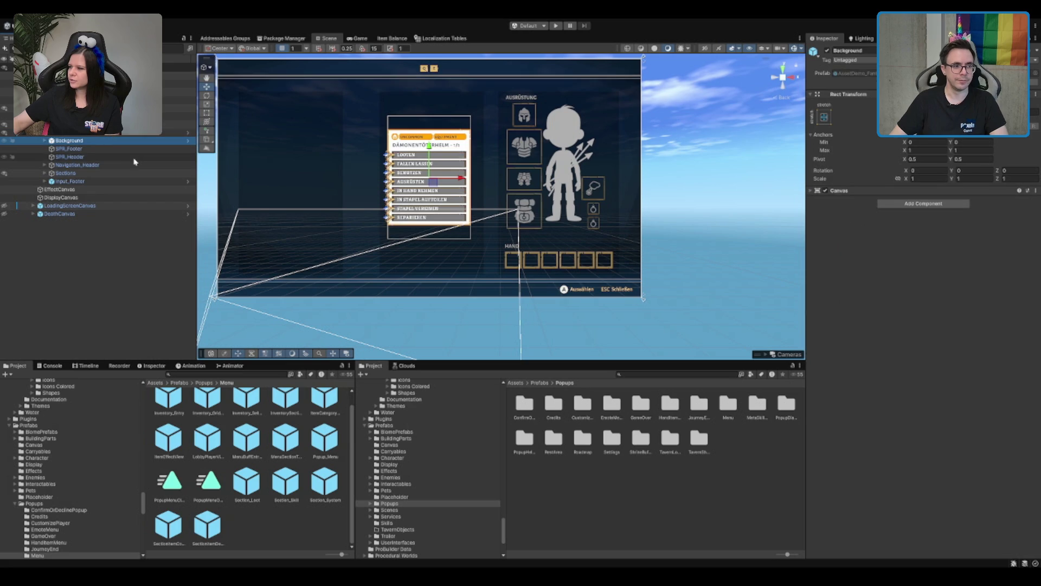
key("Down")
key("Down")
key("Down")
key("Down")
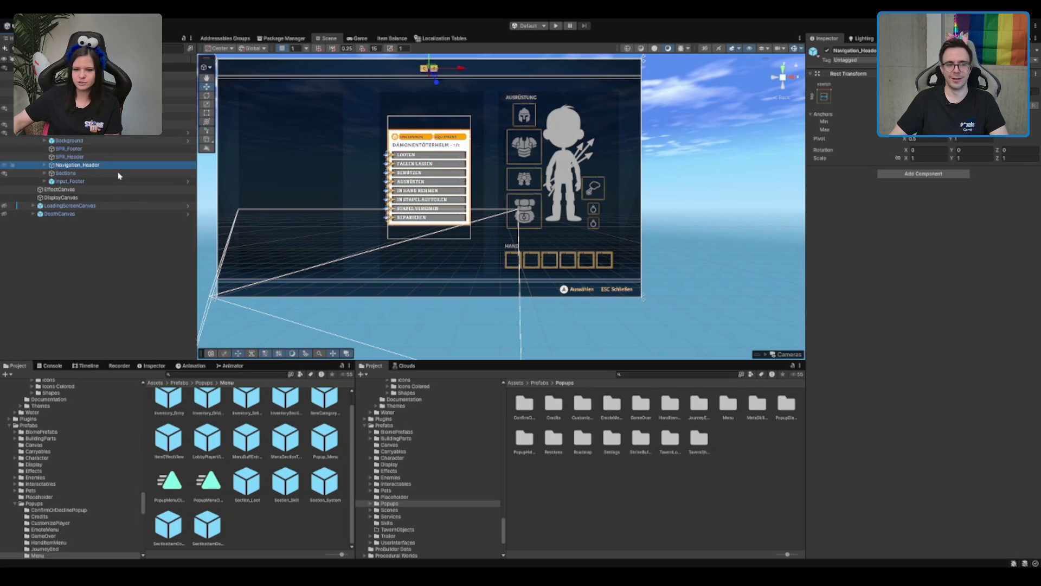
key("Right")
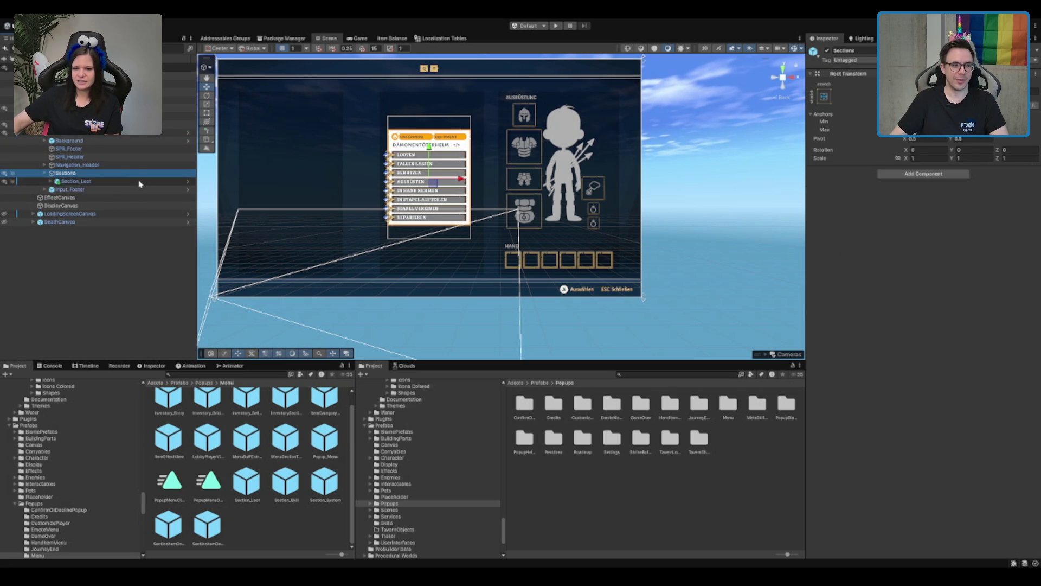
key("Down")
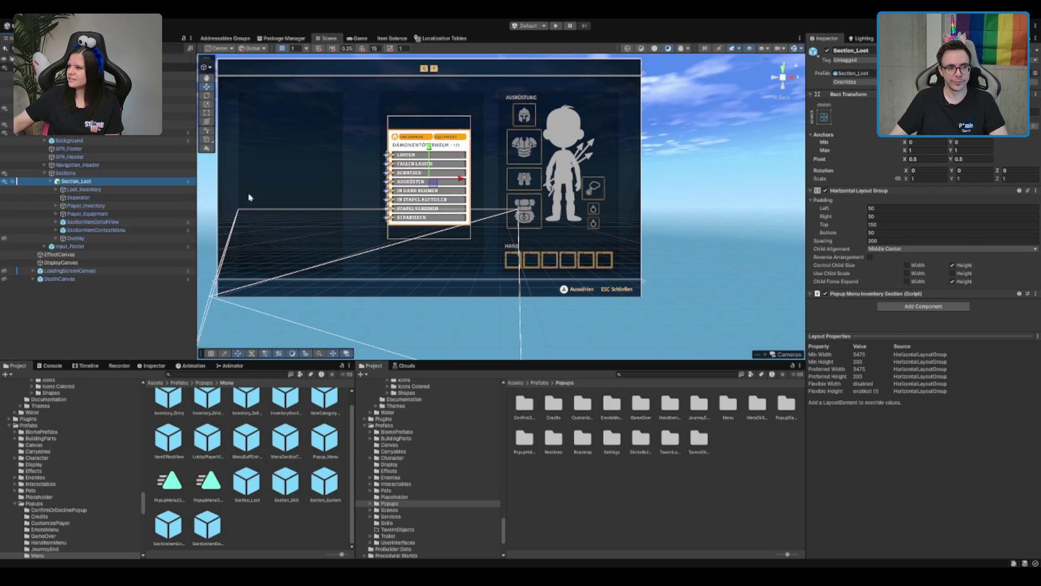
Inspect the Section_Loot separator and expand the item detail view's header content
left_click(296, 175)
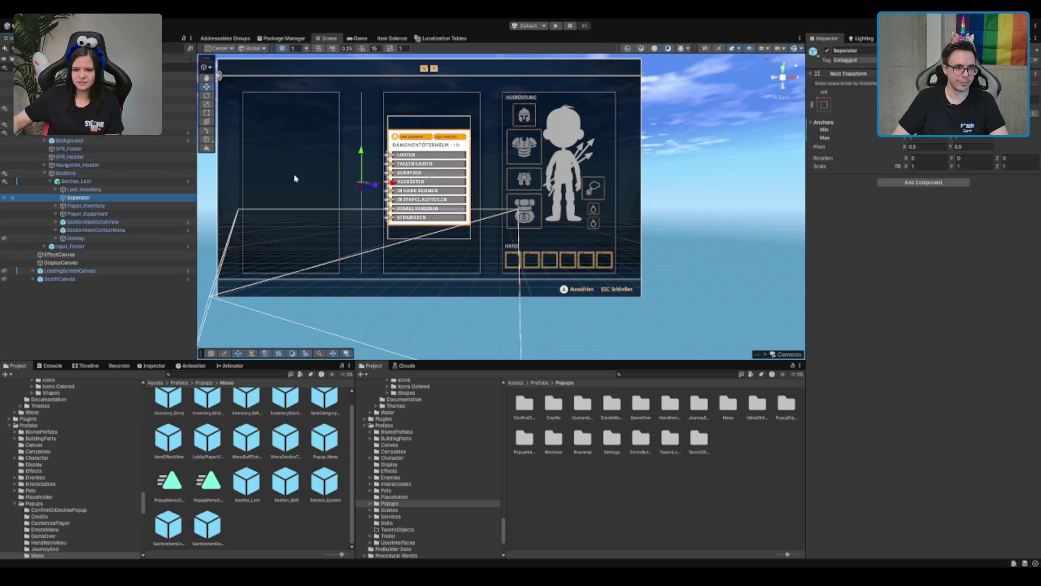
left_click(77, 182)
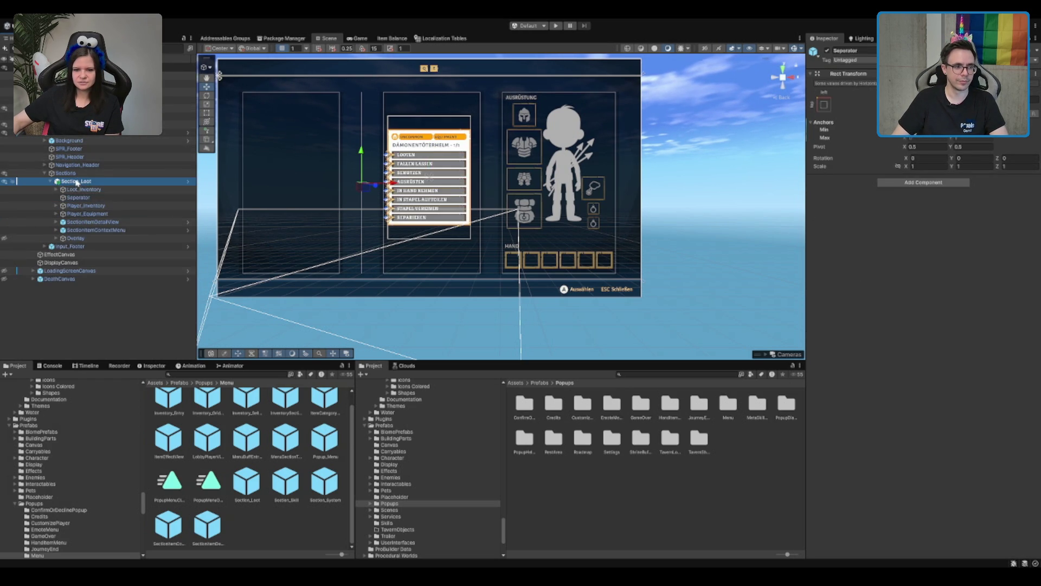
left_click(93, 222)
key("Right")
left_click(133, 231)
key("Up")
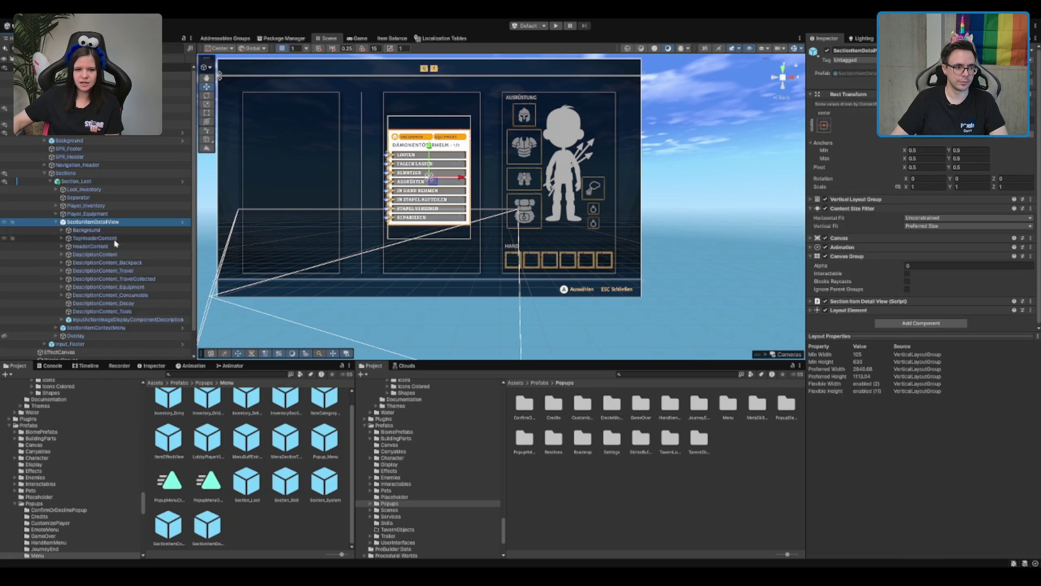
left_click(117, 238)
Multi-select the detail view's rarity and type tag titles and centre-align them
key("Right")
left_click(131, 270)
key("Right")
key("Up")
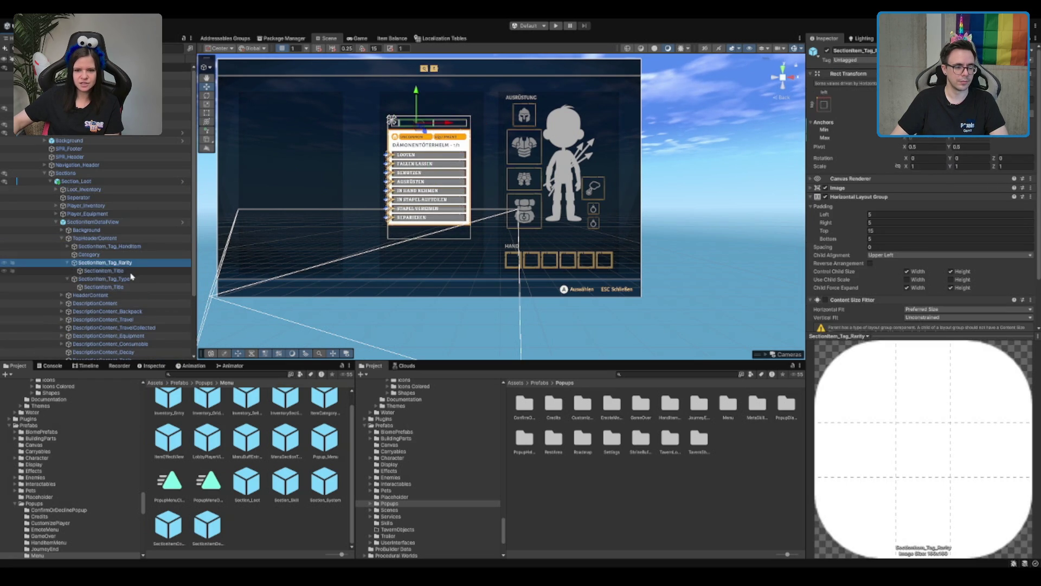
key("Right")
key("Down")
left_click(126, 287, "ctrl")
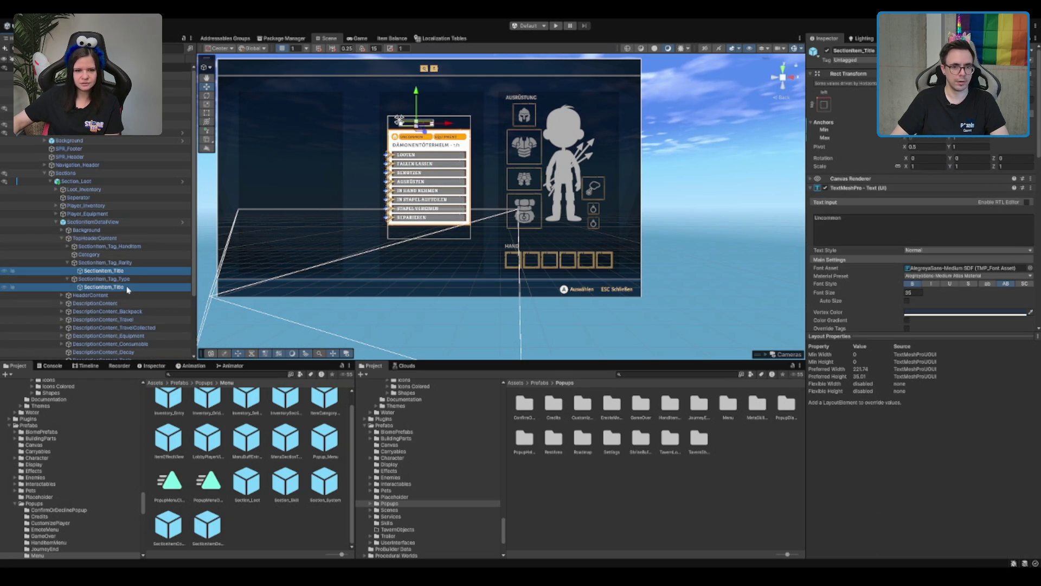
scroll(933, 279, "down", 3)
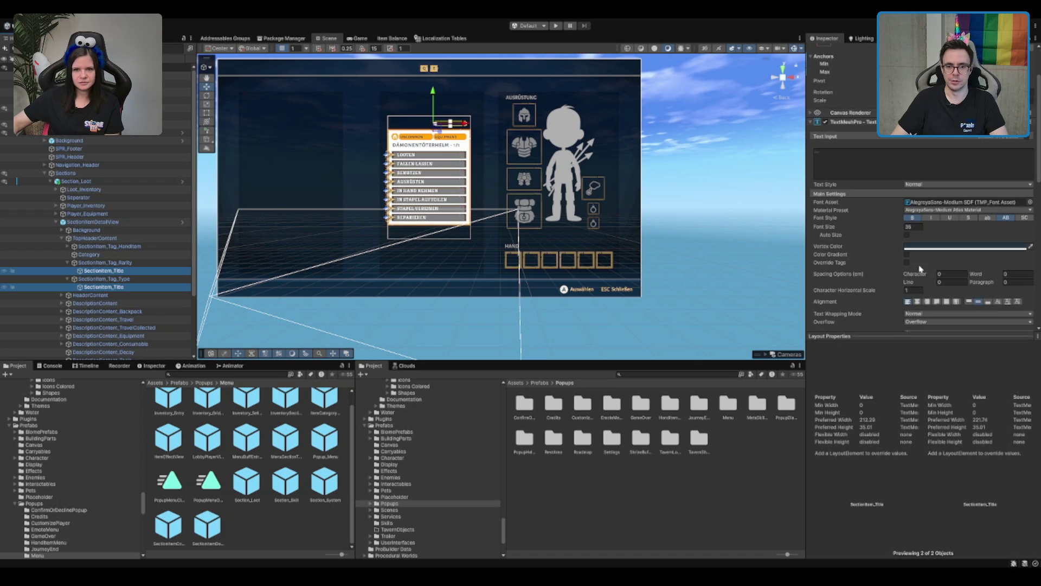
left_click(922, 303)
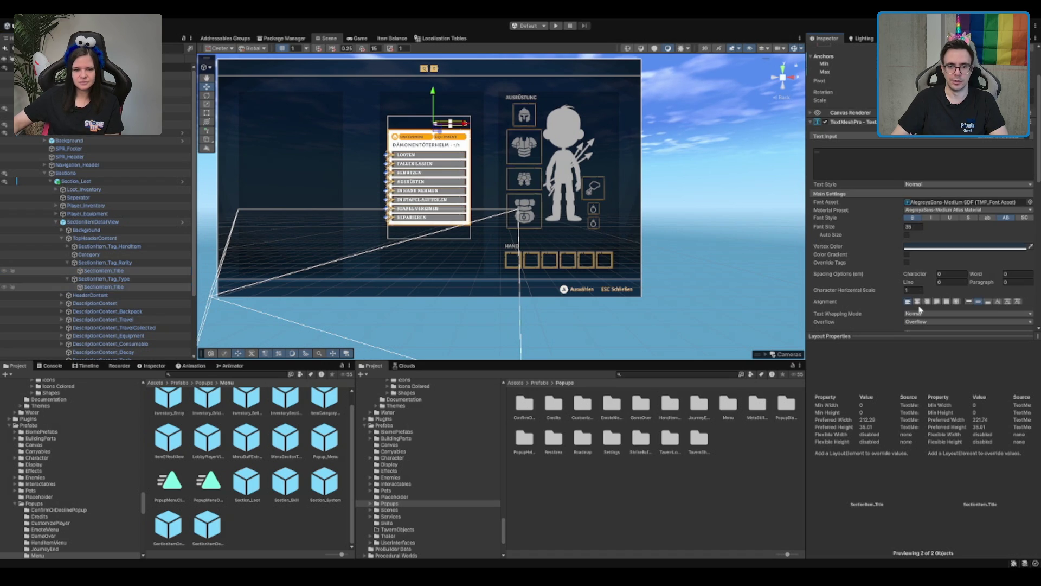
Expand the item context menu and its header title in the Hierarchy
left_click(136, 223)
scroll(110, 264, "down", 3)
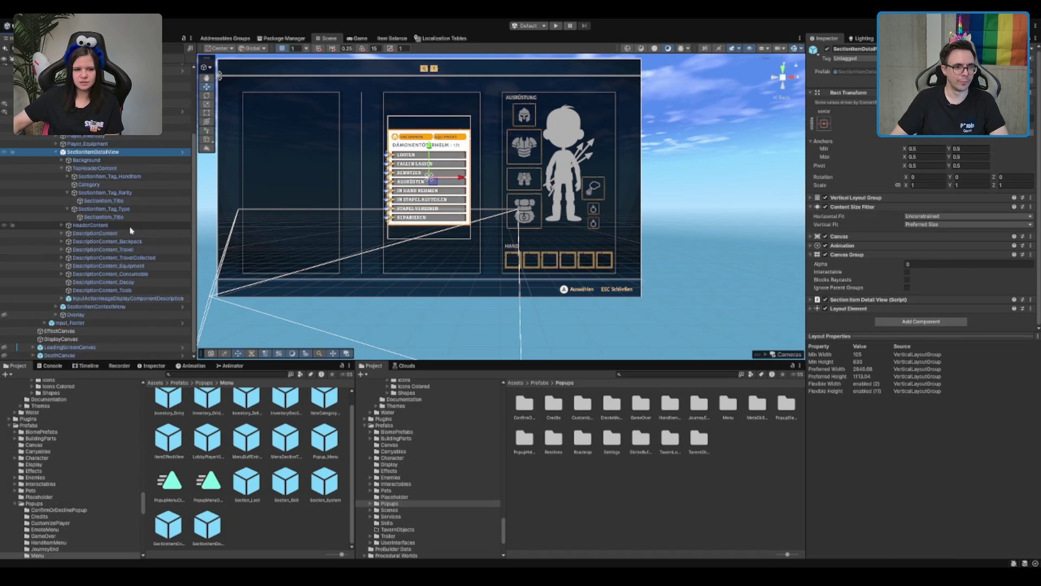
left_click(91, 314)
left_click(62, 306)
left_click(62, 306)
left_click(92, 314)
scroll(108, 247, "down", 2)
key("Down")
key("Down")
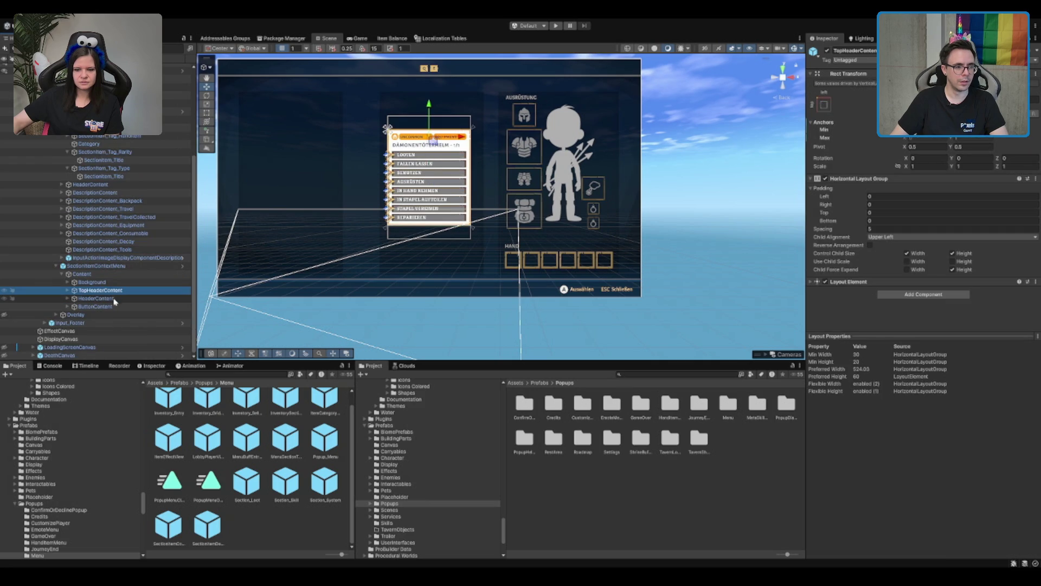
key("Right")
key("Down")
key("Down")
key("Right")
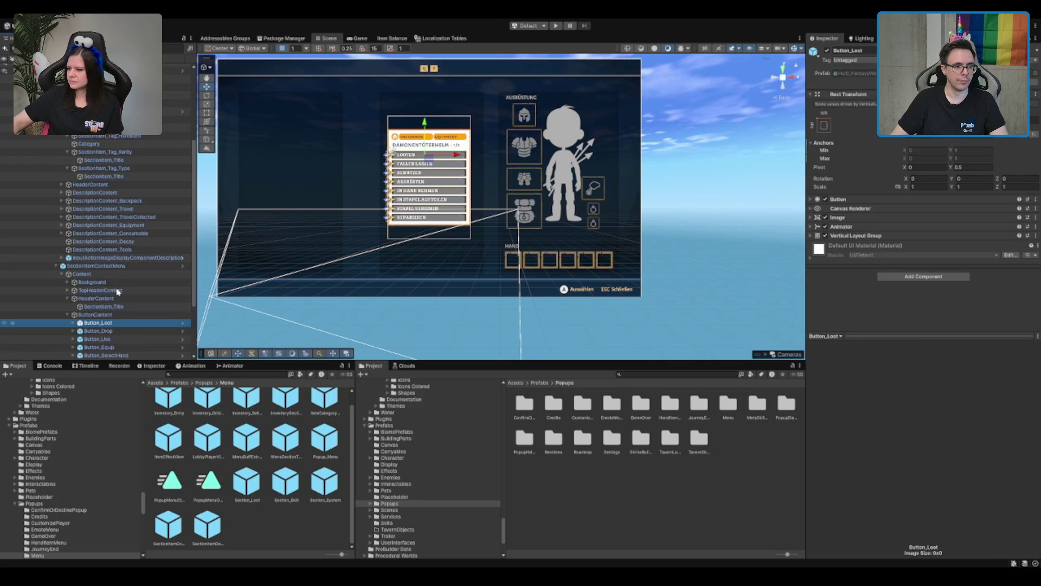
left_click(118, 307)
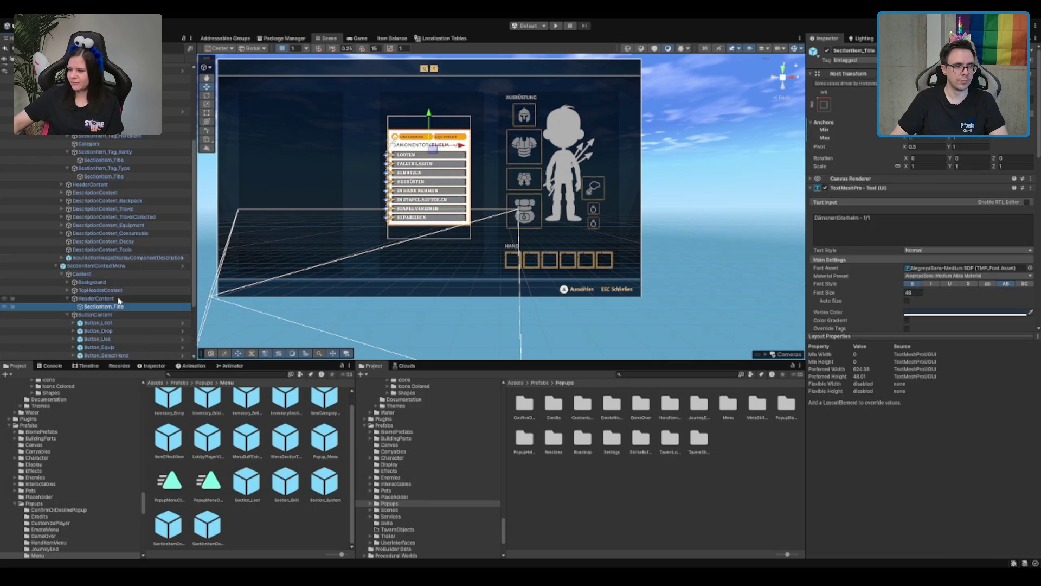
Multi-select both context menu tag titles and centre-align their TextMeshPro text
key("Up")
key("Up")
key("Right")
key("Down")
key("Down")
key("Right")
key("Down")
key("Down")
key("Right")
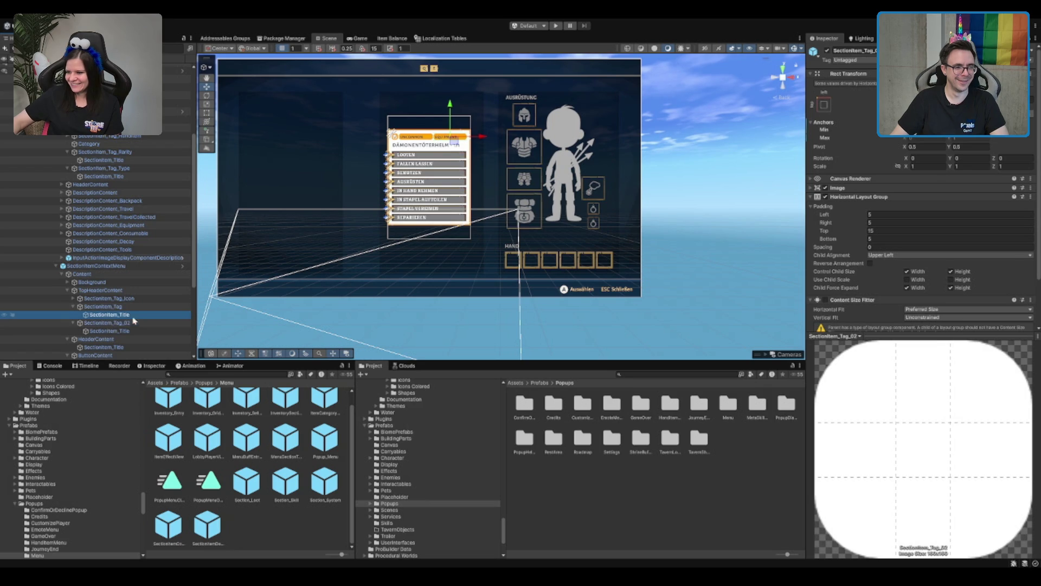
left_click(108, 315)
left_click(108, 330, "ctrl")
scroll(935, 290, "down", 3)
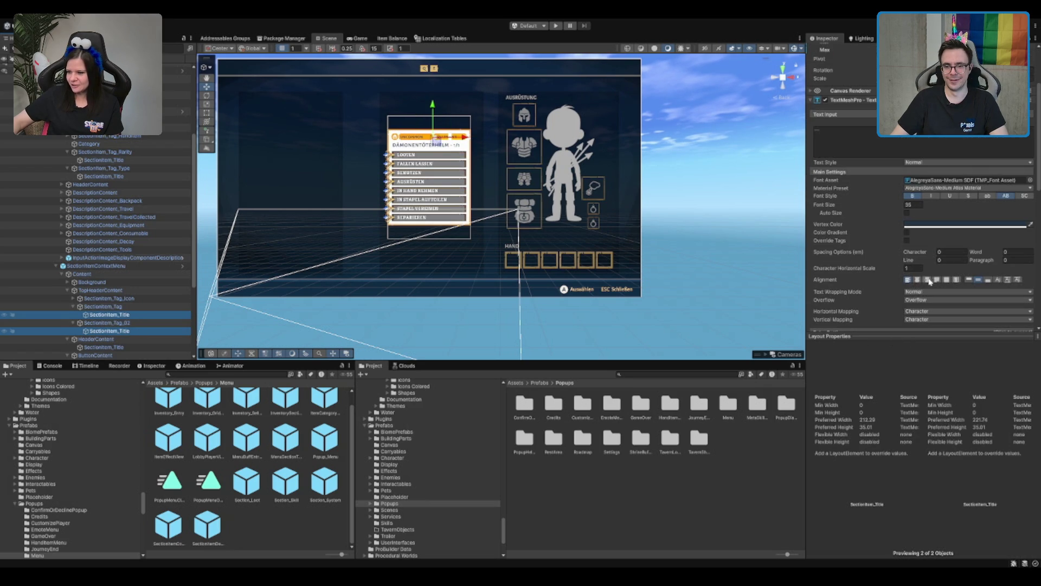
left_click(917, 279)
Open the Section_Loot prefab in Prefab Mode from the Hierarchy
scroll(109, 217, "up", 5)
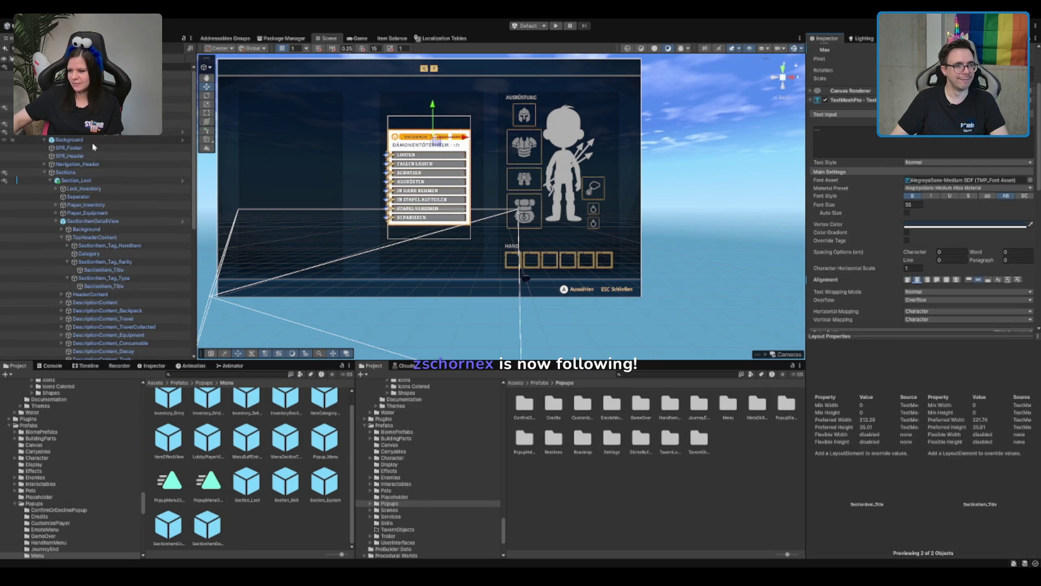
left_click(108, 133)
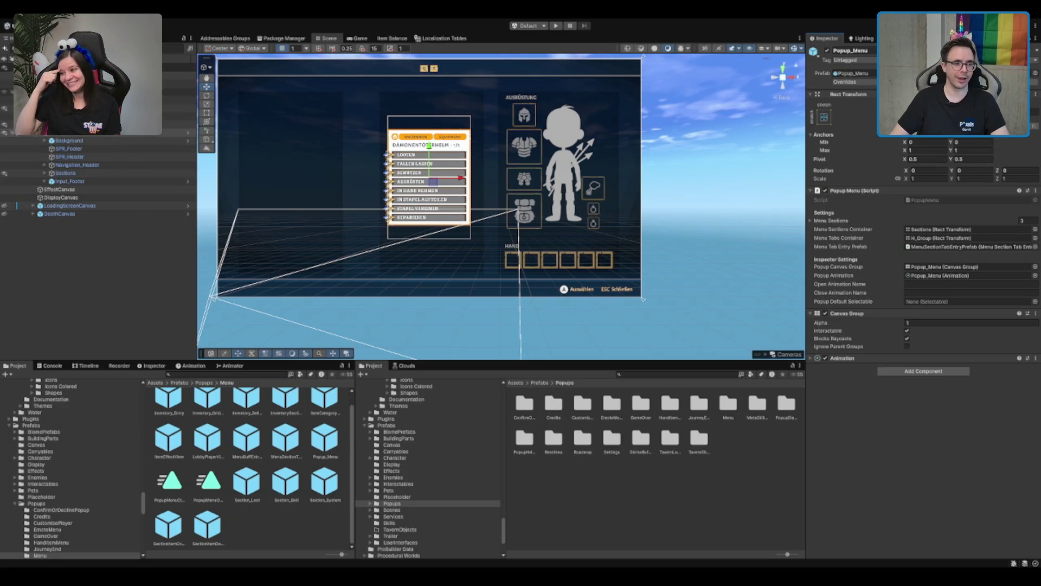
left_click(109, 181)
left_click(111, 173)
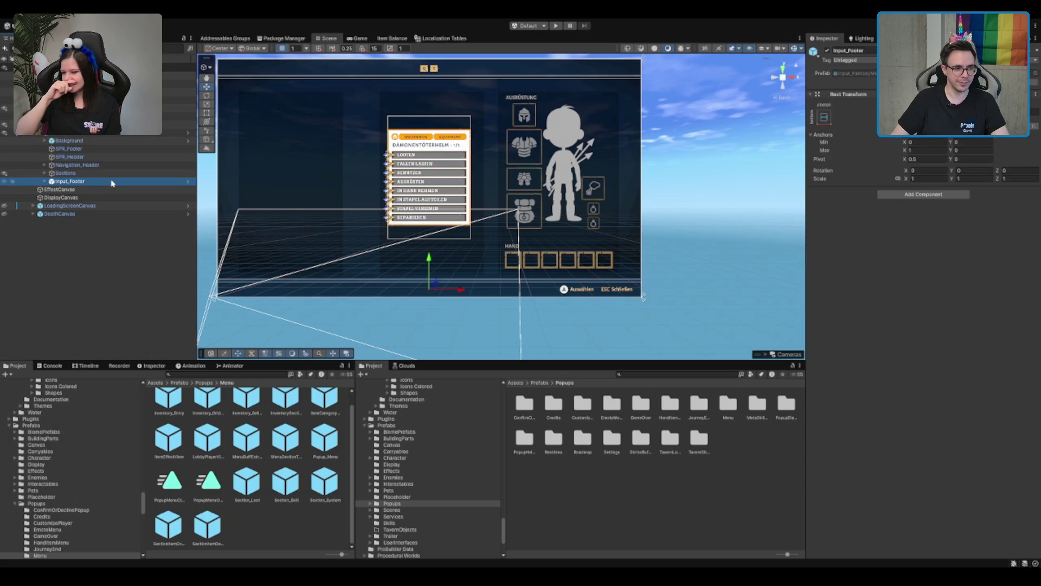
left_click(93, 221)
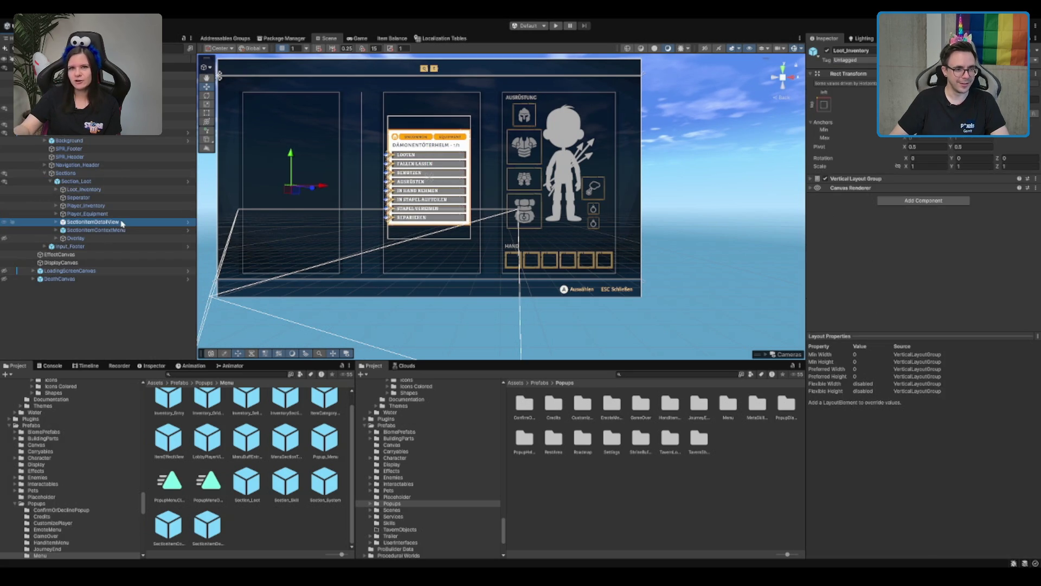
left_click(135, 133)
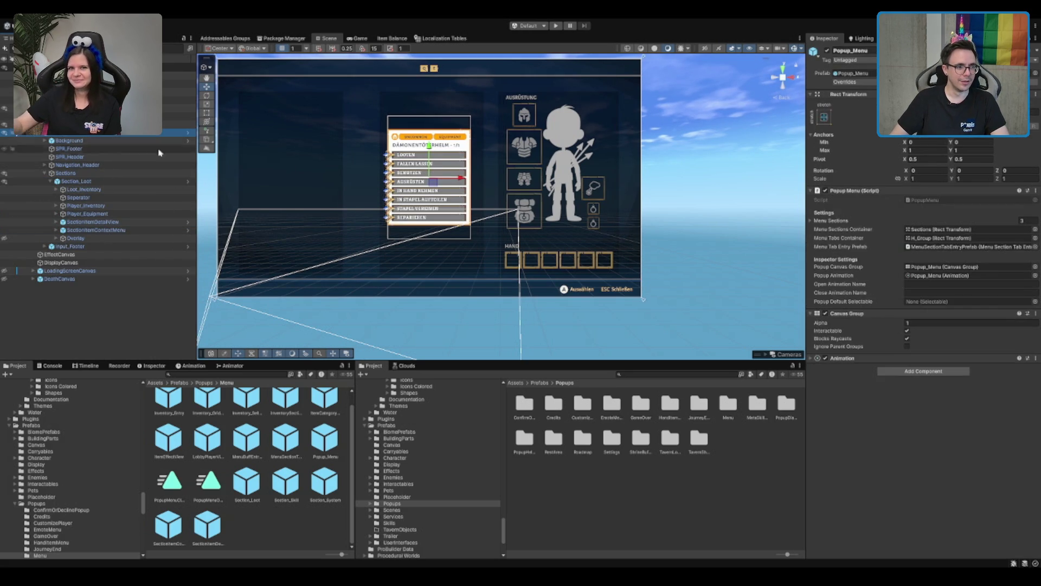
left_click(188, 181)
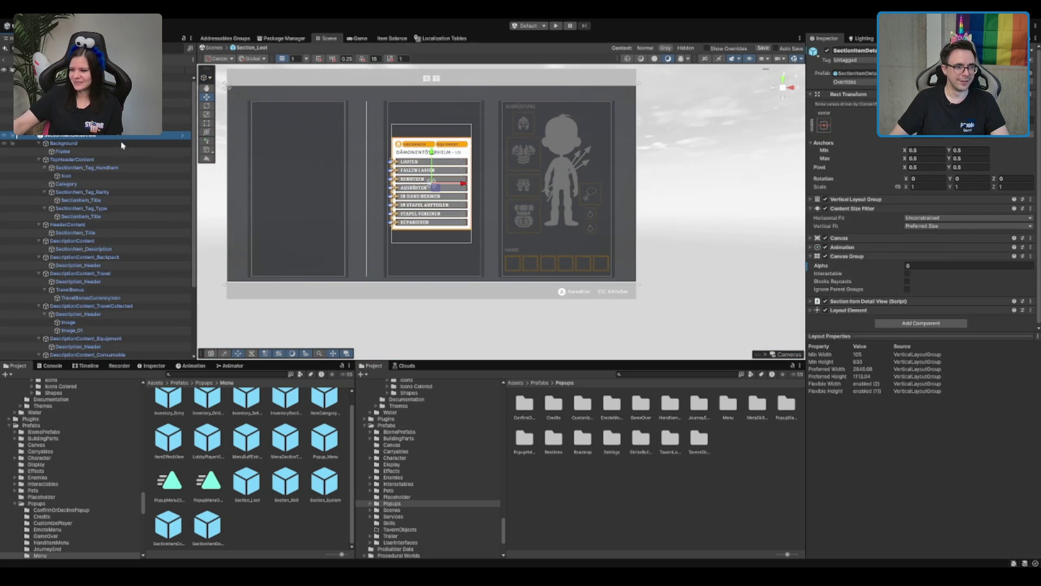
Browse SectionItemDetailView's header and tags, then move to SectionItemContextMenu
key("Down")
key("Left")
key("Down")
key("Left")
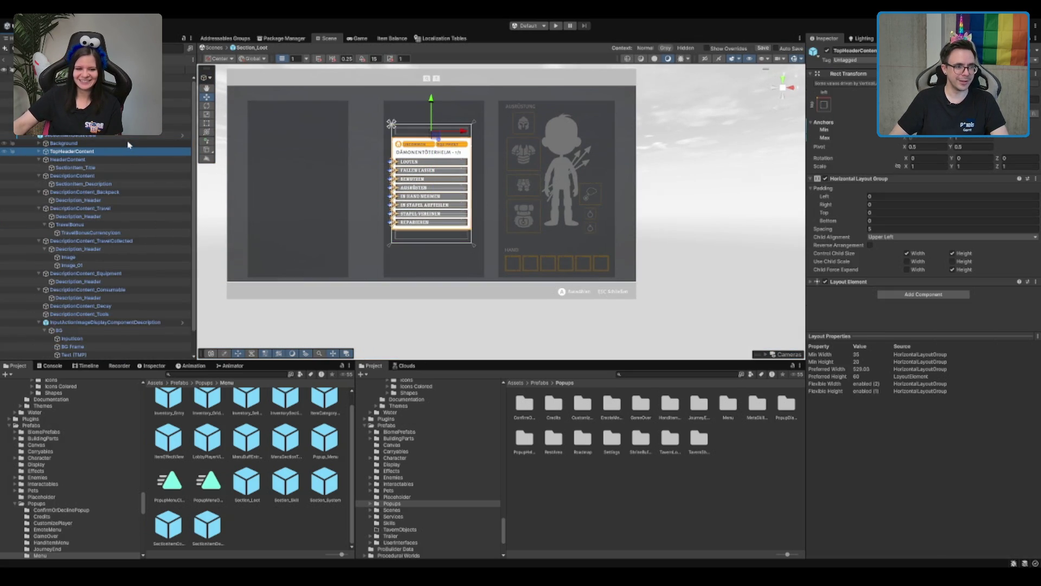
left_click(130, 135)
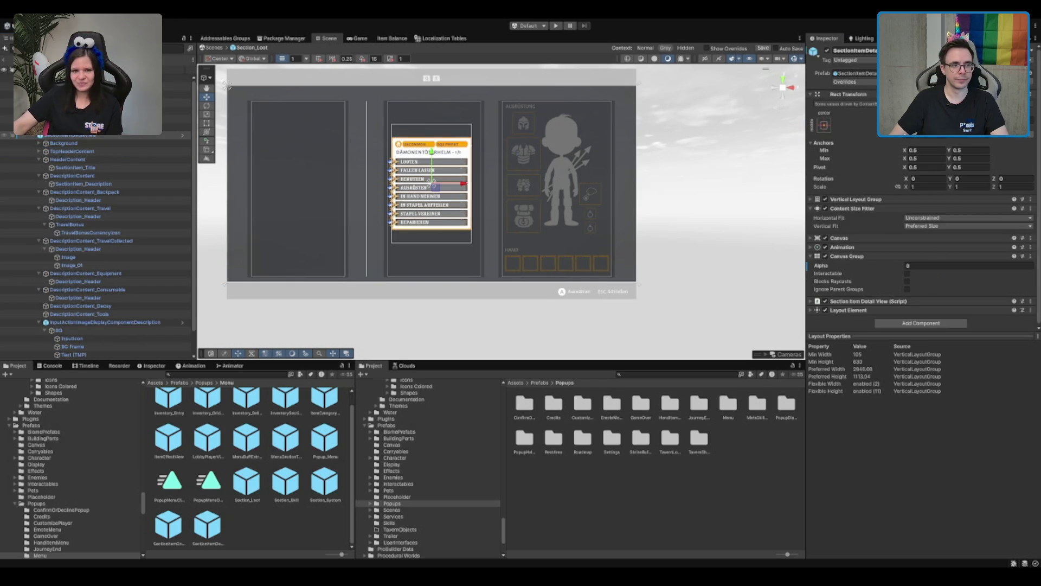
key("alt+Right")
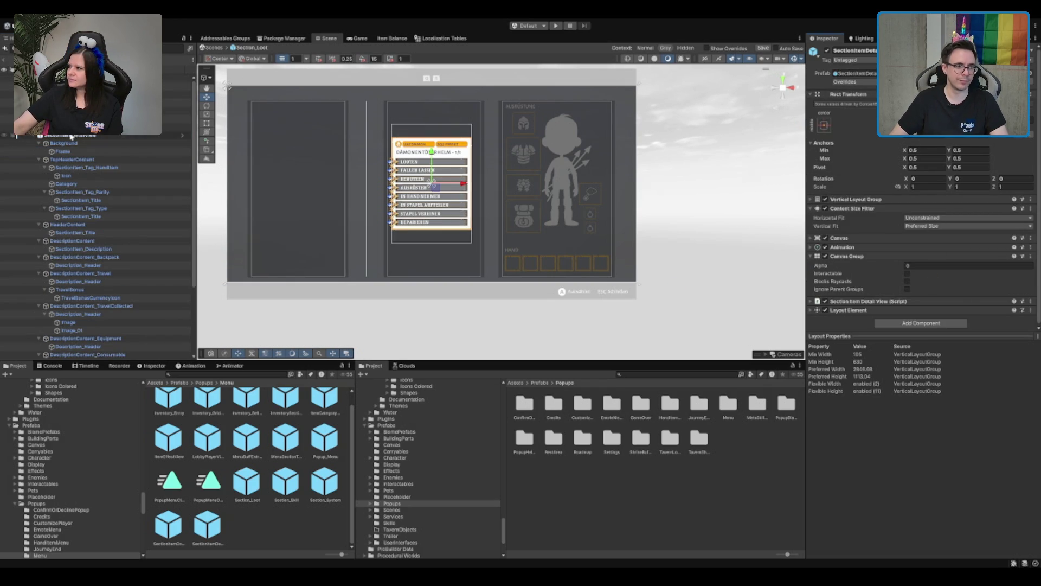
key("alt+Left")
key("Down")
key("alt+Right")
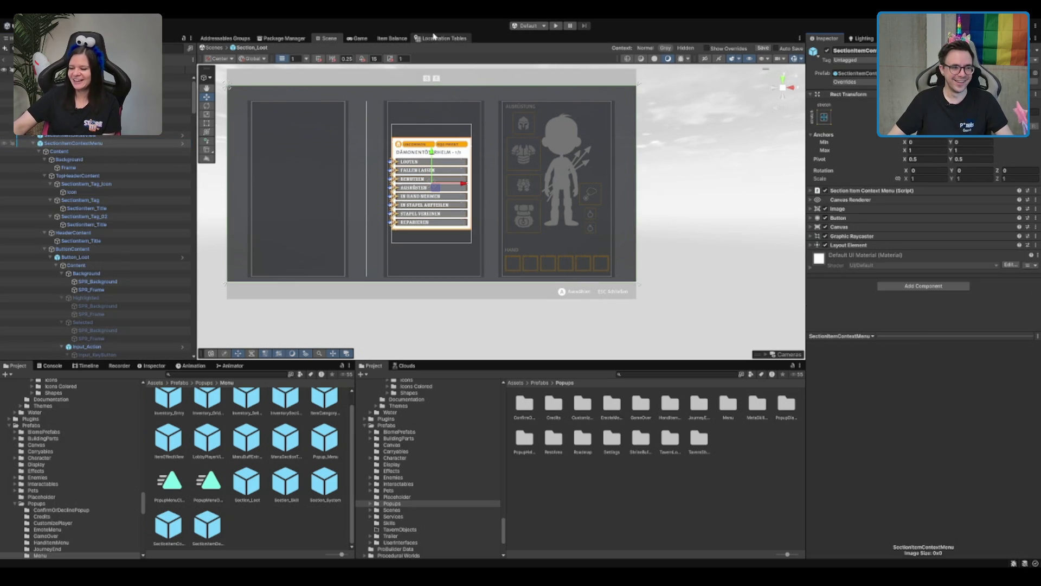
Collapse SectionItemContextMenu and exit Prefab Mode back to the scene
left_click(110, 144)
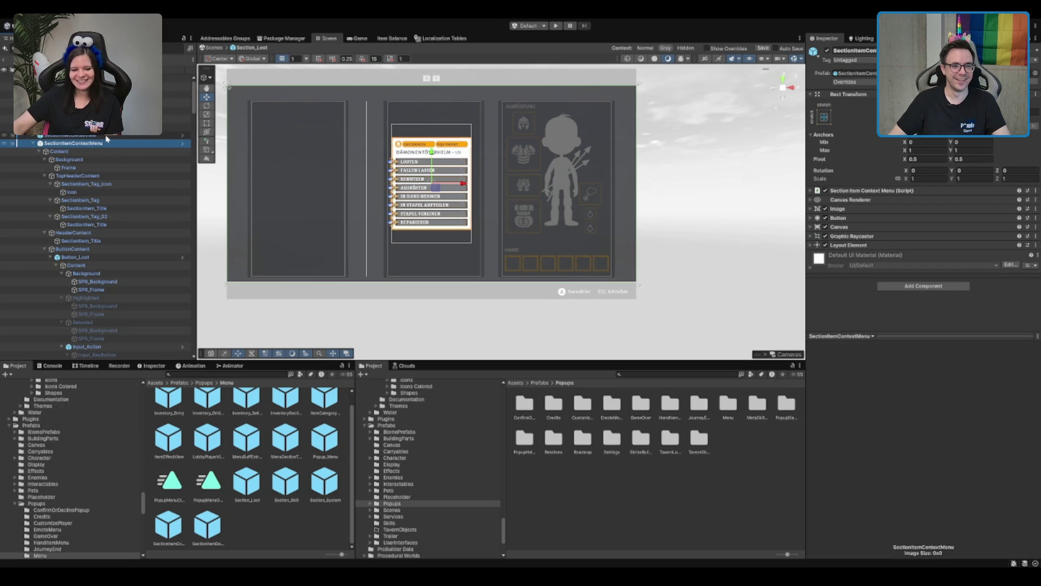
left_click(33, 143)
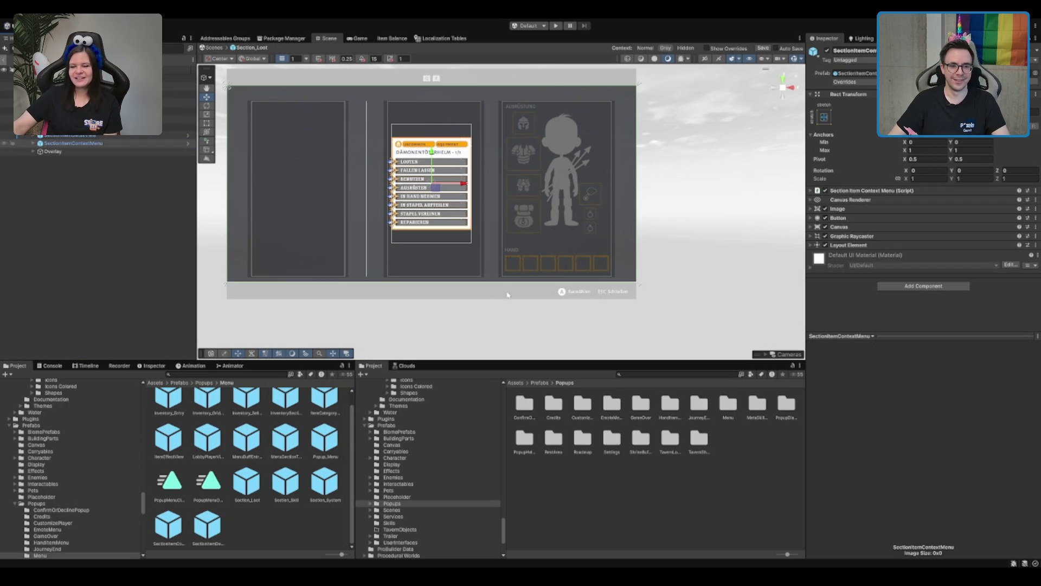
left_click(581, 24)
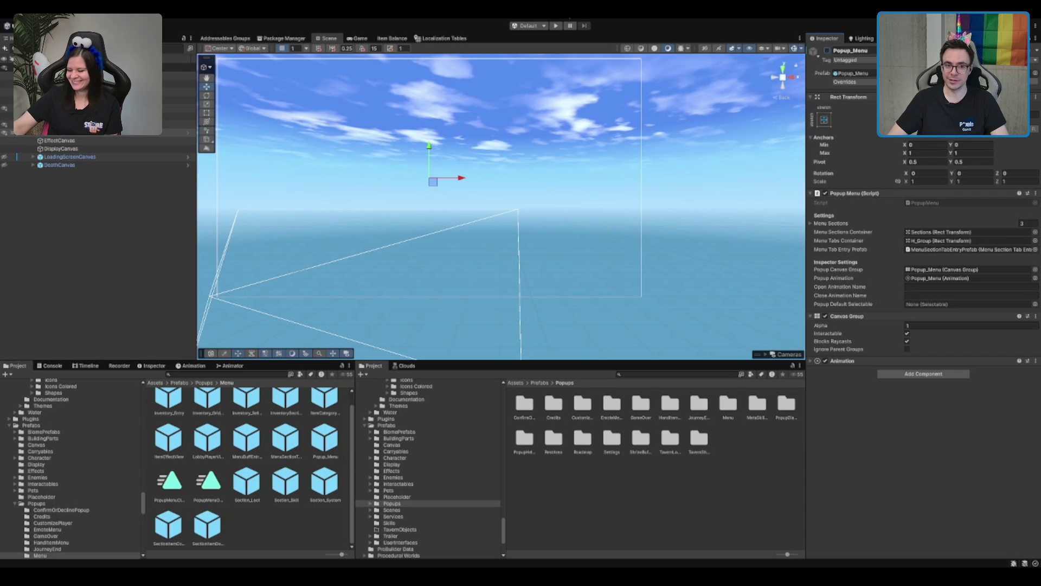
Enter Play mode and start an Einzelspieler game from the main menu
left_click(555, 25)
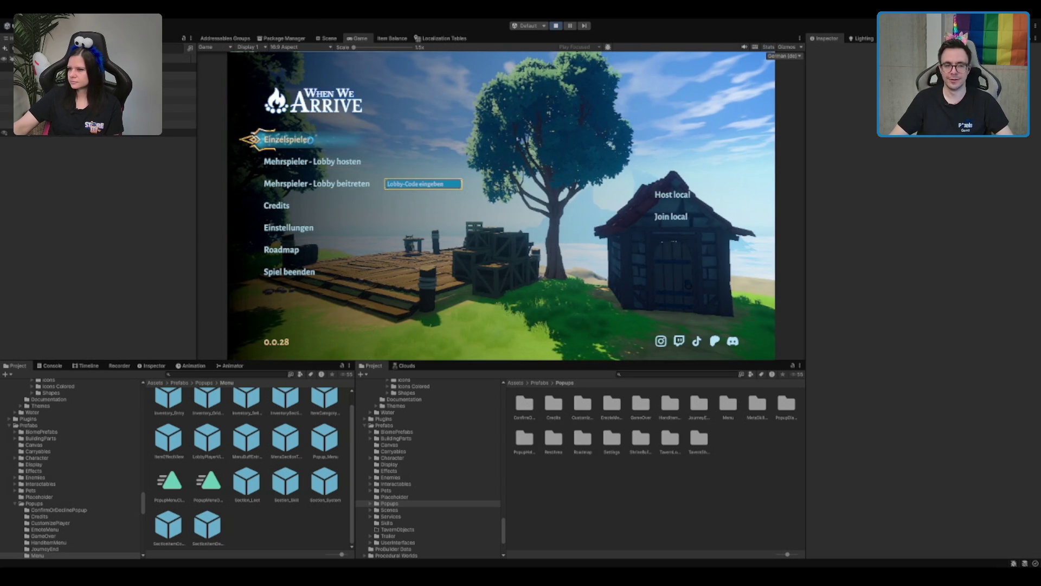
left_click(312, 144)
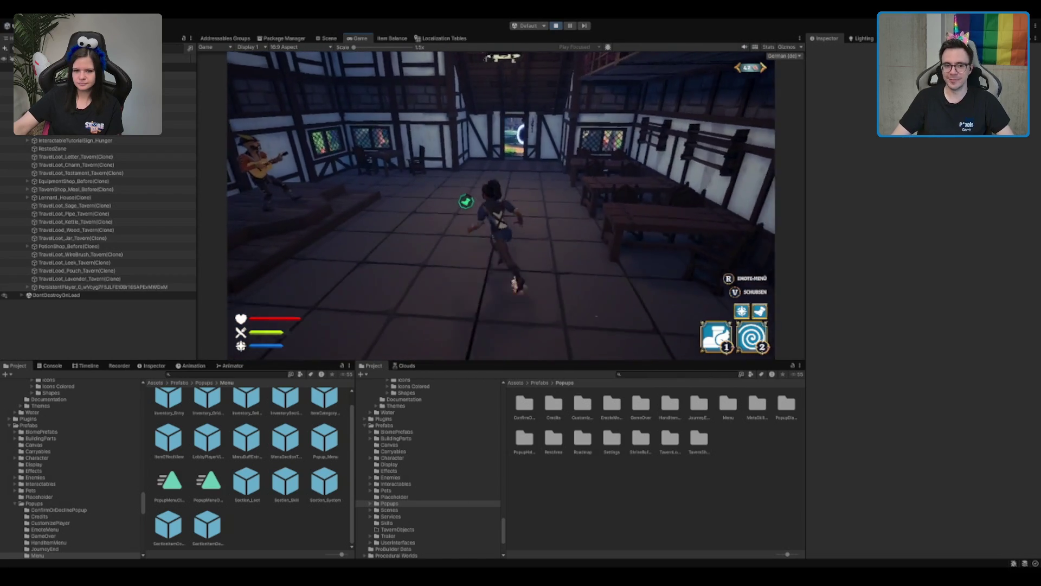
Run the character through the tavern, use skill 2 to teleport, and enter the portal
key("w")
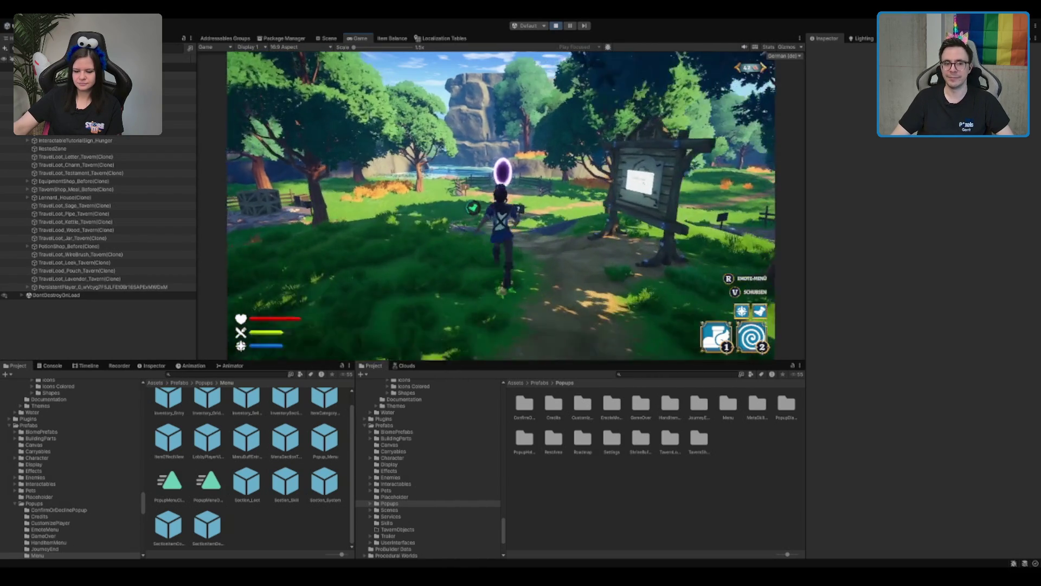
key("w")
key("2")
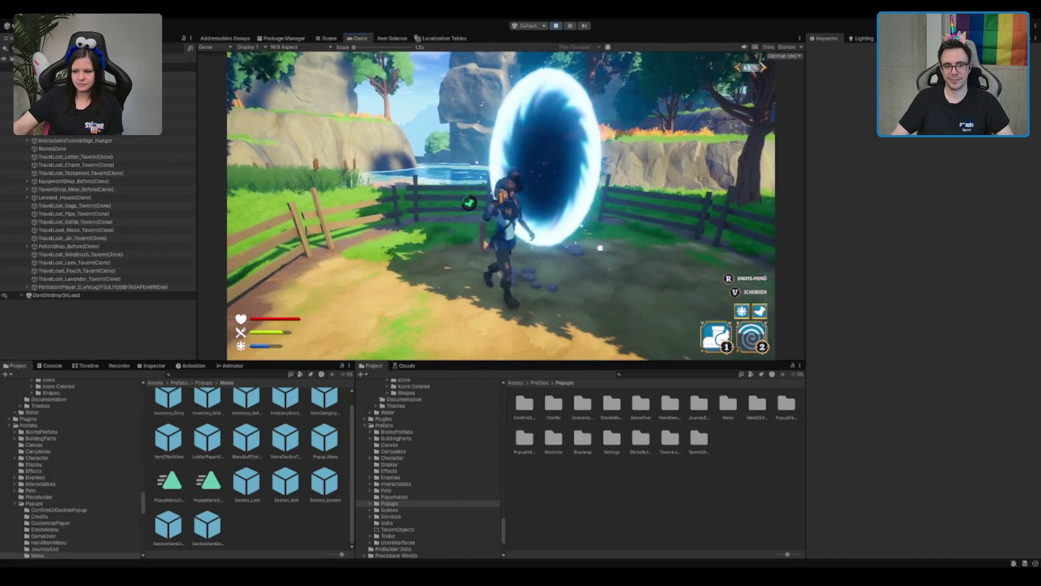
key("w")
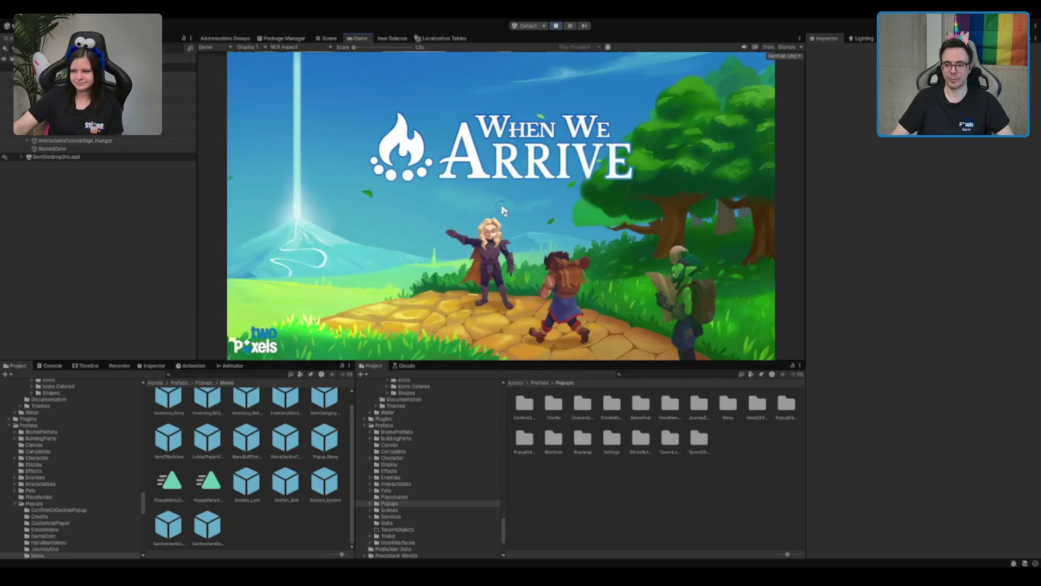
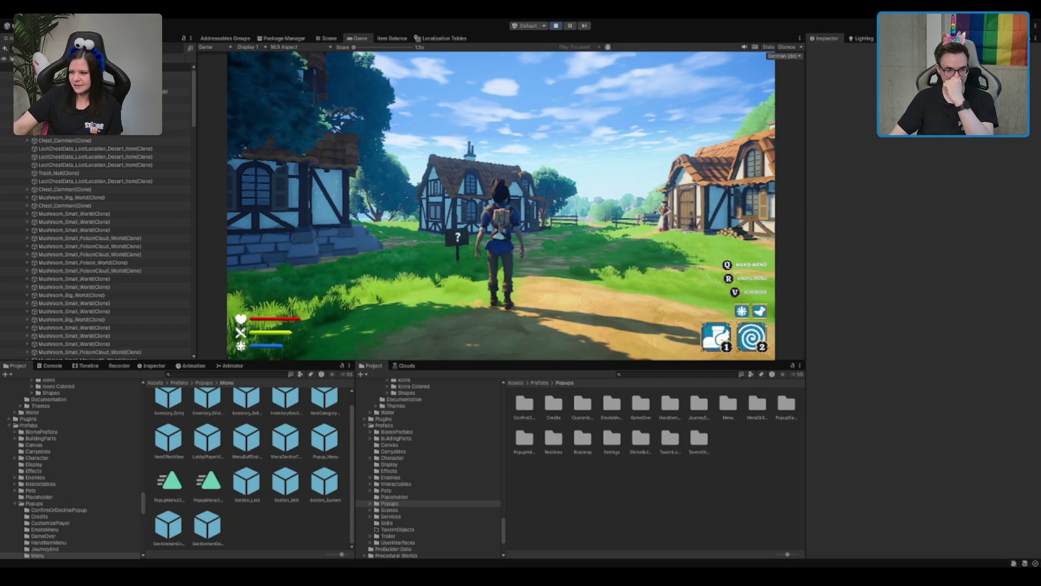
Run the character through the village to the desert chest and open the Dämonentöterhelm's action list
key("w")
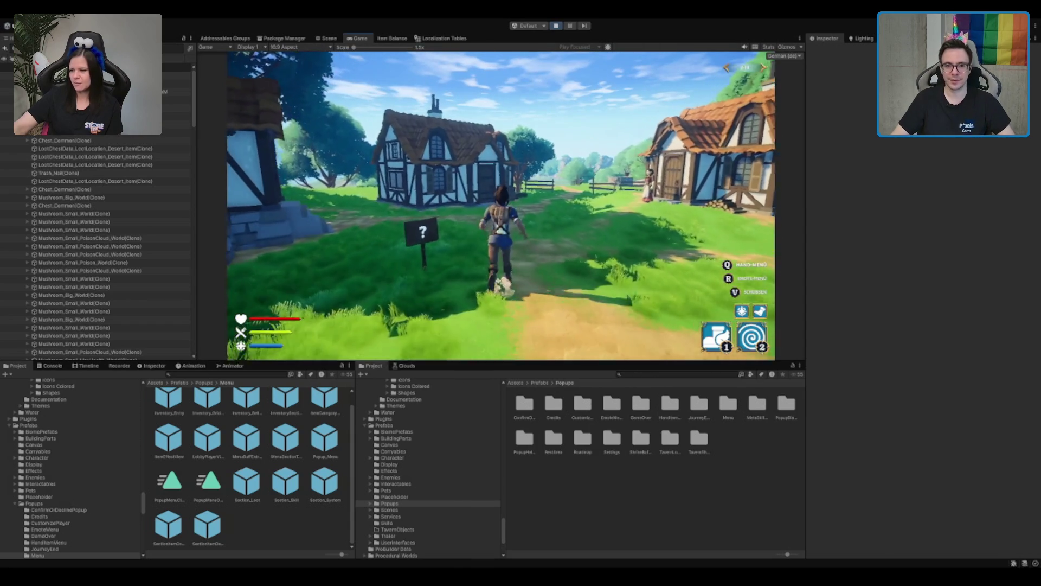
key("w")
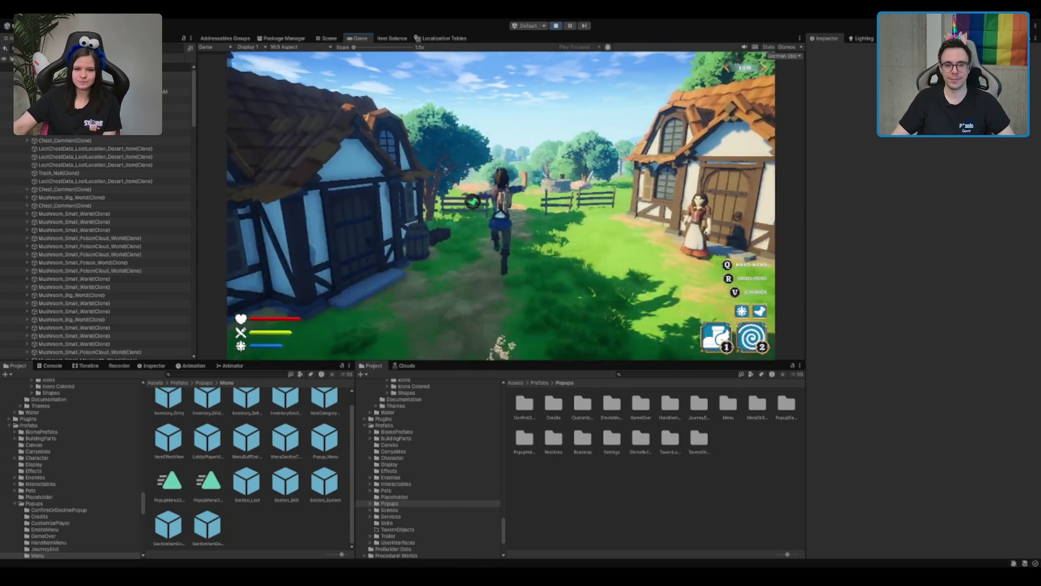
key("w")
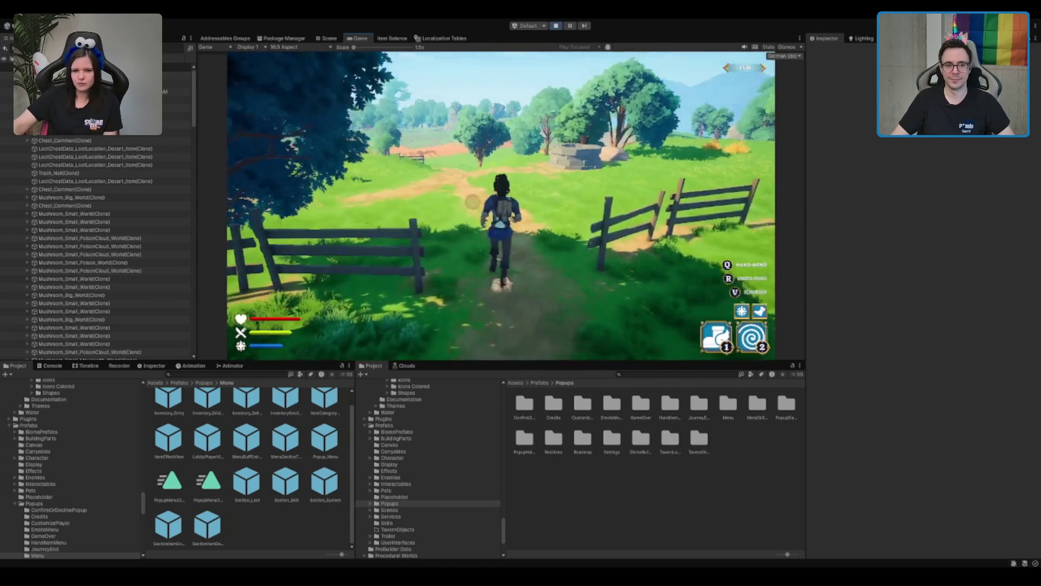
key("w")
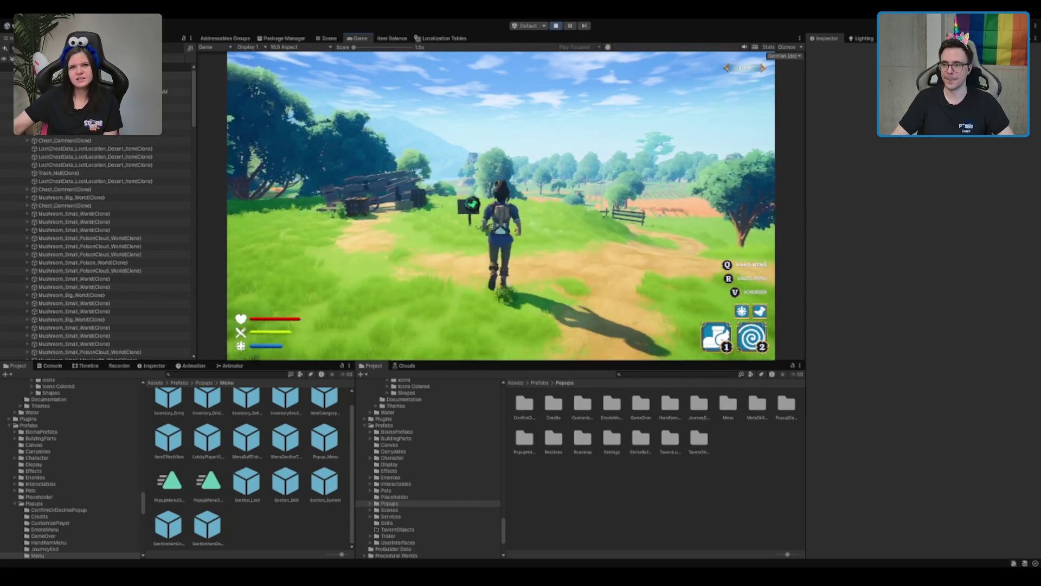
key("w")
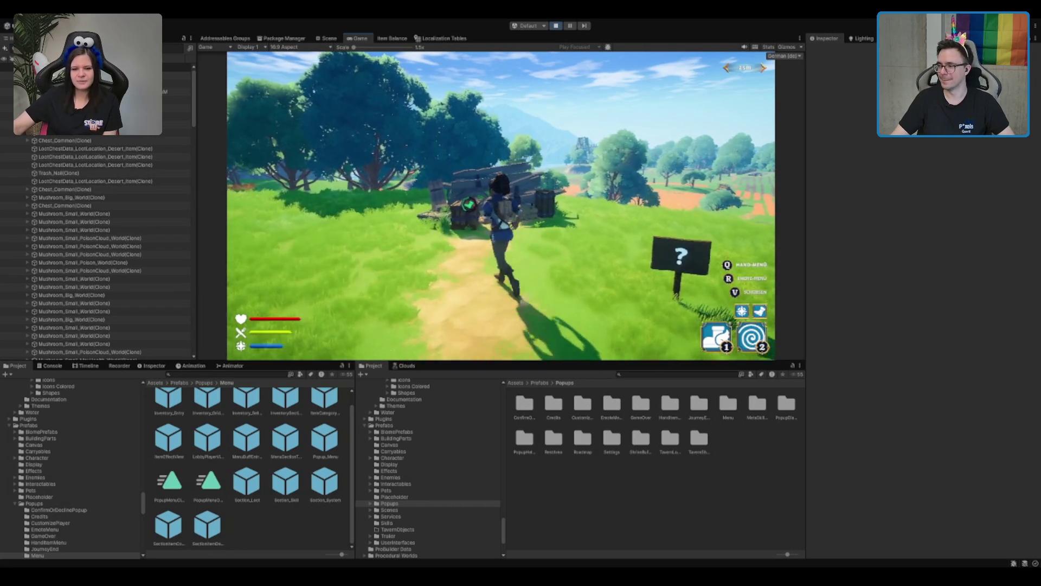
key("w")
key("e")
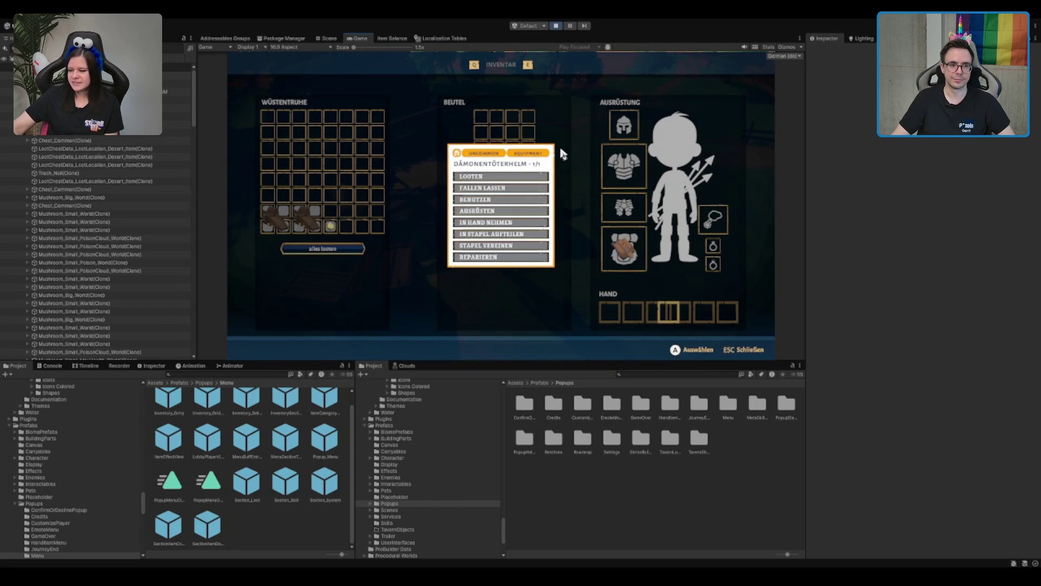
key("Escape")
key("e")
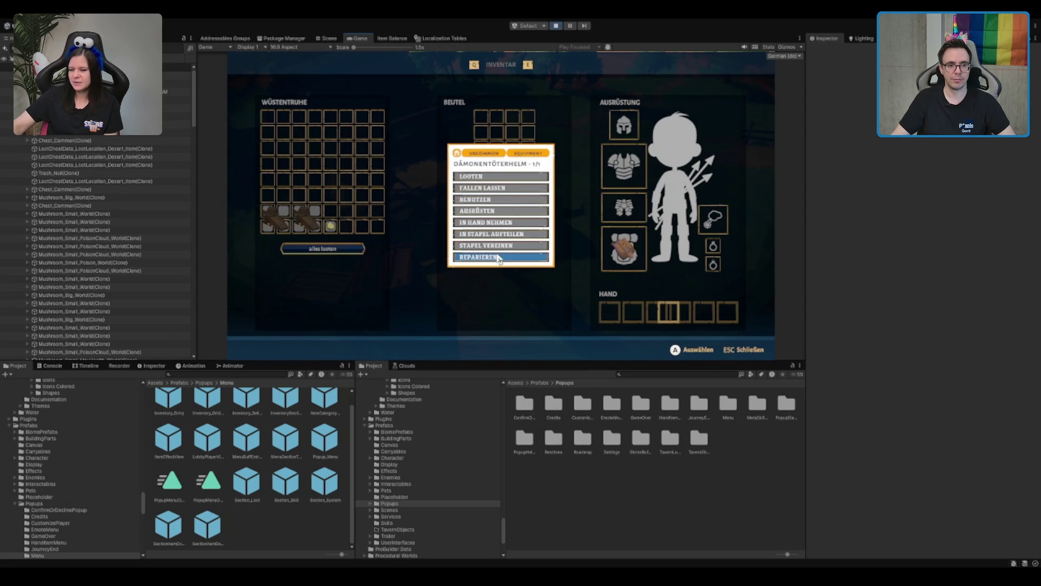
key("Escape")
key("i")
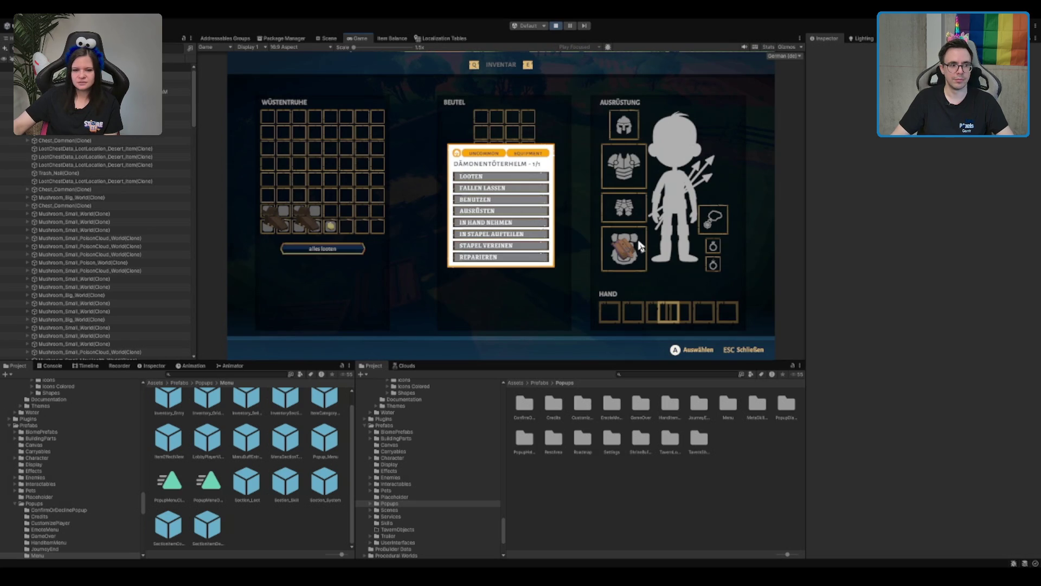
scroll(129, 219, "down", 10)
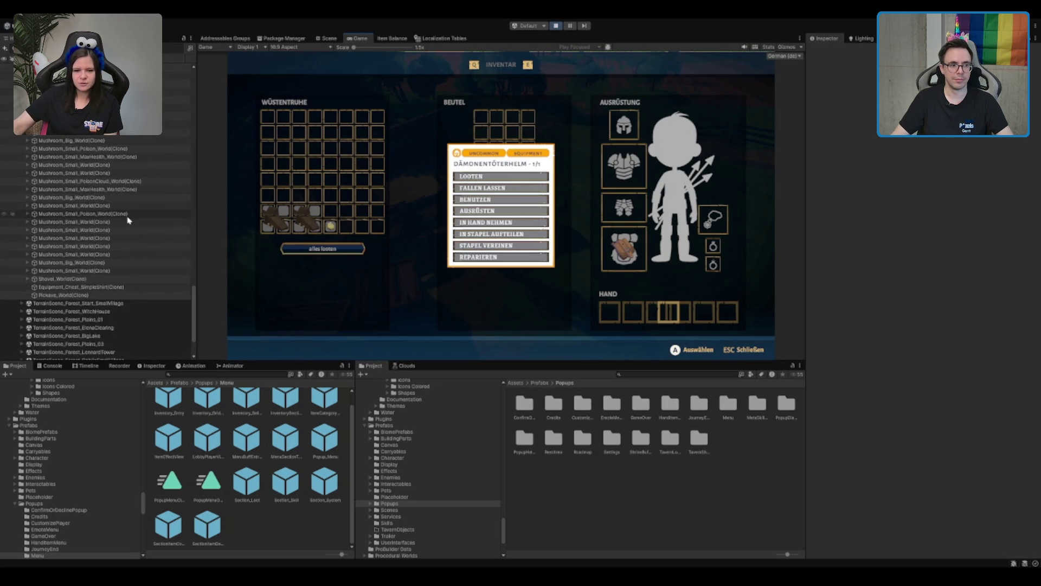
scroll(128, 220, "down", 3)
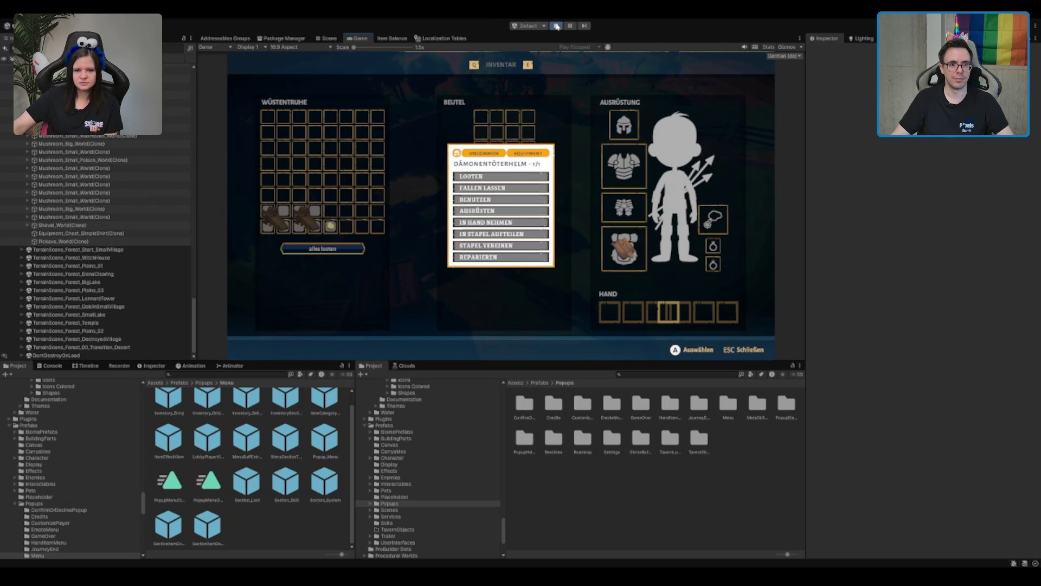
left_click(557, 26)
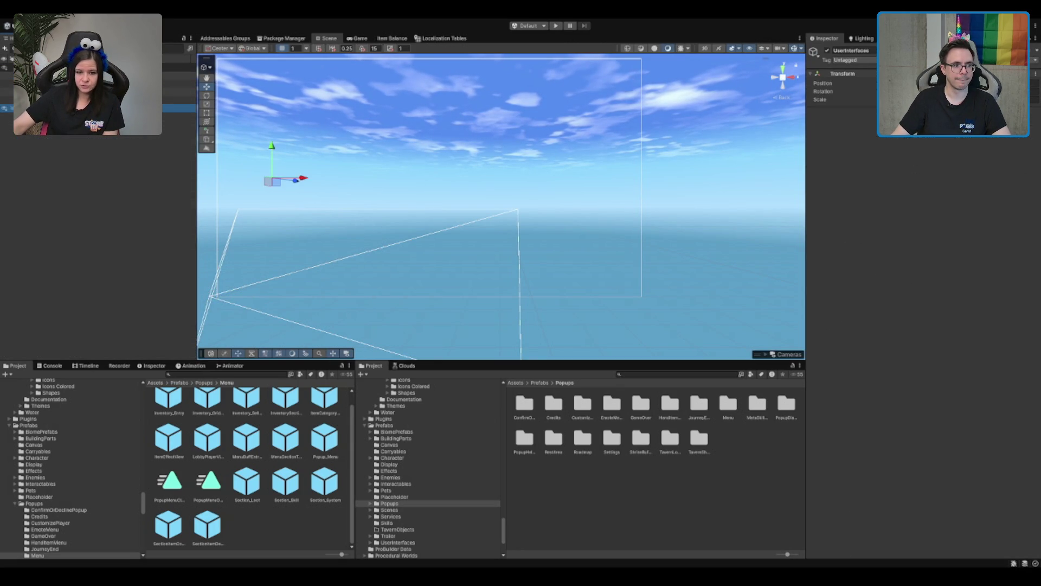
Expand Popup_Menu's hierarchy through Sections and Section_Loot down to SectionItemContextMenu
left_click(101, 148)
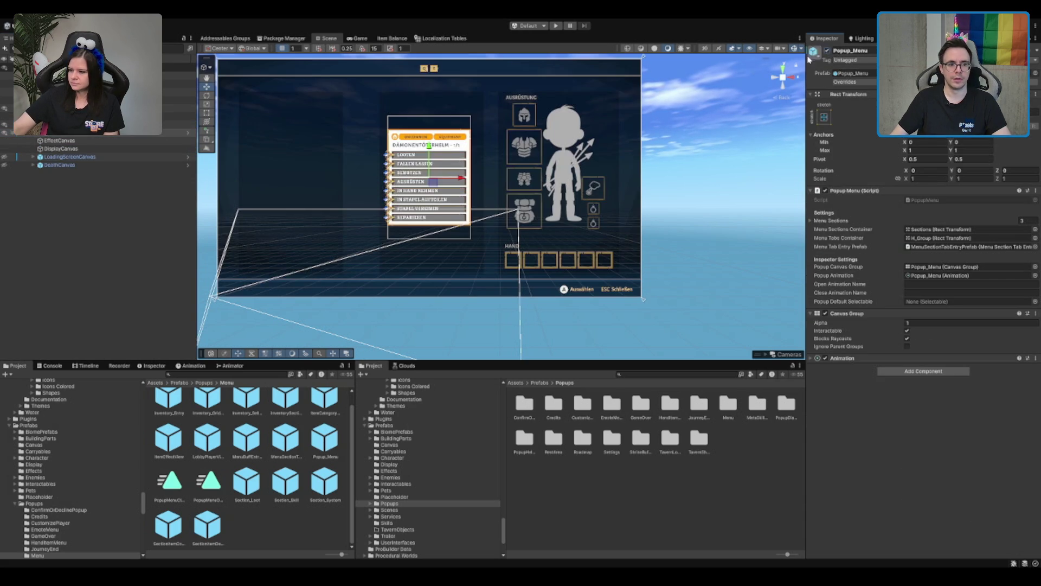
left_click(149, 141)
left_click(128, 165)
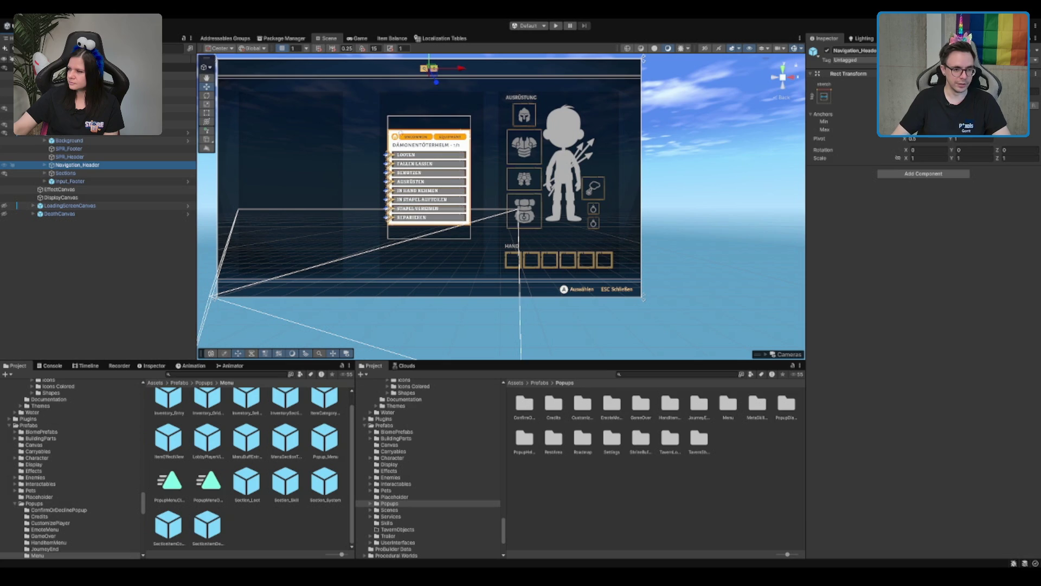
left_click(69, 148)
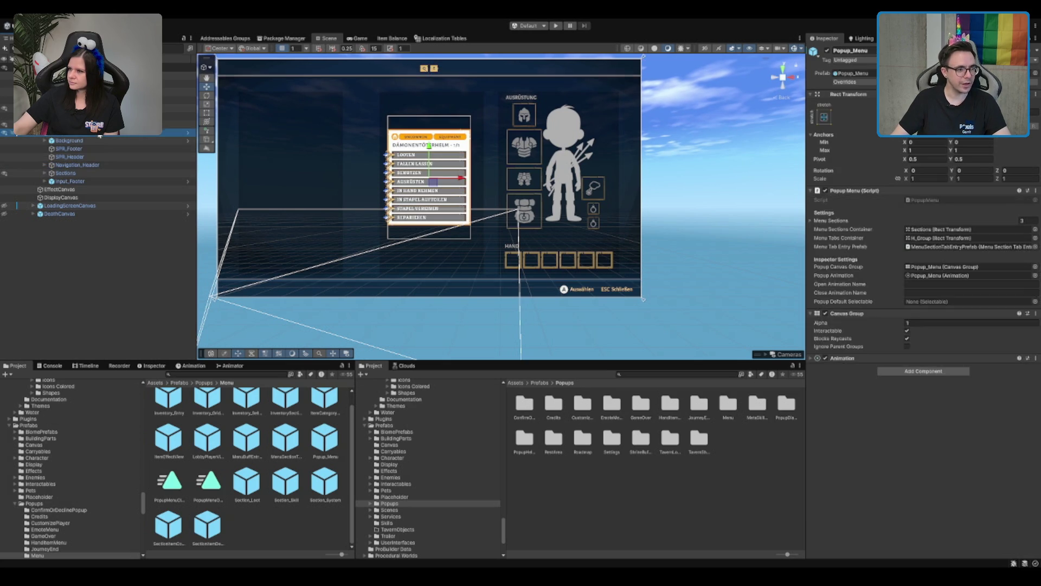
left_click(65, 173)
left_click(44, 173)
left_click(50, 181)
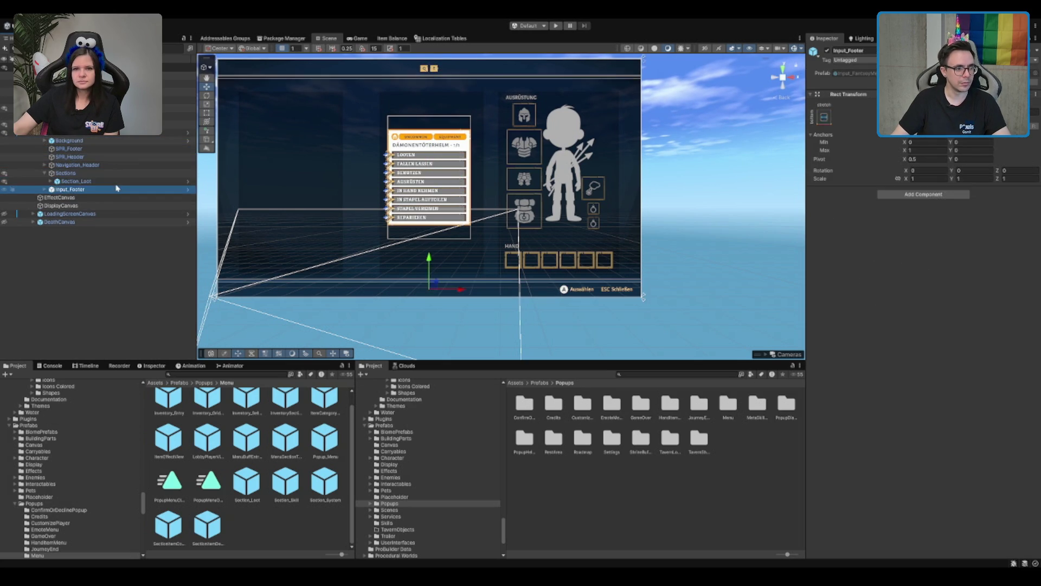
left_click(108, 189)
left_click(130, 221)
left_click(127, 230)
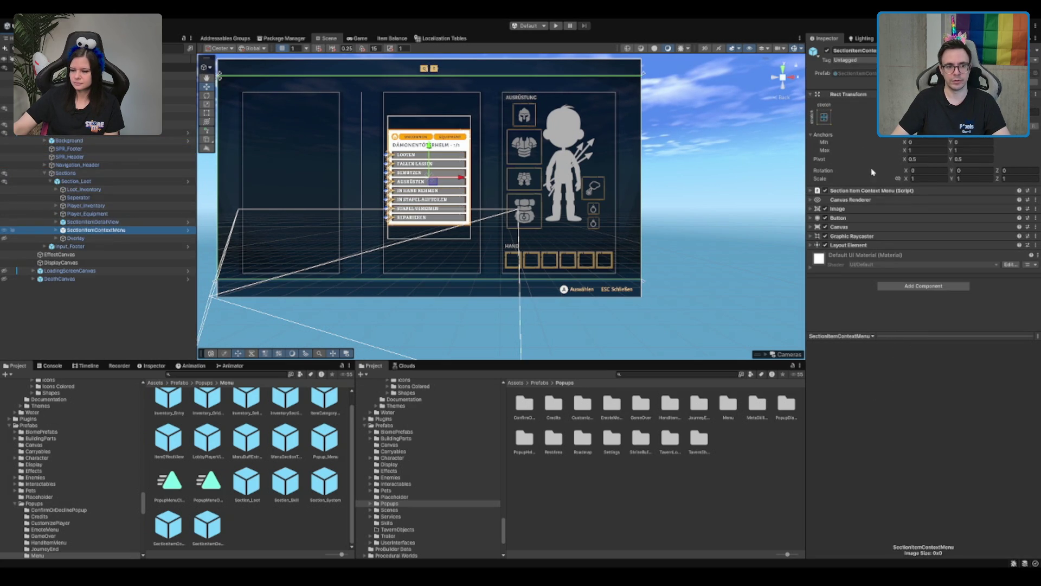
Deactivate SectionItemContextMenu and the whole Popup_Menu, then start Play mode
left_click(827, 51)
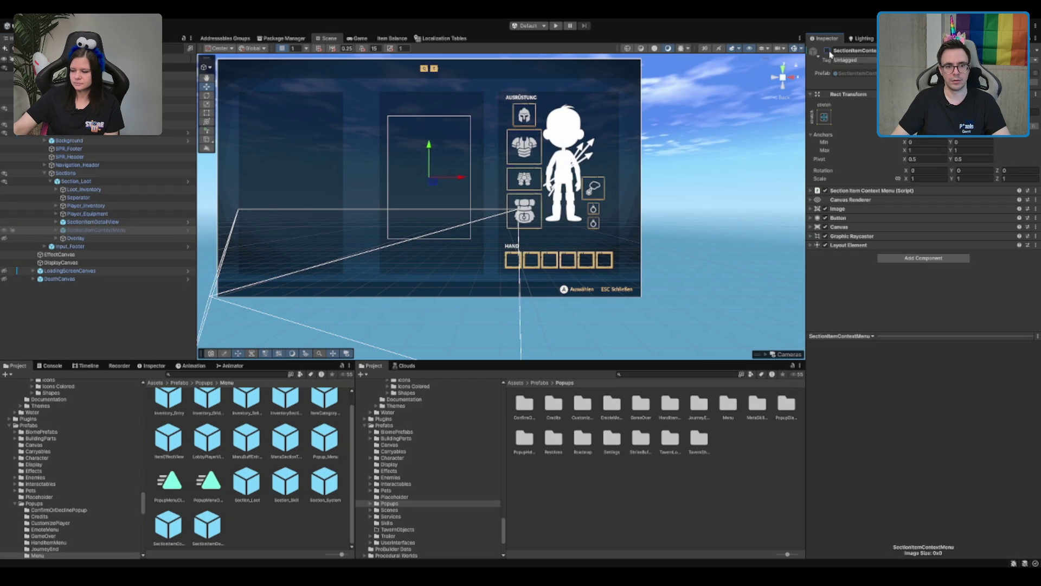
left_click(826, 51)
left_click(827, 51)
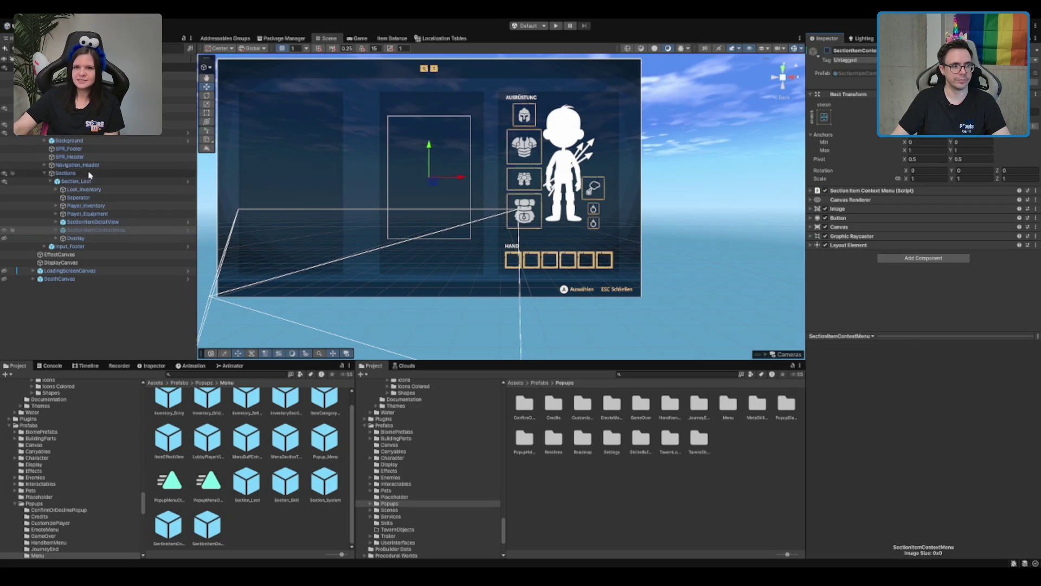
left_click(79, 181)
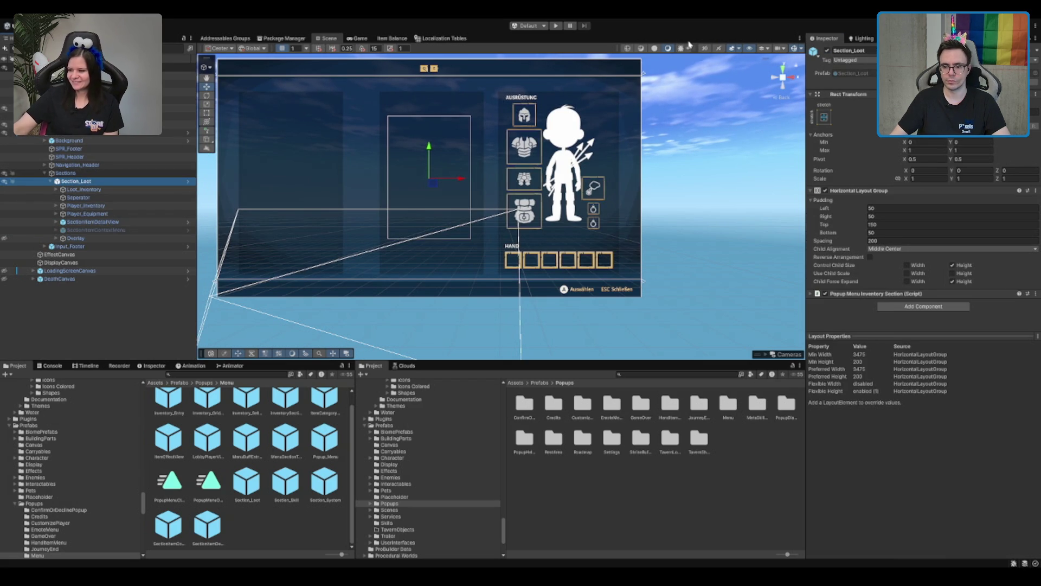
left_click(73, 132)
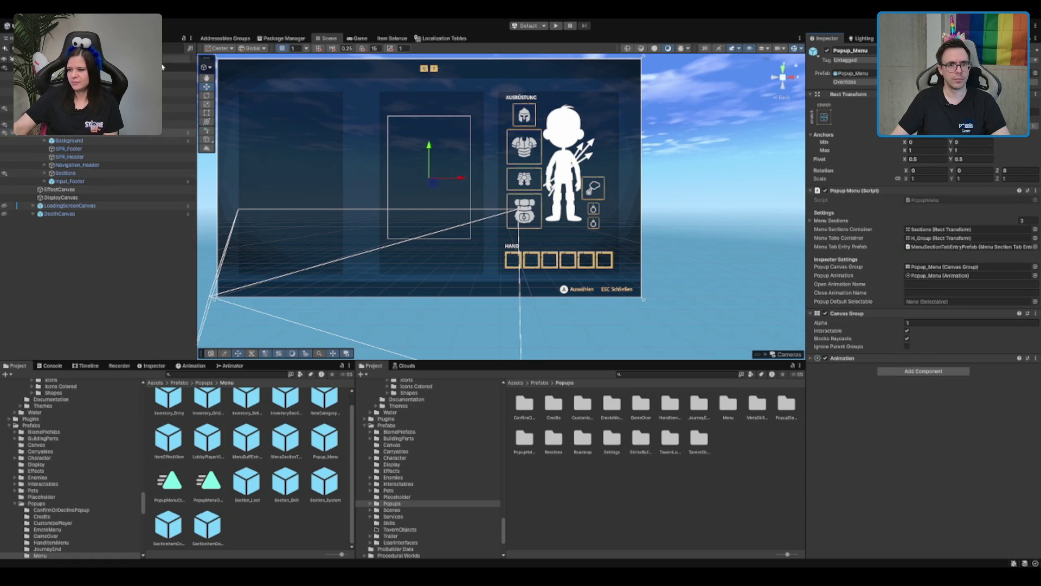
left_click(828, 51)
left_click(556, 25)
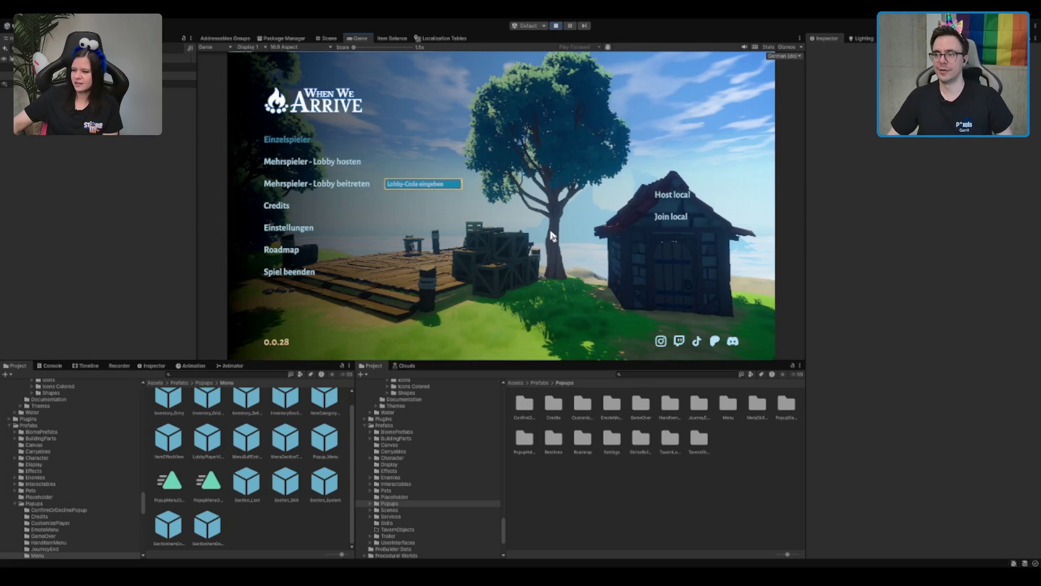
Start an Einzelspieler game, open the inventory in the tavern, then stop Play mode
left_click(287, 139)
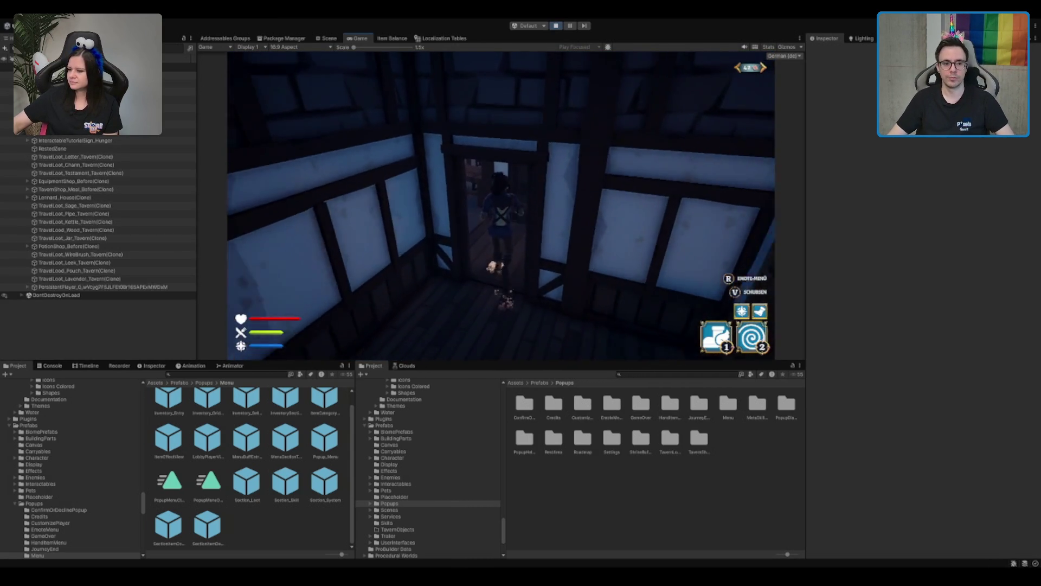
key("Tab")
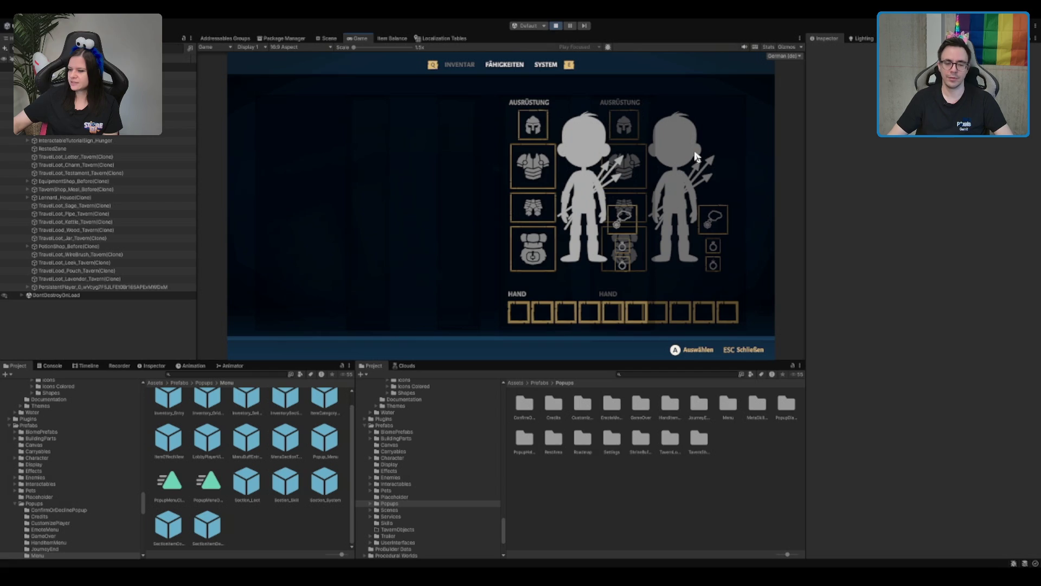
left_click(555, 26)
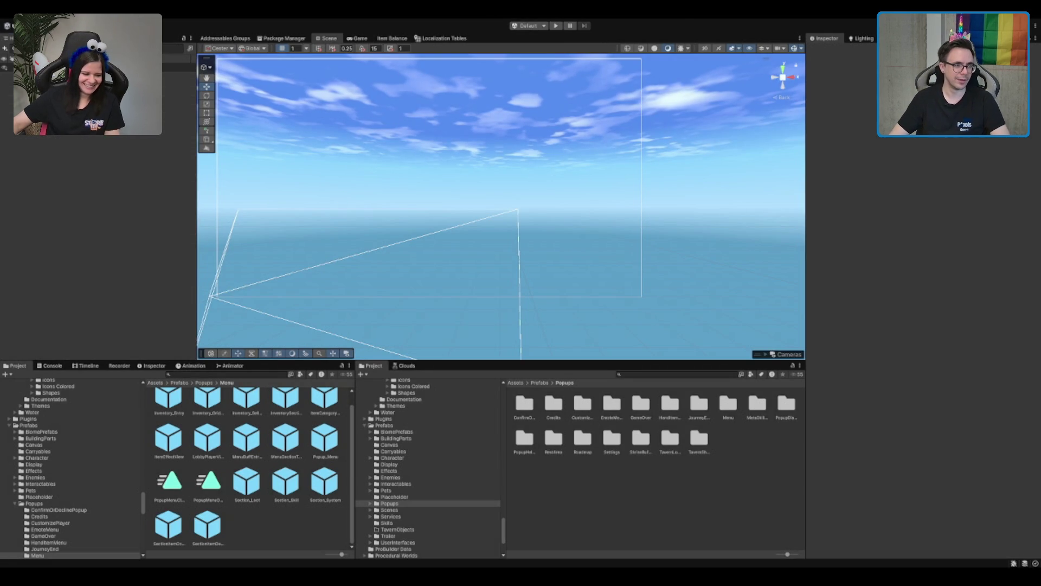
left_click(82, 75)
left_click(82, 108)
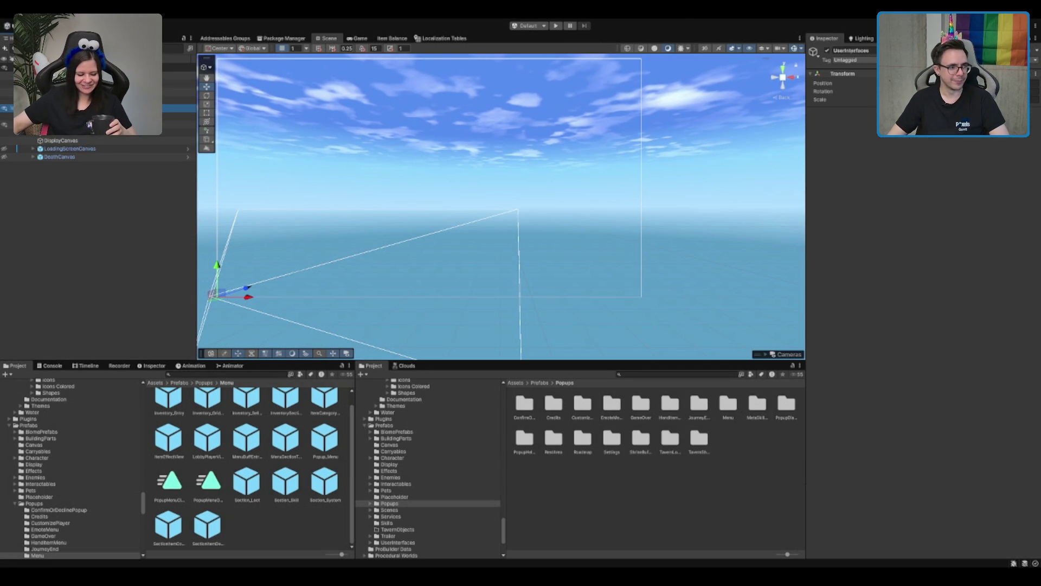
left_click(82, 116)
left_click(81, 124)
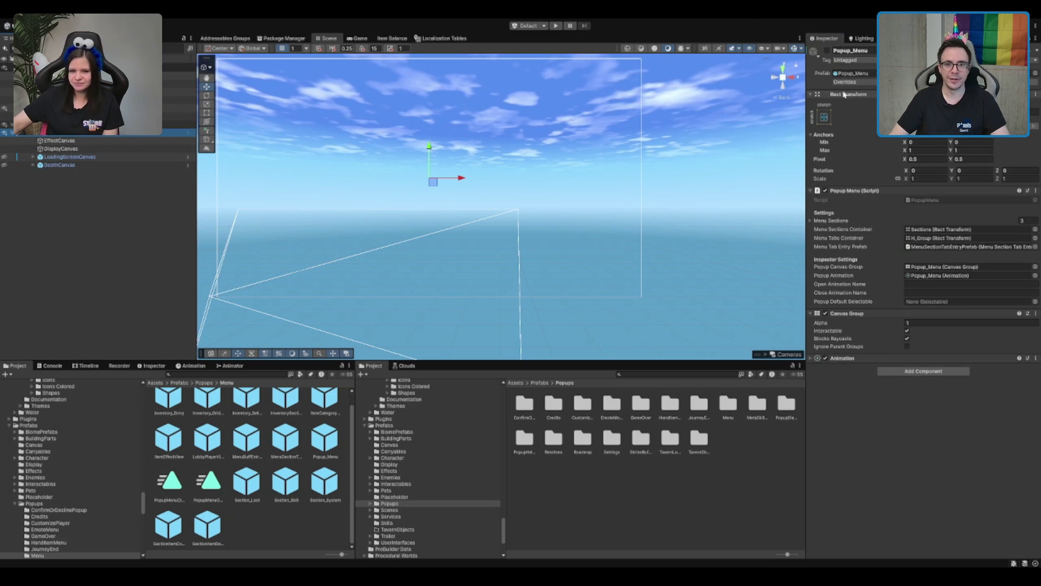
left_click(827, 49)
left_click(34, 132)
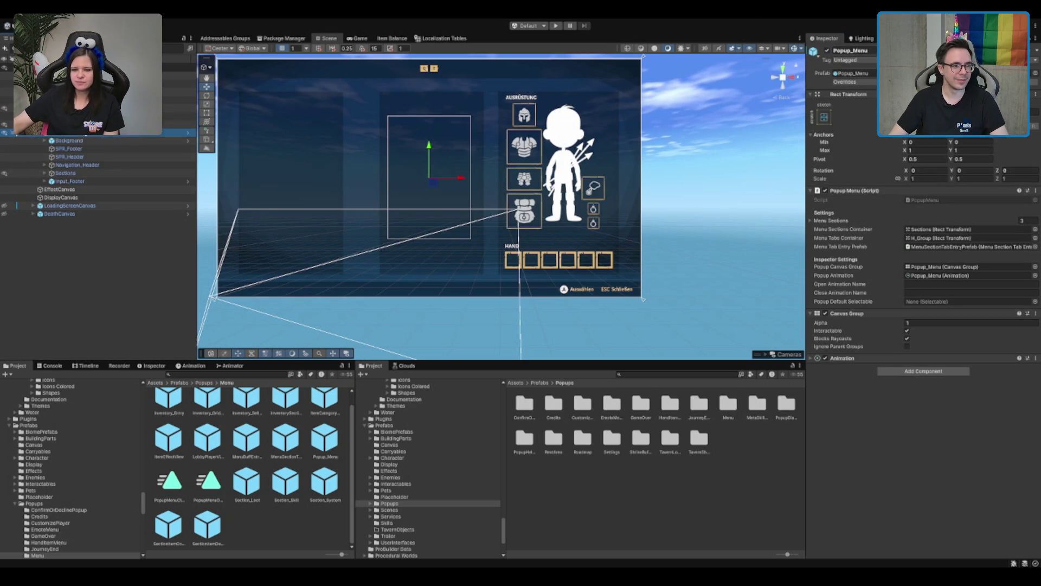
left_click(103, 173)
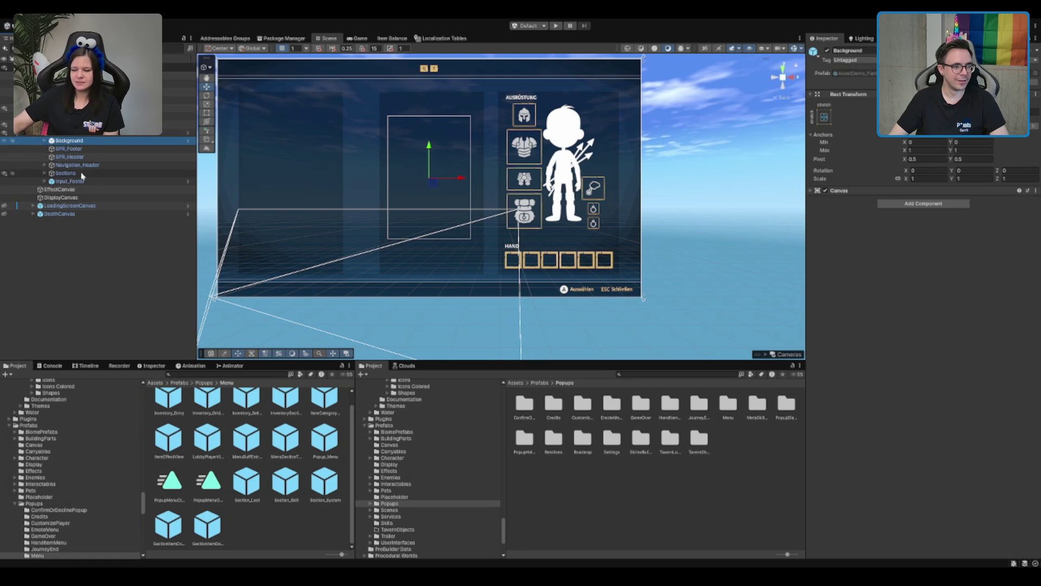
key("Down")
left_click(642, 120)
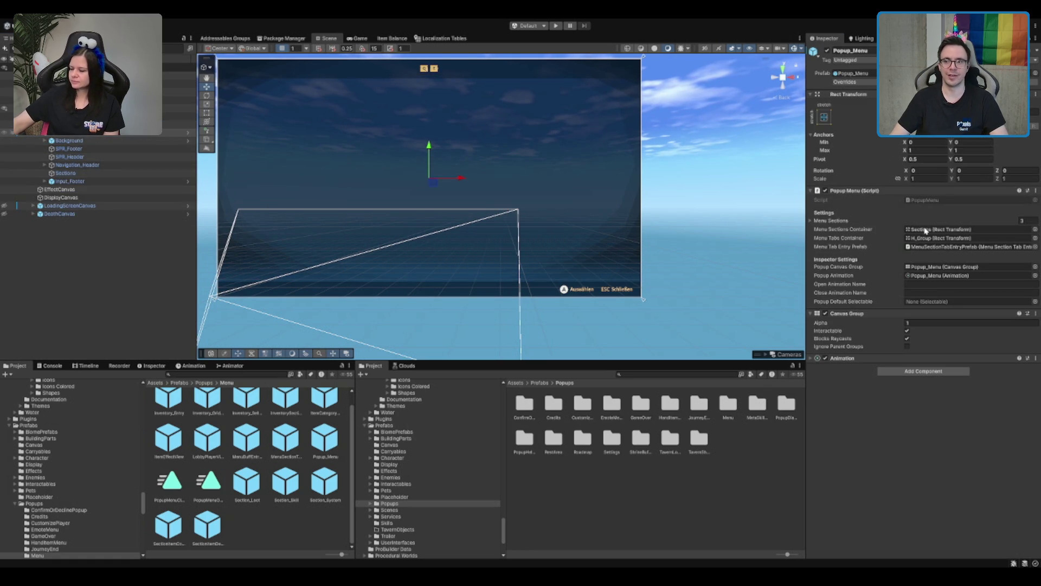
left_click(827, 50)
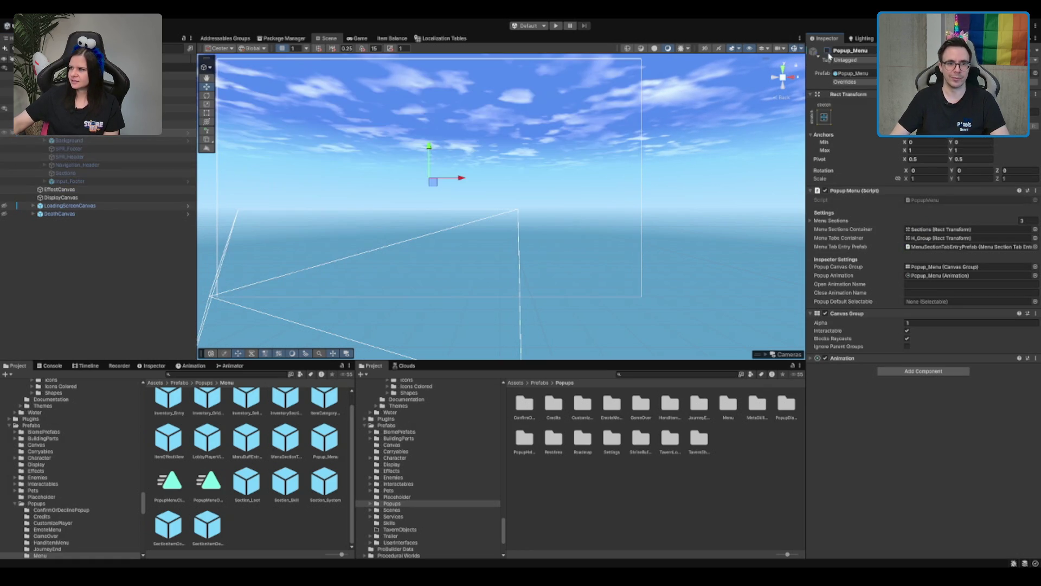
left_click(558, 26)
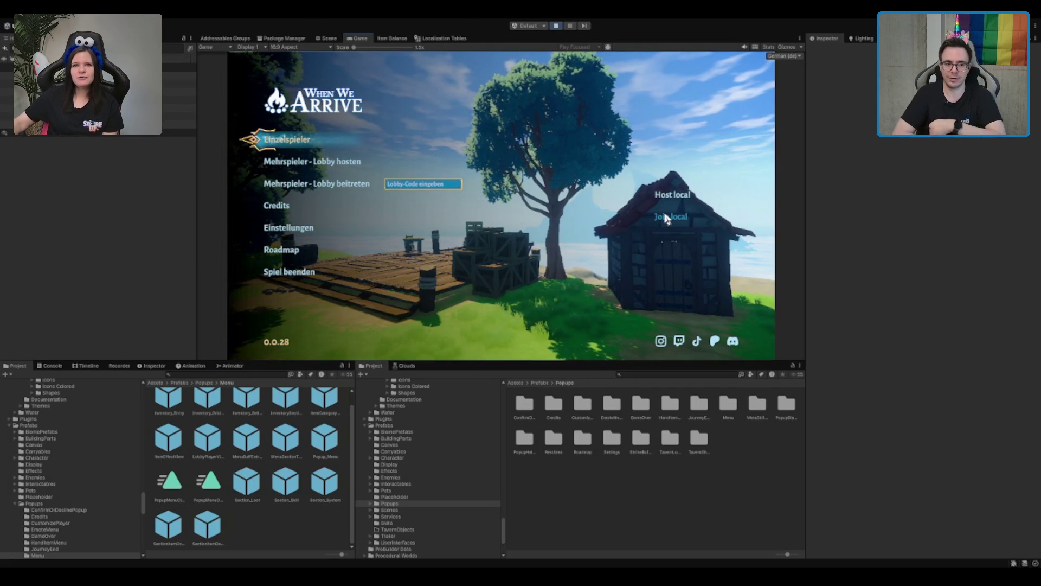
Start an Einzelspieler game and cross the tavern, teleporting toward the portal
left_click(297, 142)
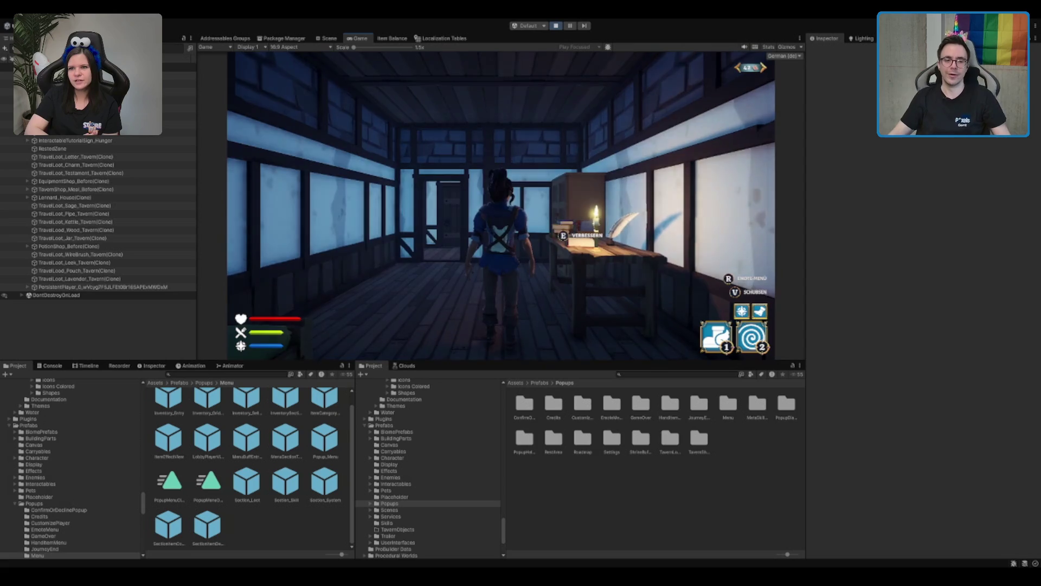
key("w")
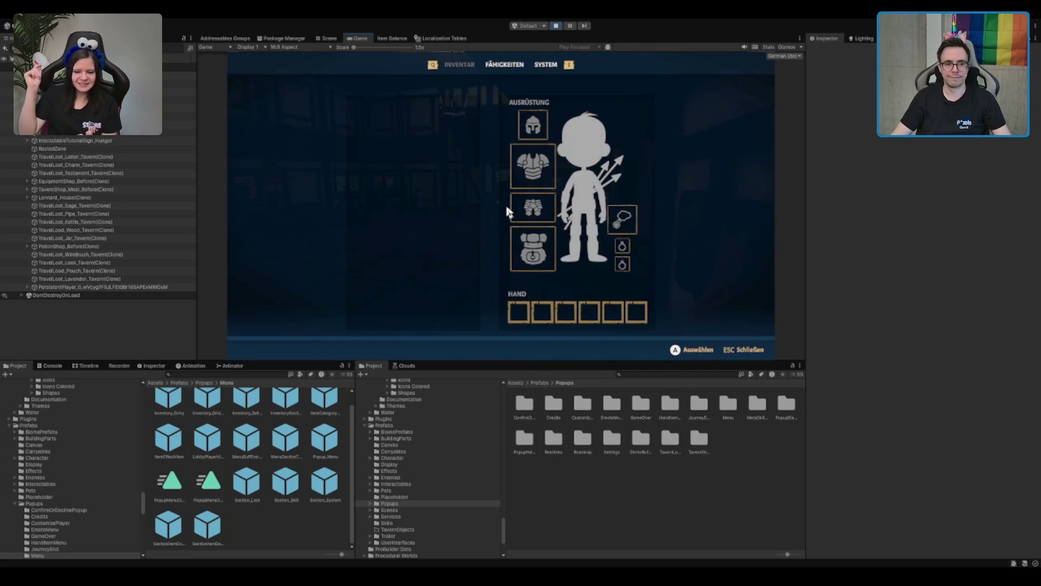
key("w")
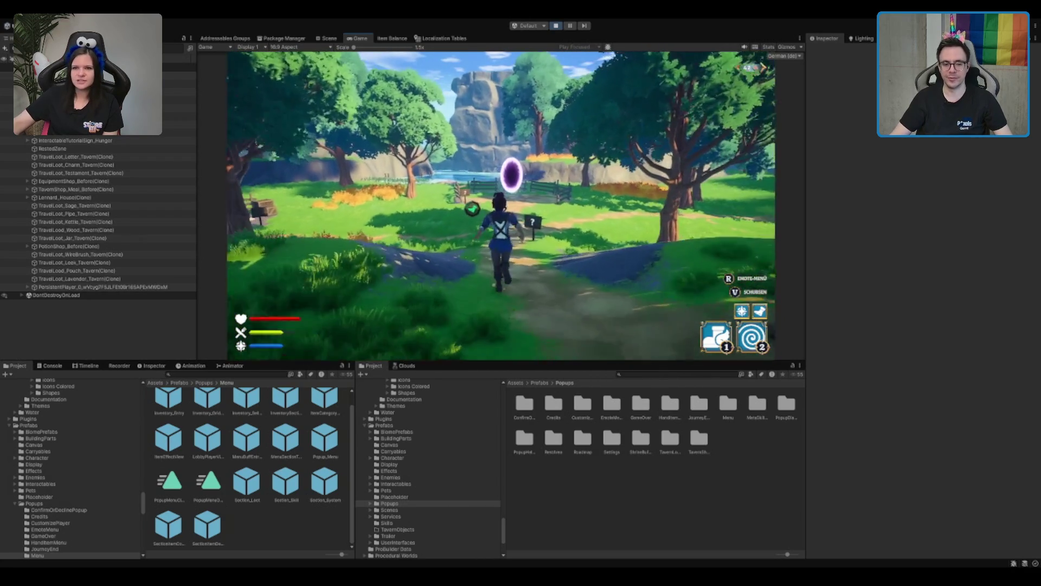
key("2")
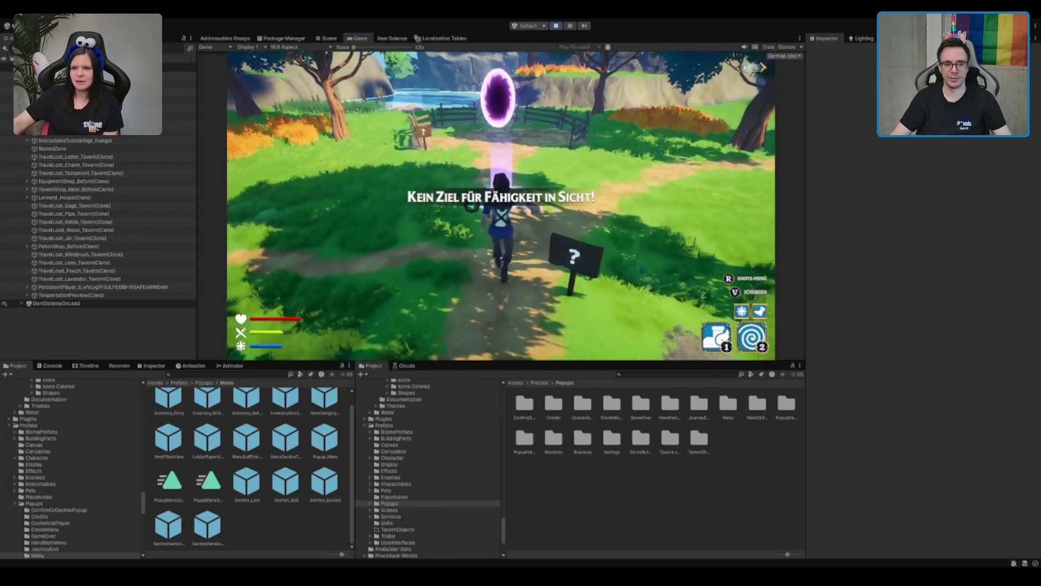
key("2")
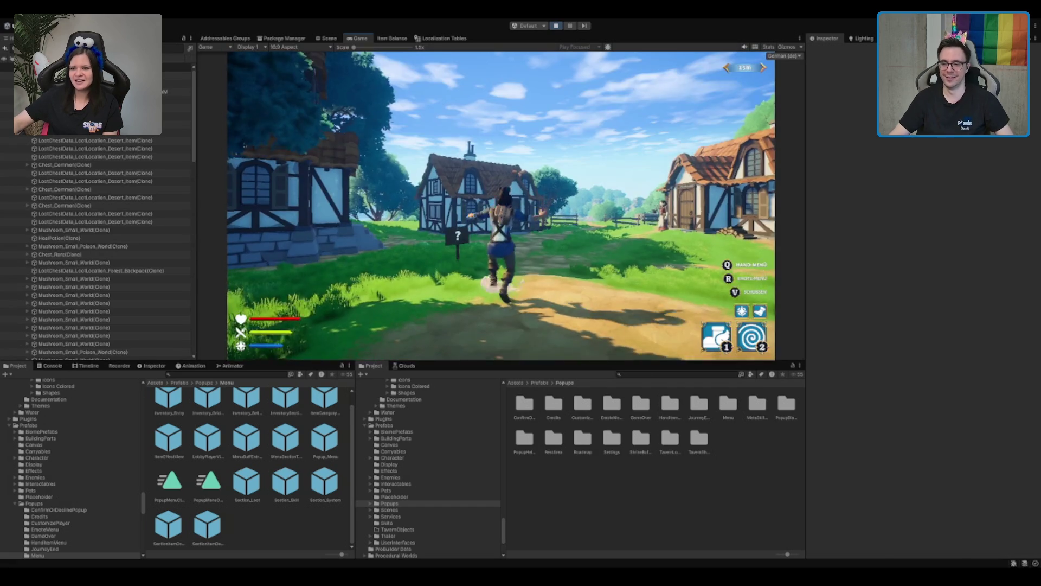
Run up the village path, open the hut chest's inventory, then stop Play mode
key("w")
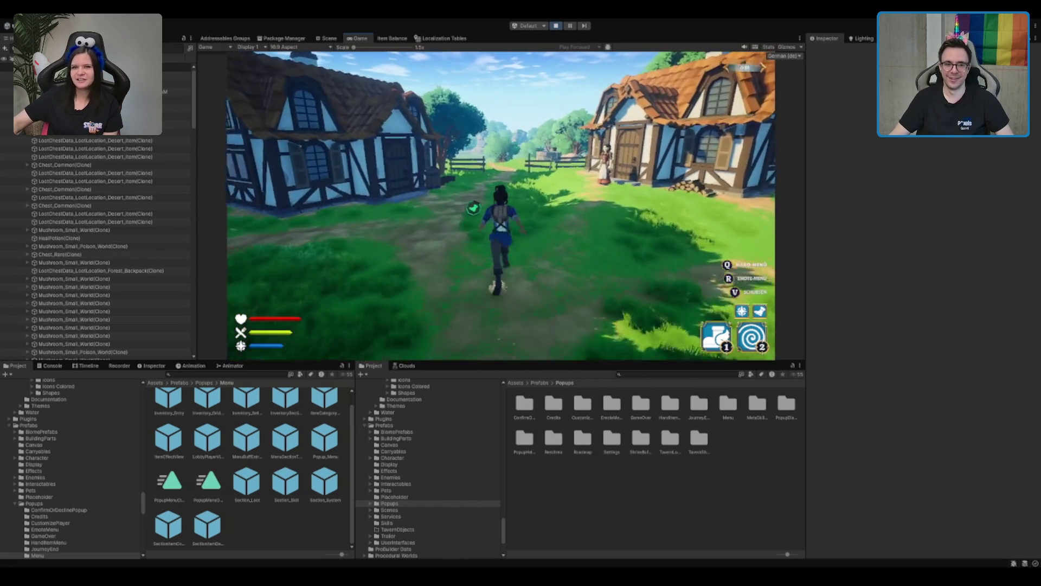
key("1")
key("2")
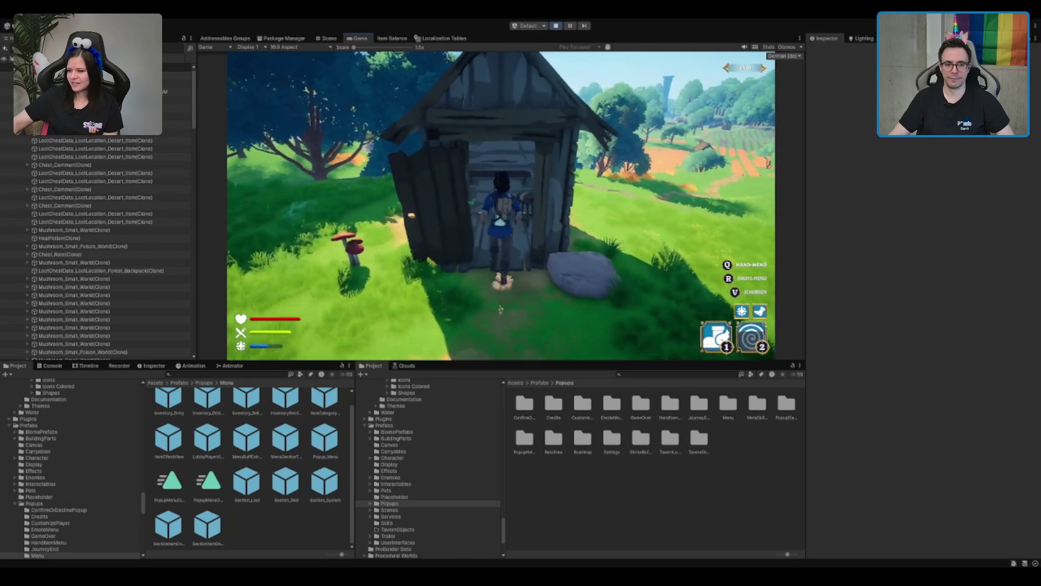
key("e")
left_click(397, 198)
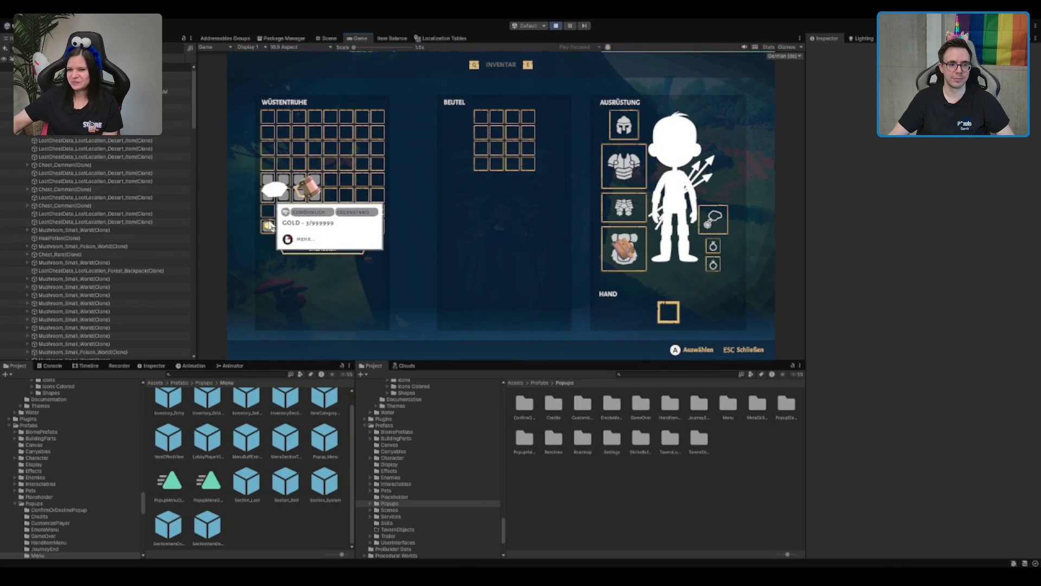
mouse_move(273, 191)
mouse_move(306, 184)
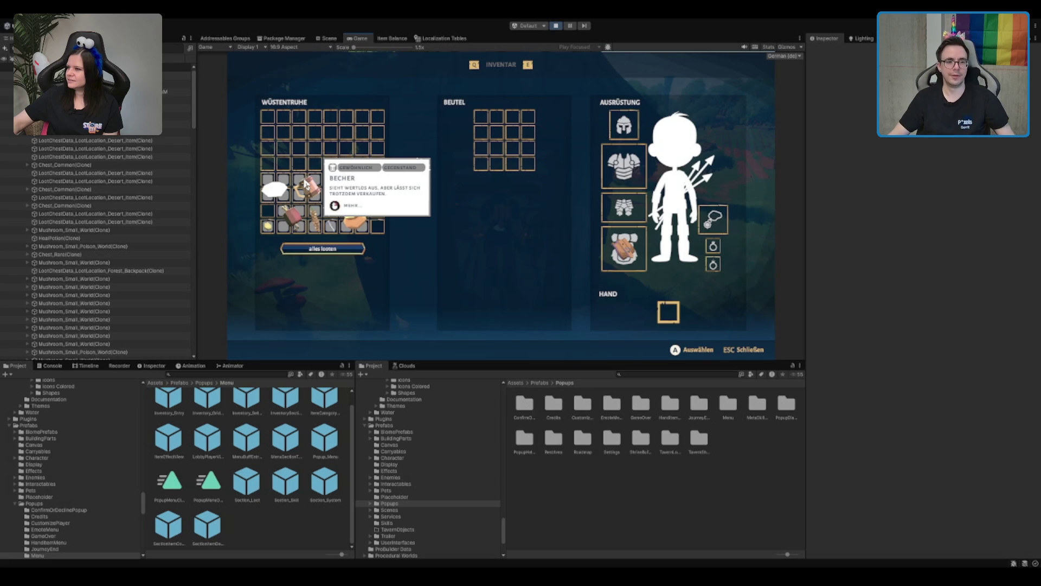
left_click(556, 25)
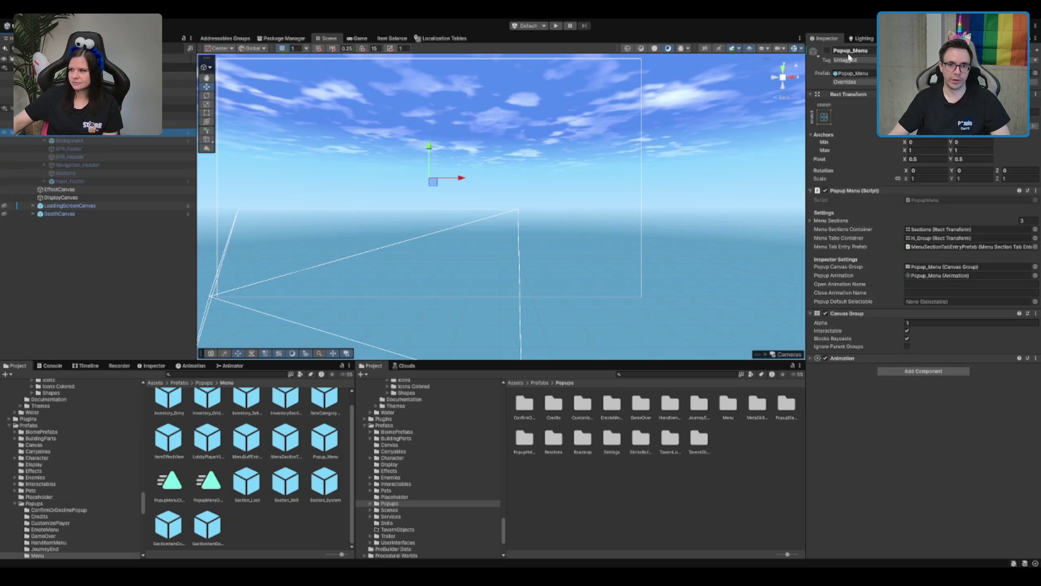
Activate Popup_Menu and drag the Section_Loot prefab from InventorySection under its Sections
left_click(826, 50)
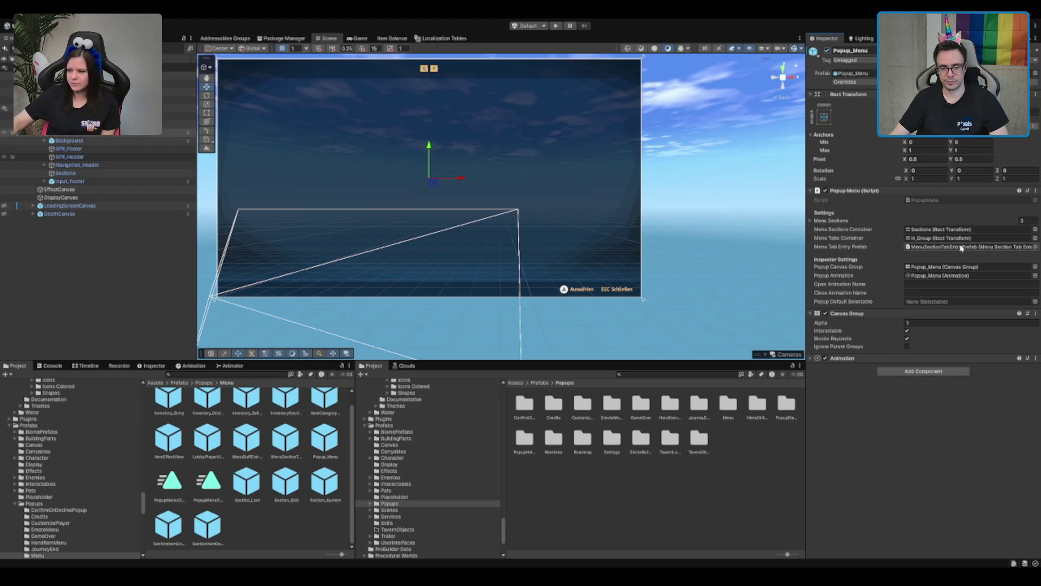
left_click(840, 221)
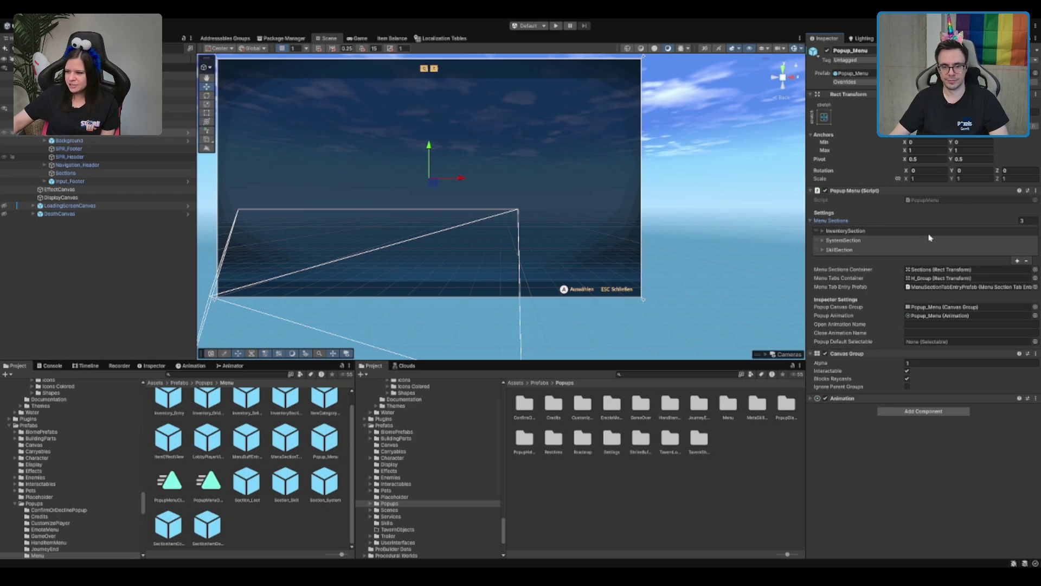
left_click(861, 232)
left_click(963, 249)
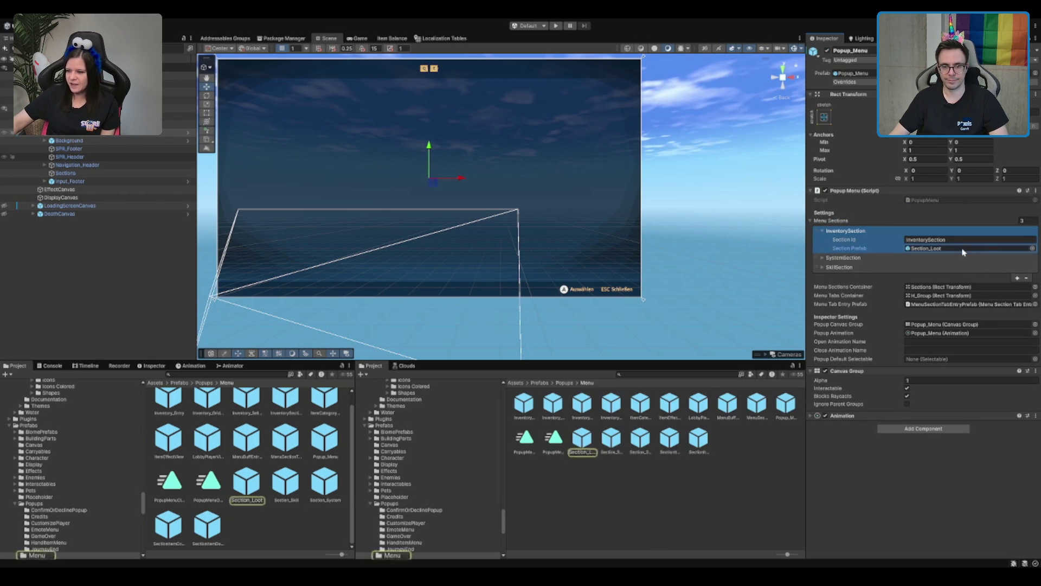
mouse_move(585, 445)
left_mouse_down()
mouse_move(271, 298)
mouse_move(81, 165)
mouse_move(83, 174)
left_mouse_up()
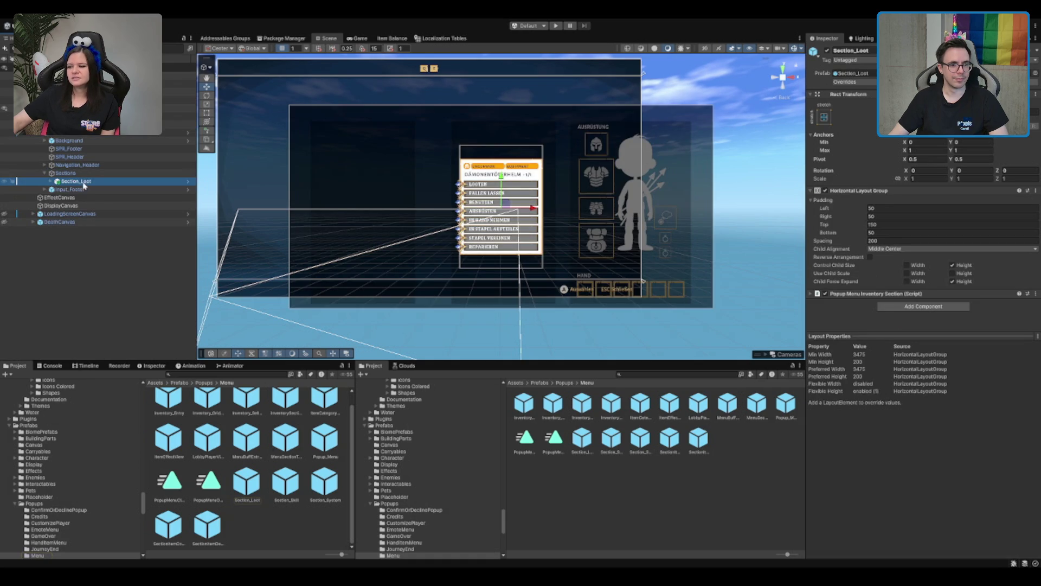
left_click(973, 142)
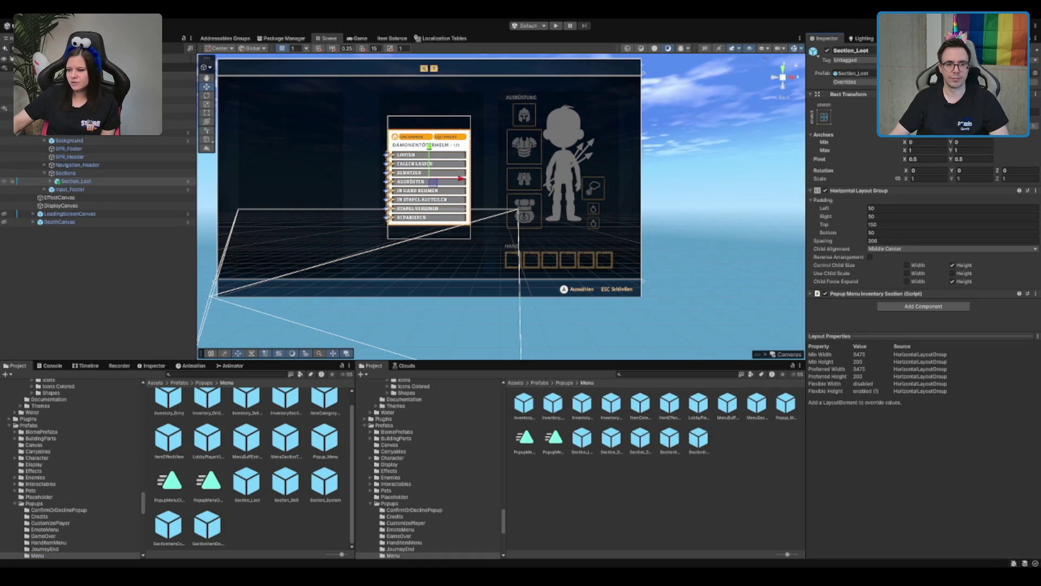
Expand Section_Loot through SectionItemDetailView down to the TopHeaderContent tags
left_click(76, 182)
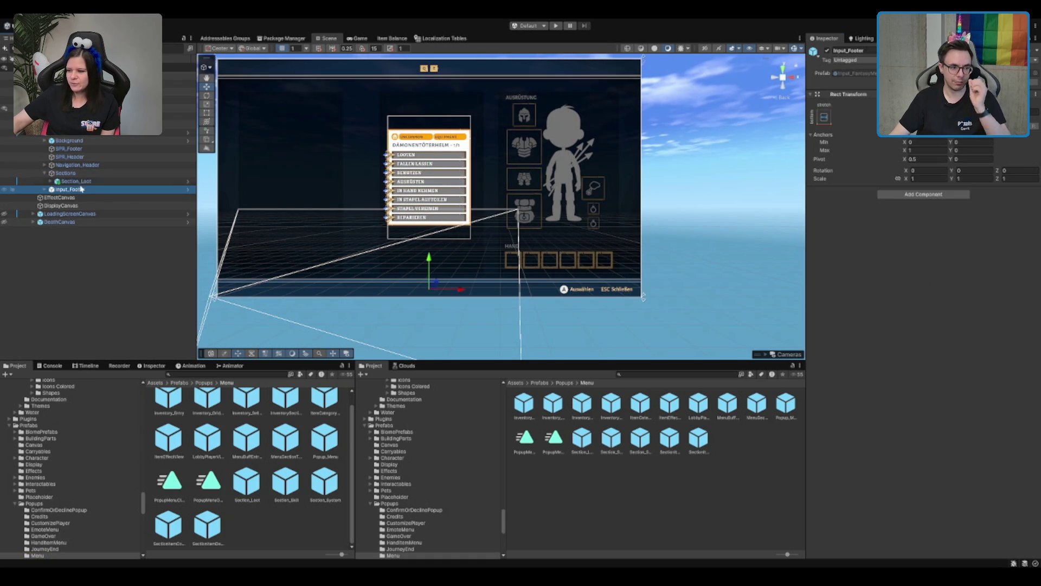
left_click(51, 181)
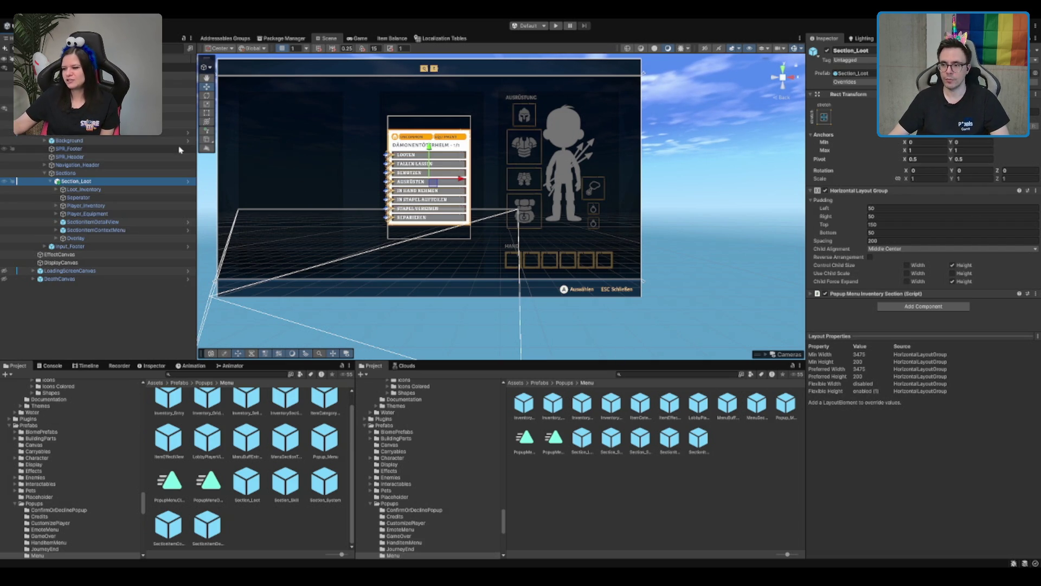
key("Down")
key("Down")
key("Down")
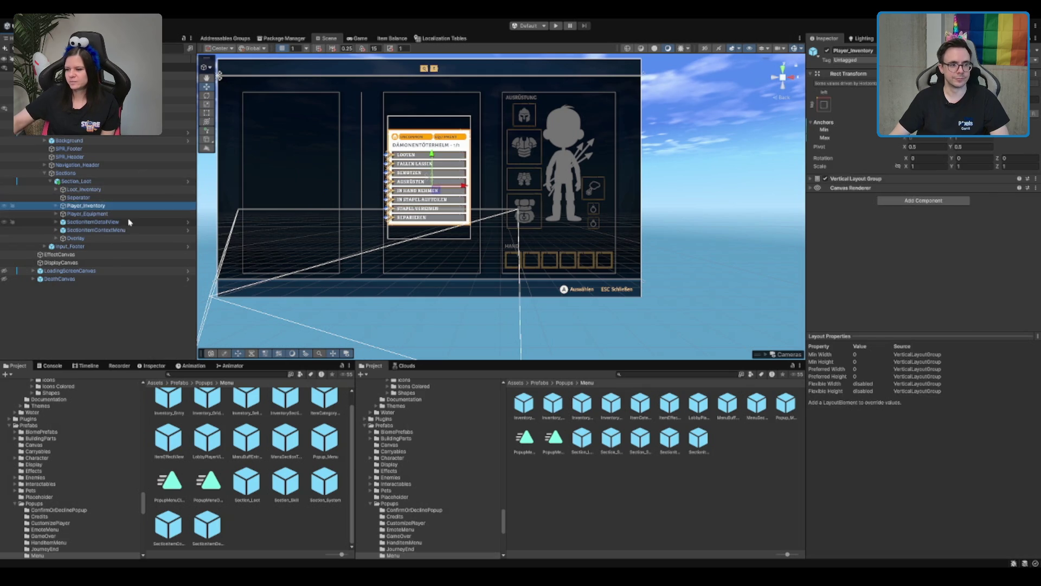
key("Up")
key("Right")
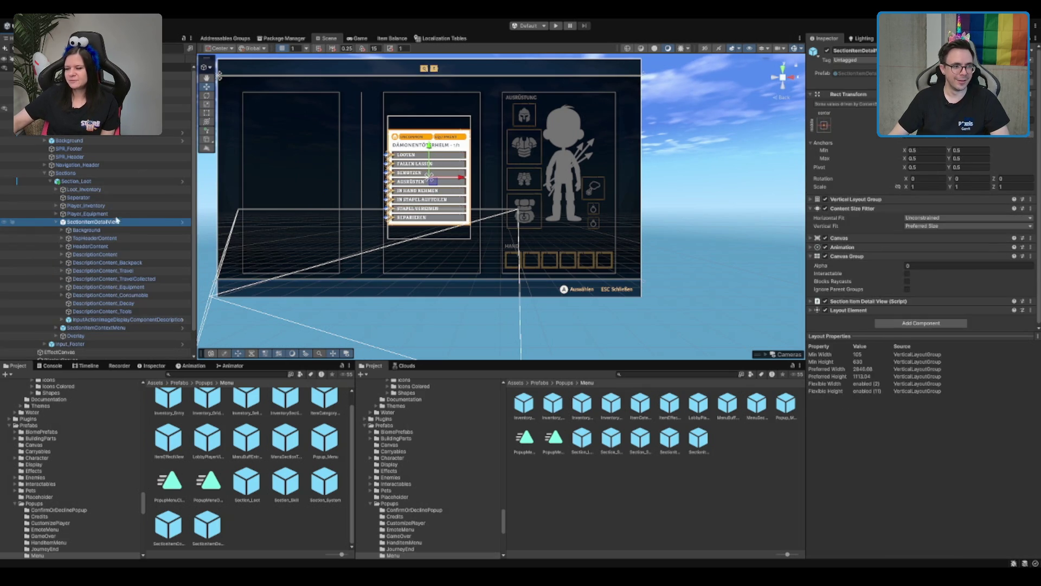
key("Down")
key("Down")
key("Down")
key("Down")
key("Down")
key("Right")
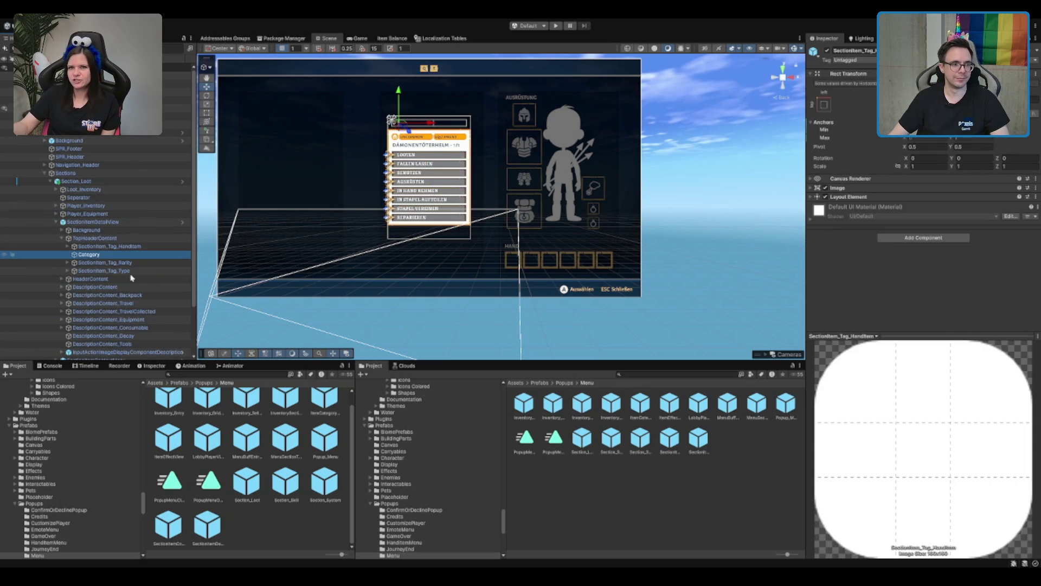
Center-align both SectionItem_Title tag texts, then open Section_Loot in Prefab Mode
left_click(136, 279)
key("Right")
left_click(134, 270)
left_click(127, 287, "ctrl")
scroll(946, 281, "down", 3)
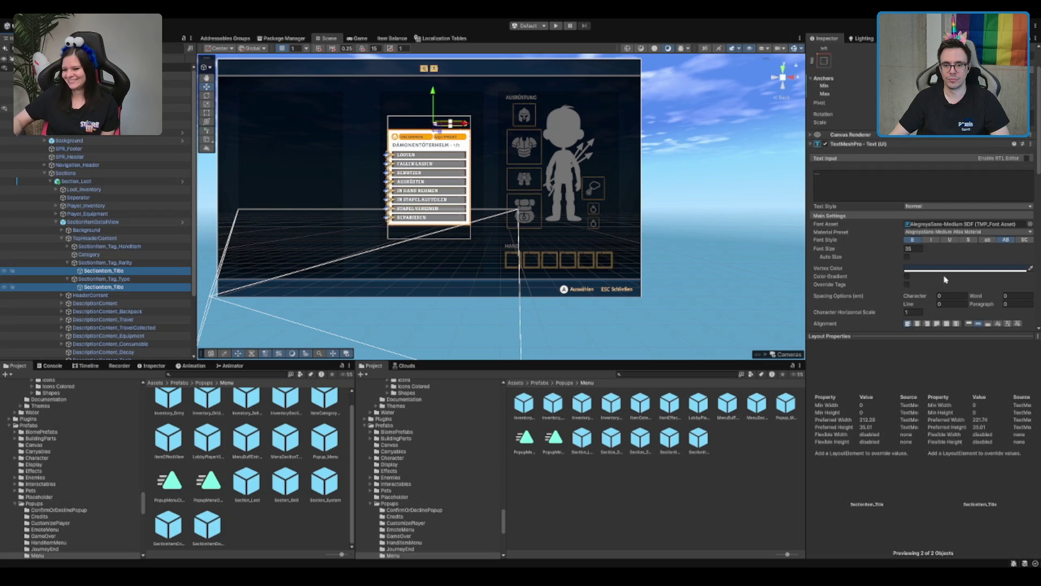
left_click(917, 279)
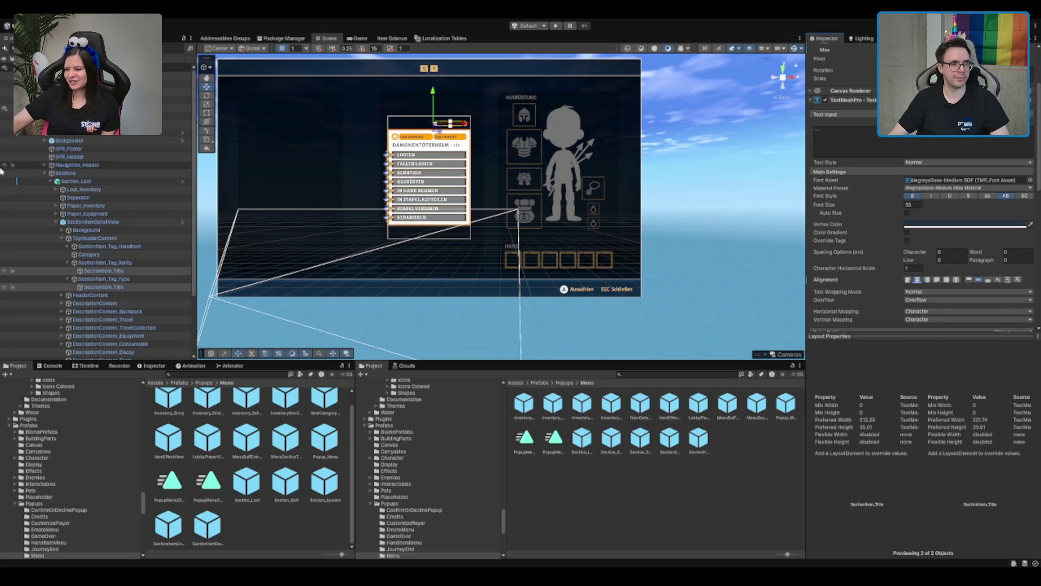
left_click(106, 223)
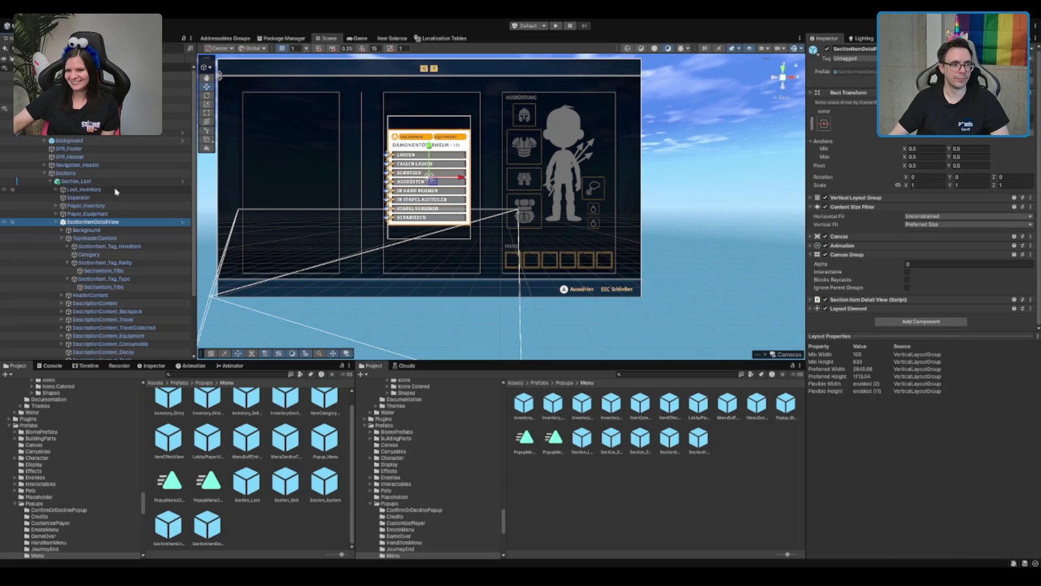
left_click(182, 181)
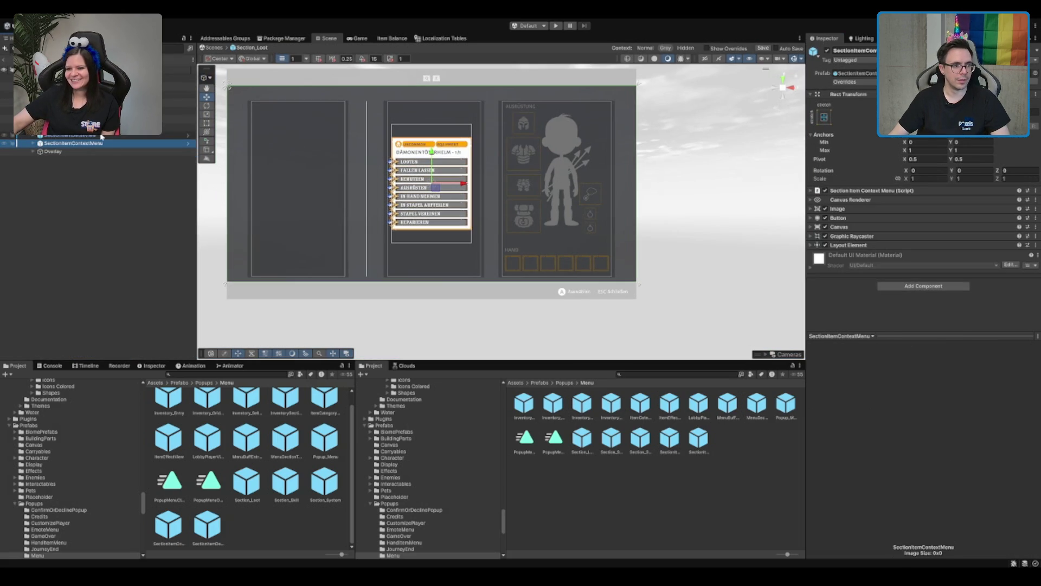
In the Section_Loot prefab, center-align the rarity and type tags' SectionItem_Title texts
left_click(111, 136)
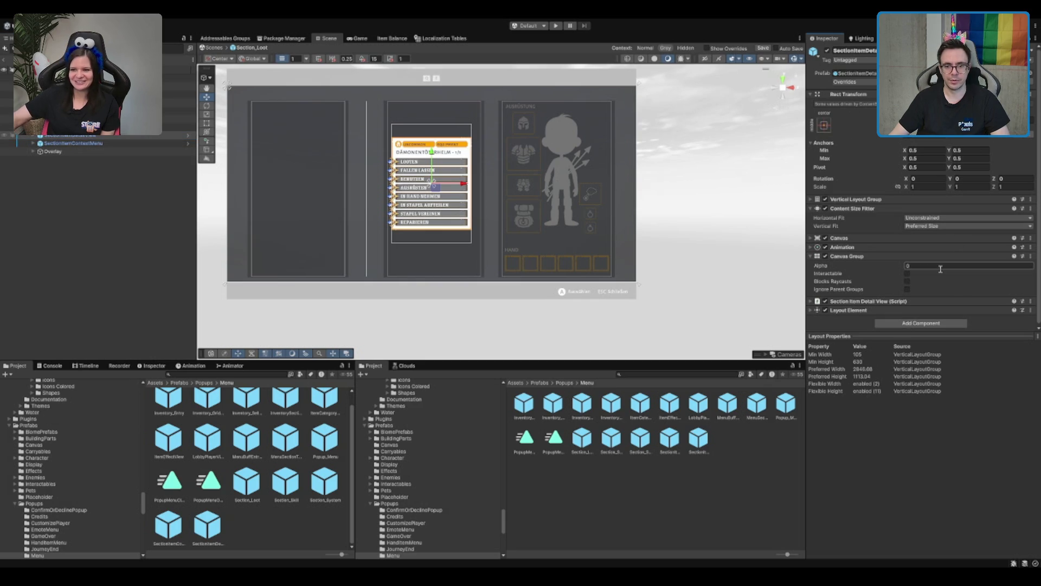
left_click(115, 140)
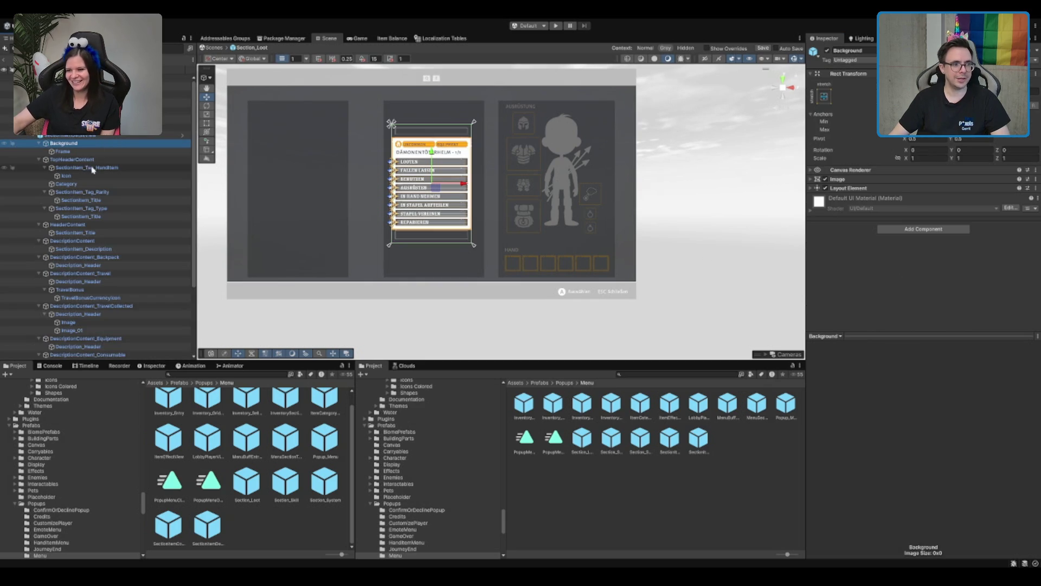
left_click(85, 200)
left_click(82, 216, "ctrl")
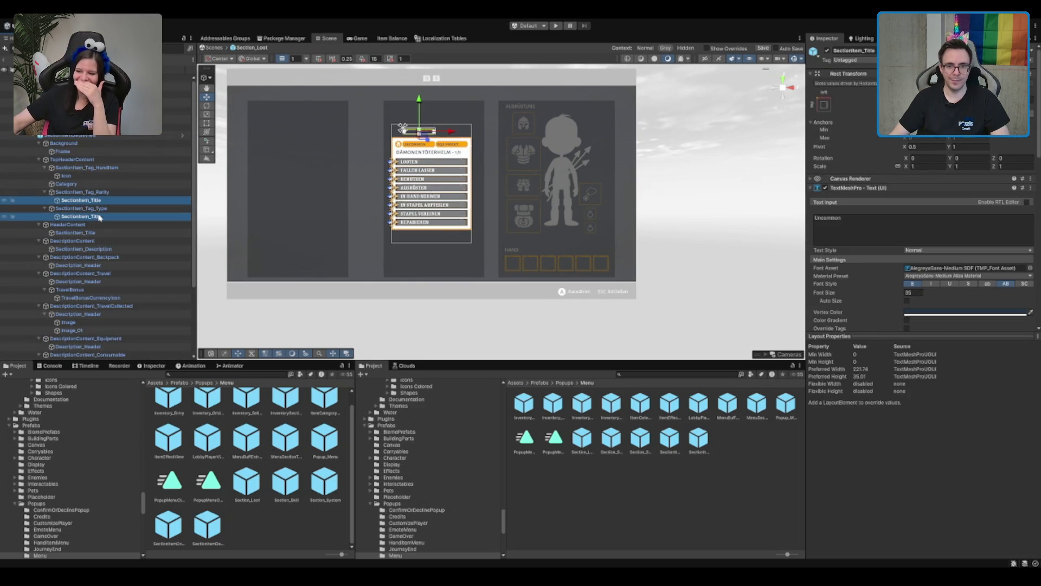
scroll(916, 244, "down", 3)
left_click(916, 280)
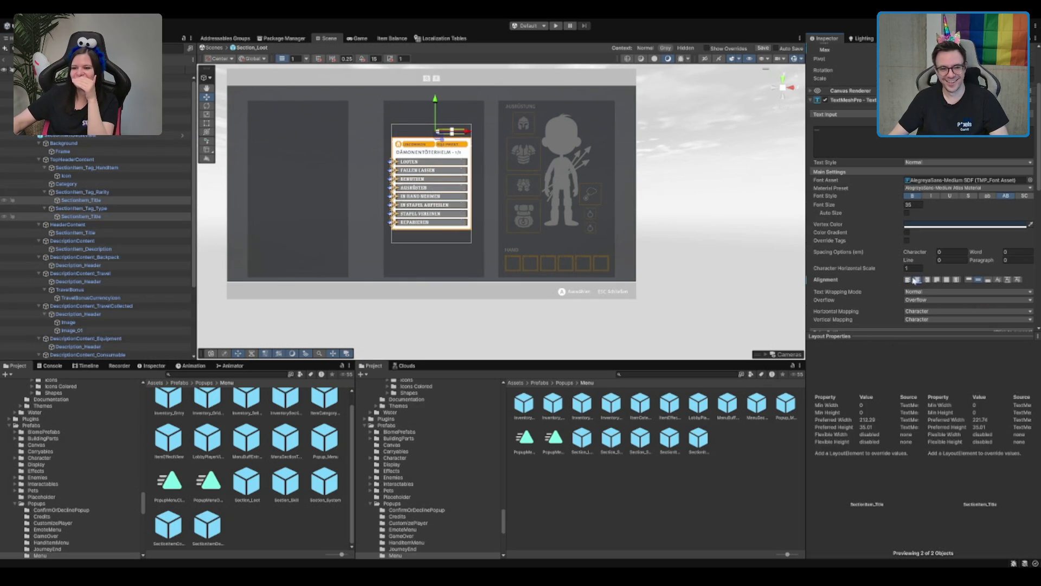
Leave Prefab Mode back to the main scene and select Popup_Menu
left_click(126, 135)
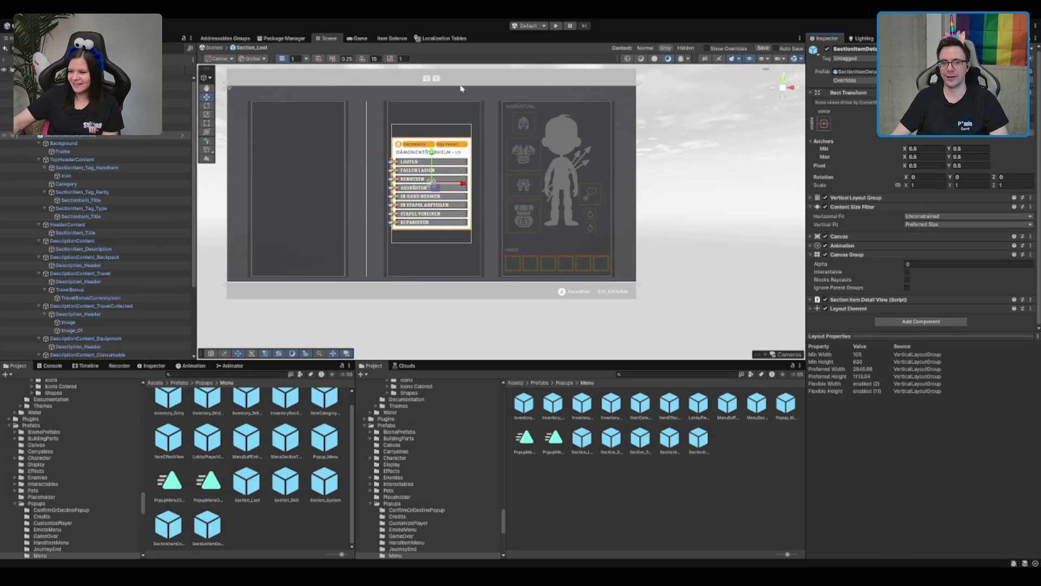
left_click(4, 61)
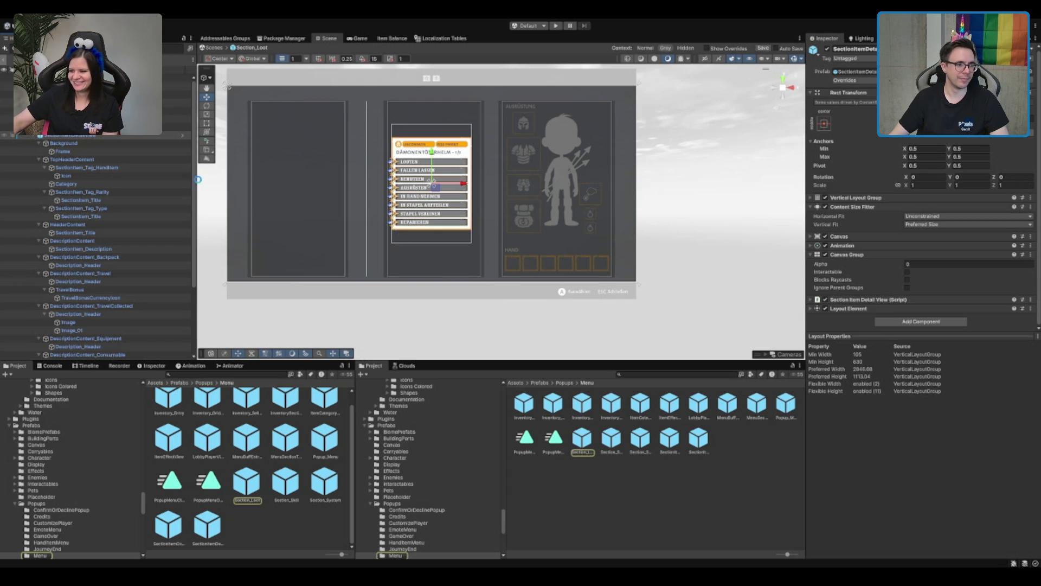
left_click(179, 134)
left_click(95, 133)
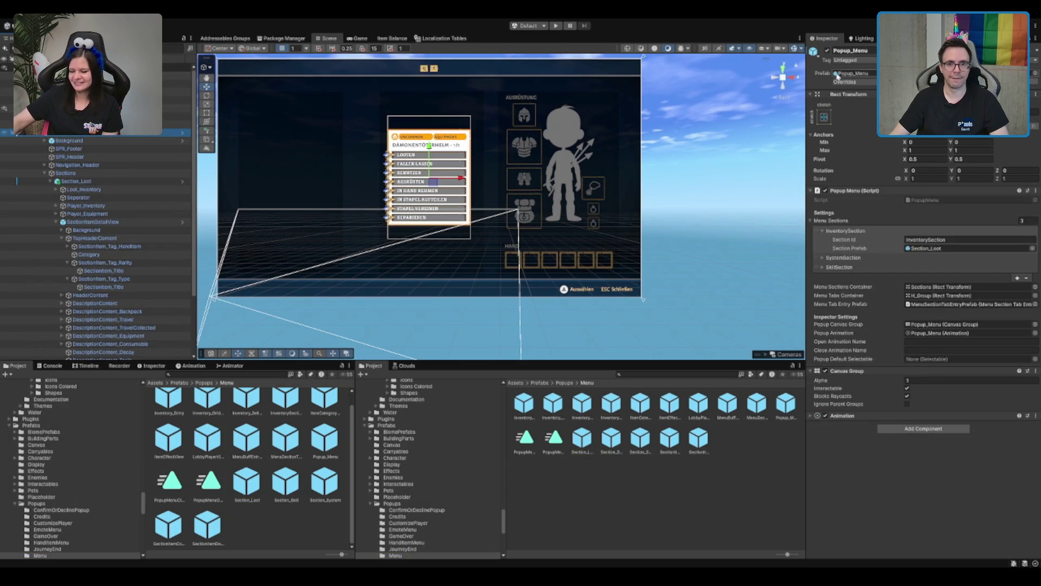
Deactivate Popup_Menu with Alt+Shift+A and enter Play Mode to the title screen
key("alt+shift+a")
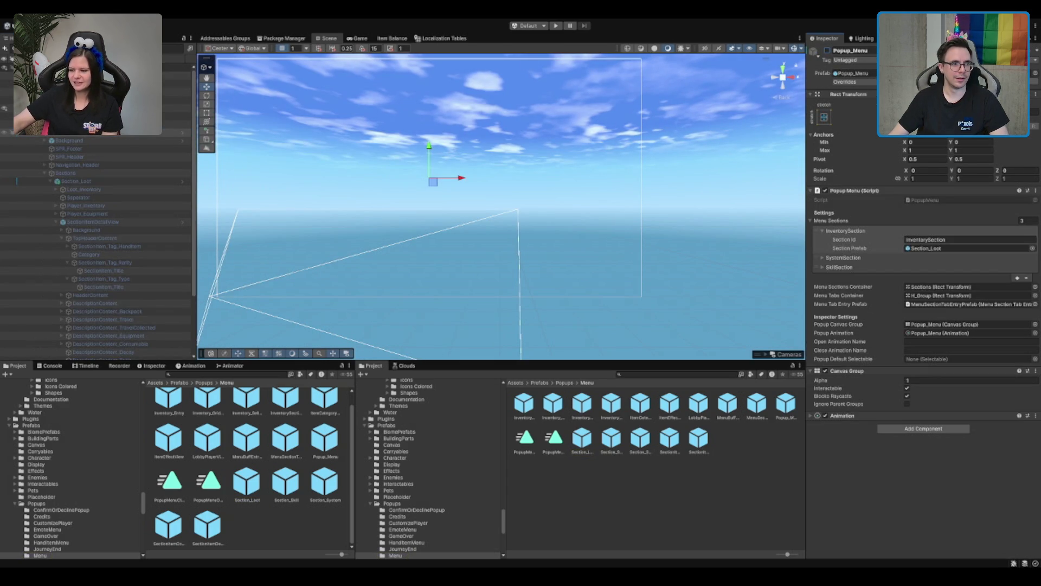
left_click(555, 26)
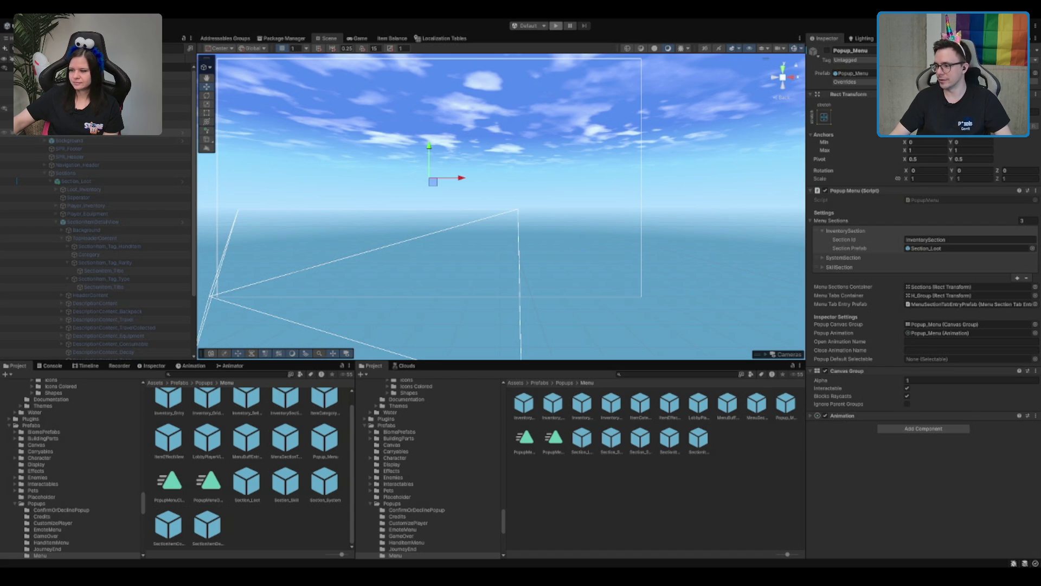
key("ctrl+p")
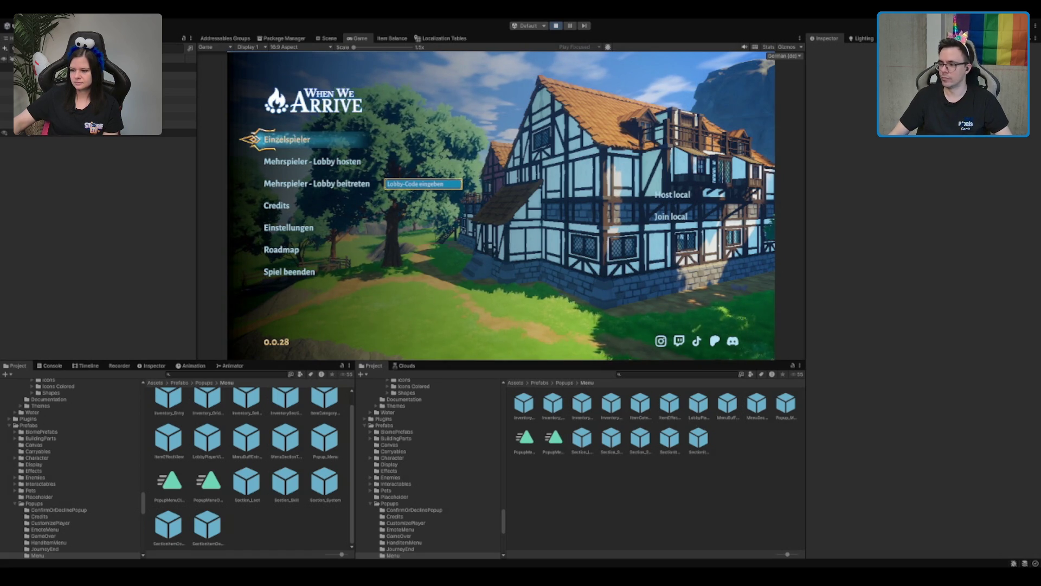
Start an Einzelspieler game, walk out of the tavern through the portal, and open the Wüstentruhe chest
left_click(323, 138)
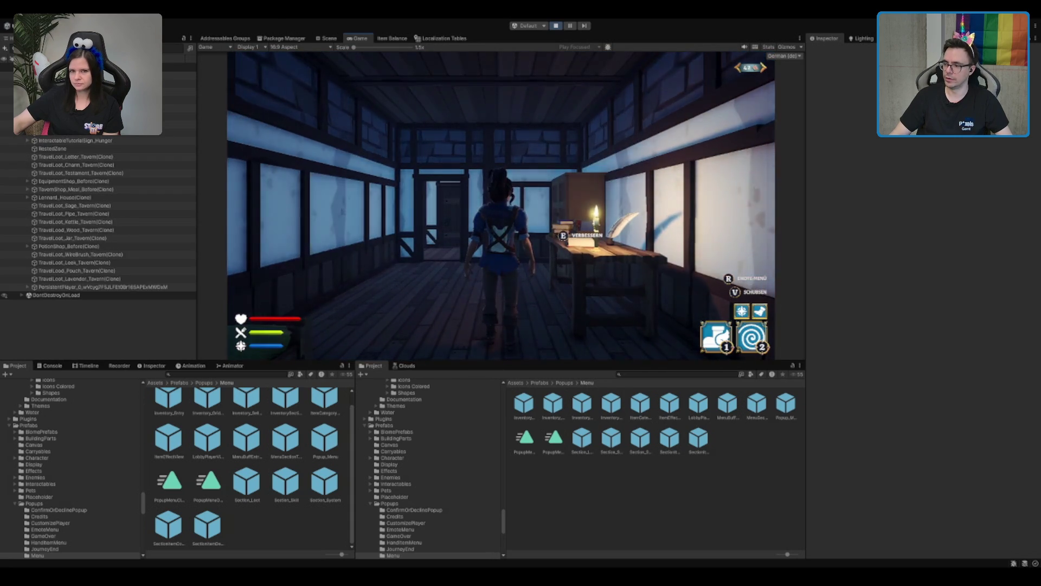
key("w")
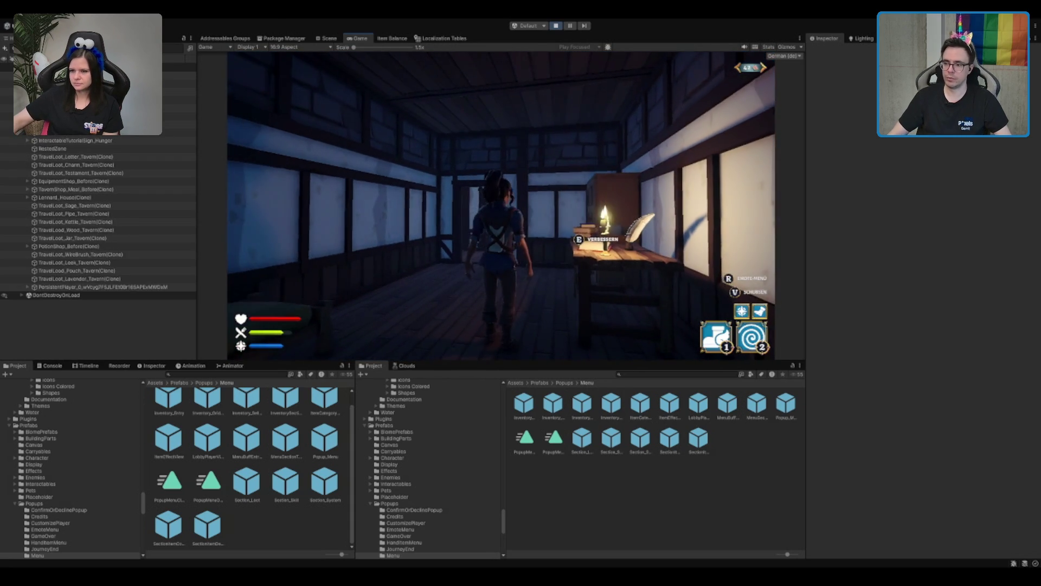
key("w")
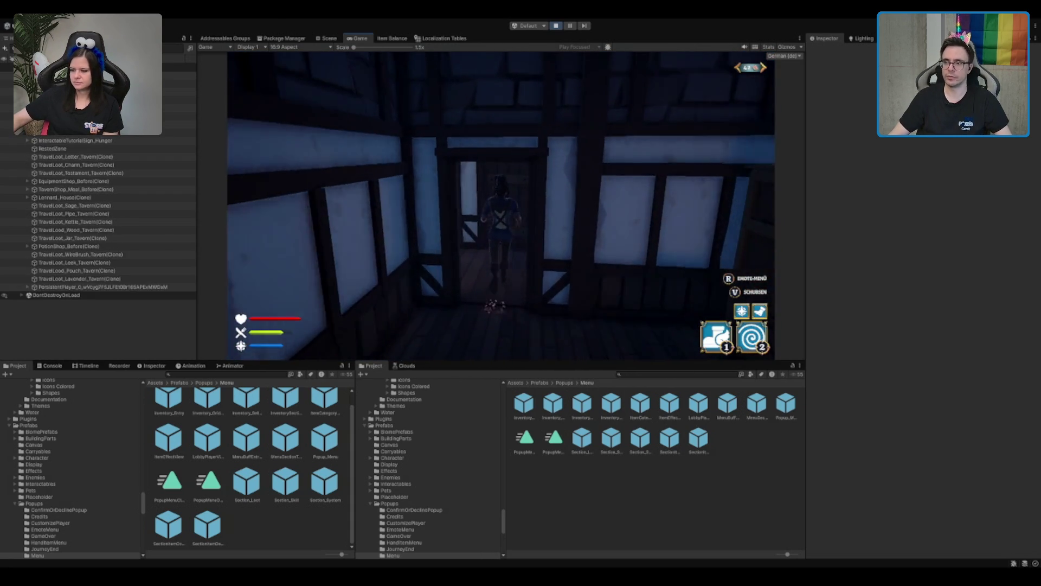
key("w")
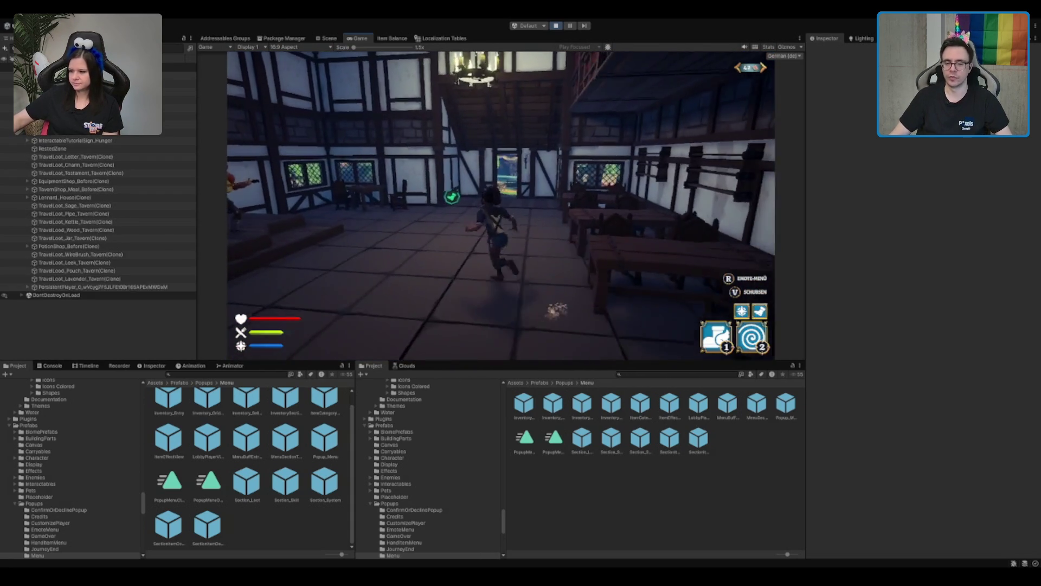
key("w")
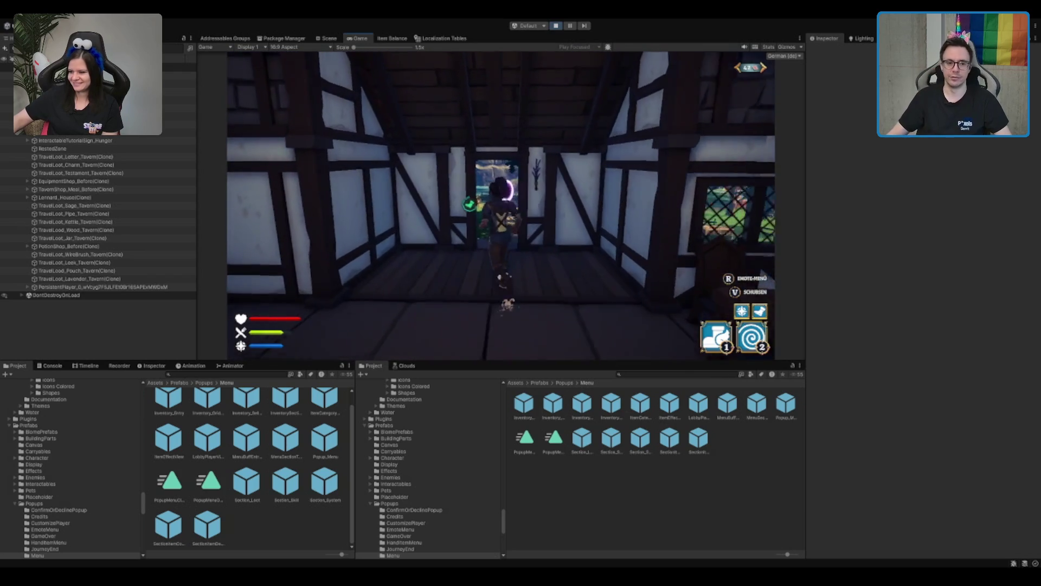
key("w")
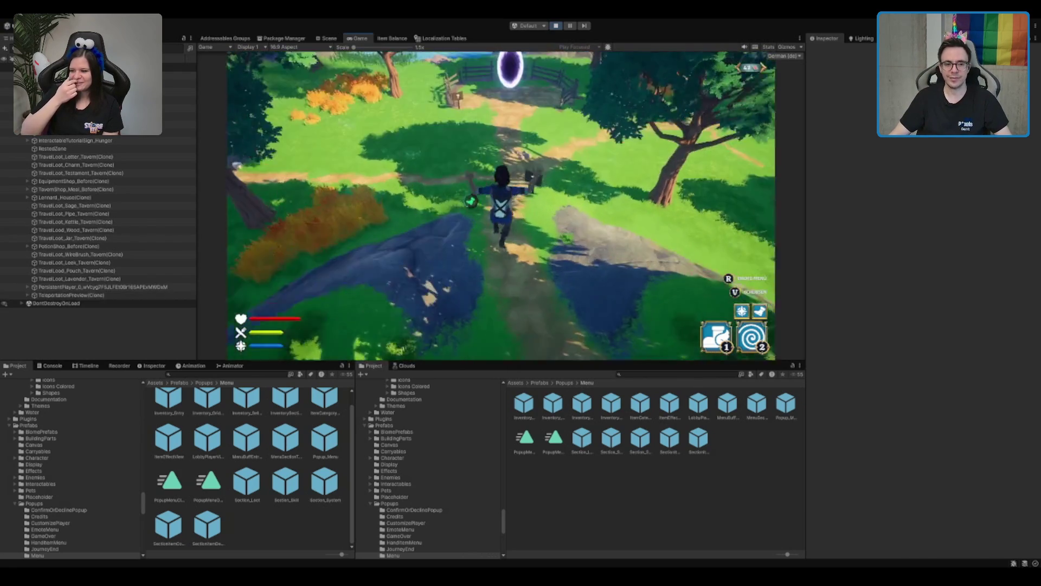
key("1")
key("2")
key("w")
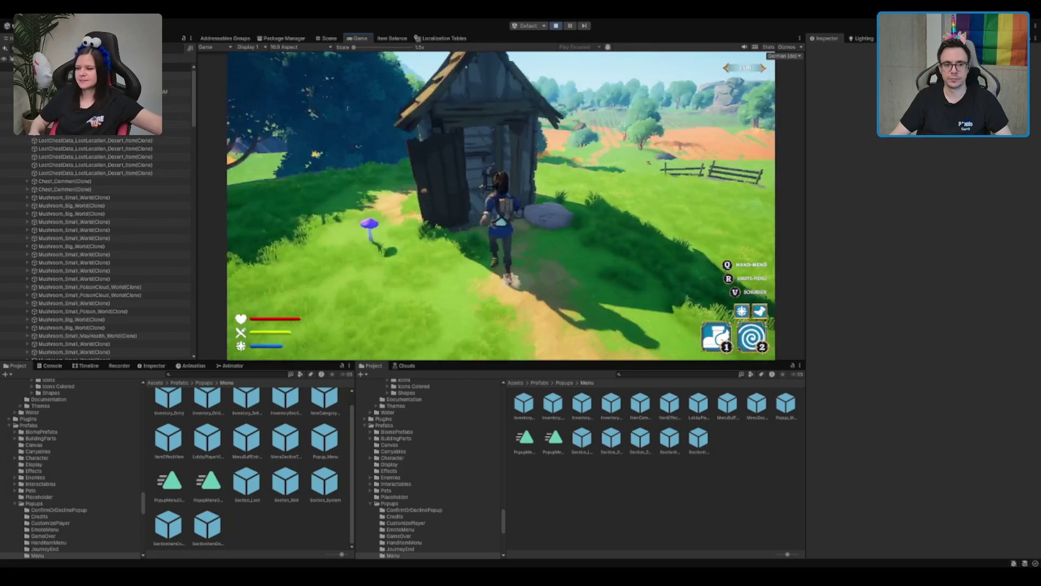
key("e")
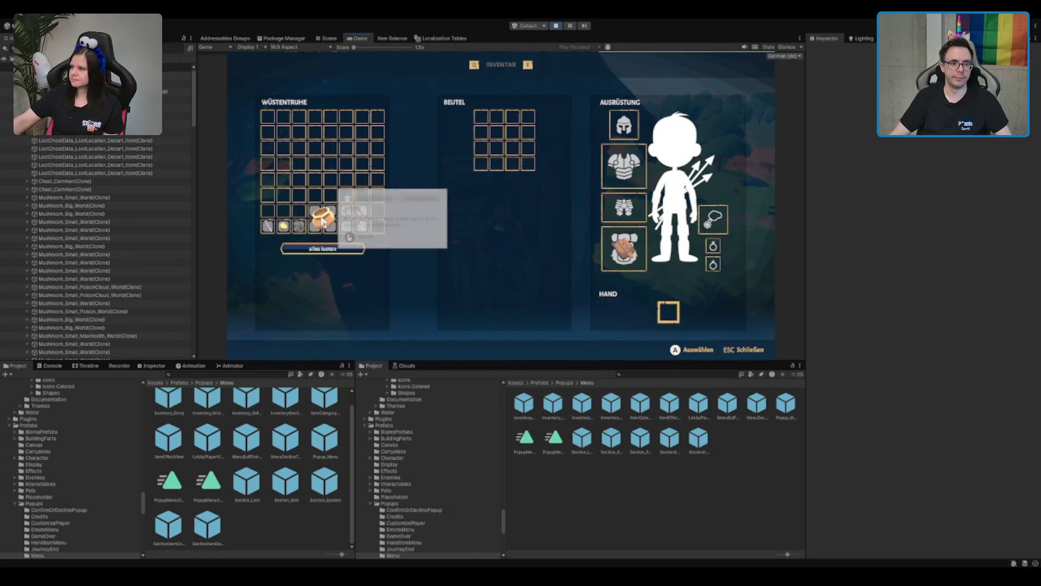
Loot the gold from the chest into the Beutel pouch and close the inventory
left_click(283, 226)
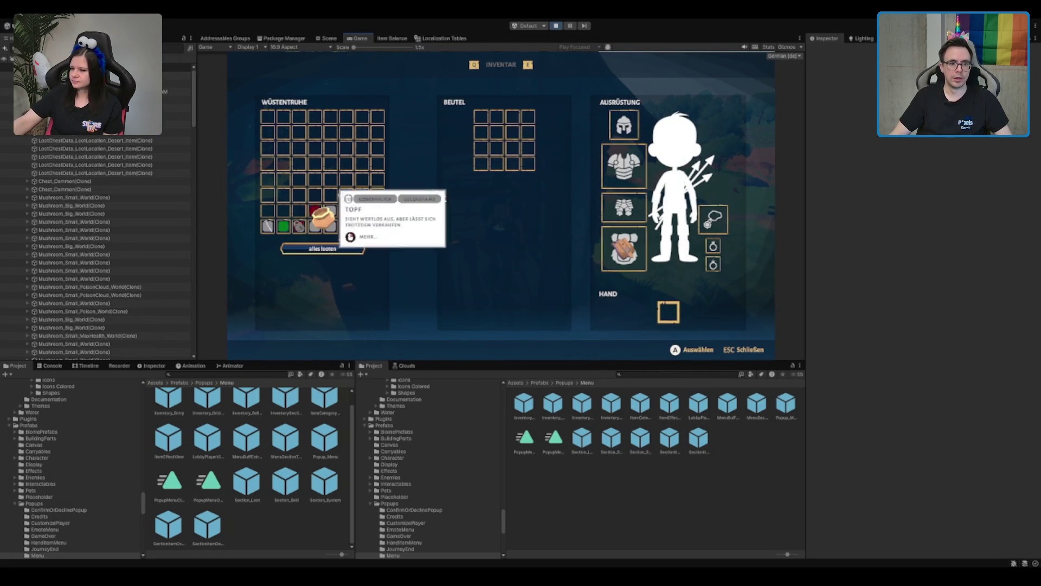
left_click(481, 116)
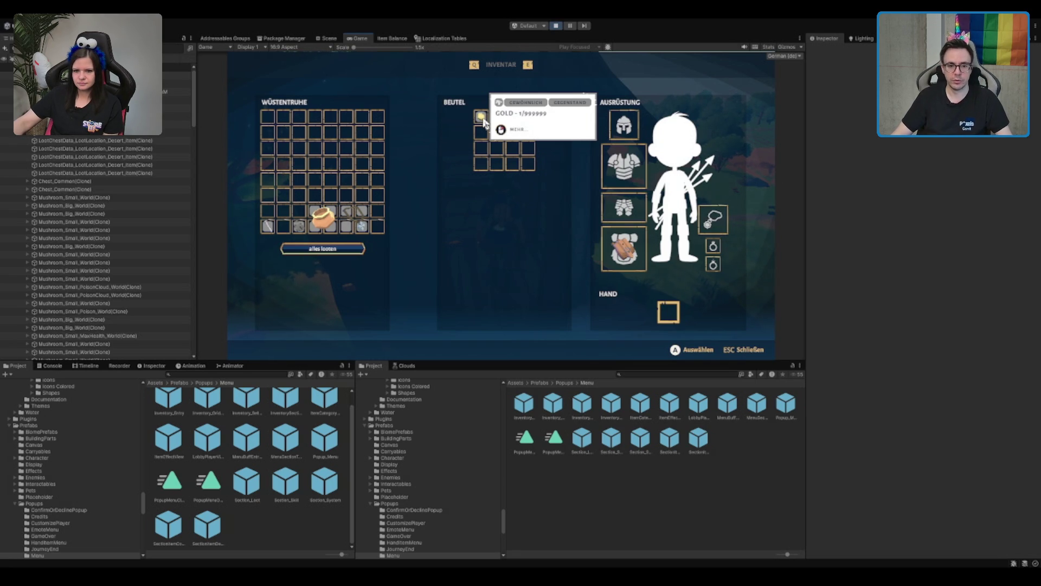
key("Escape")
At the well's chest, equip the grey gloves, take the Mana-Trank, and close the inventory
key("w")
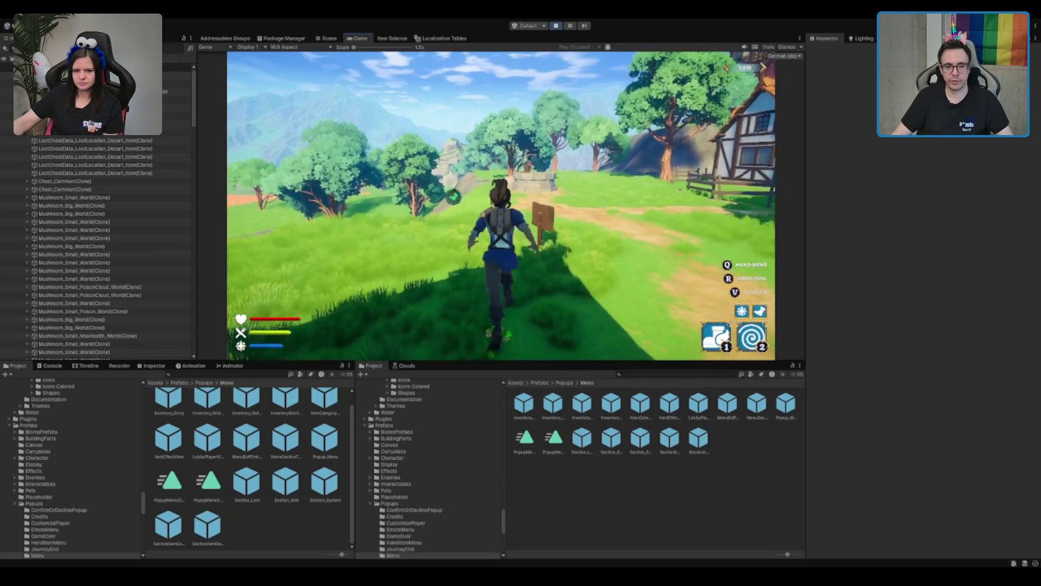
key("w")
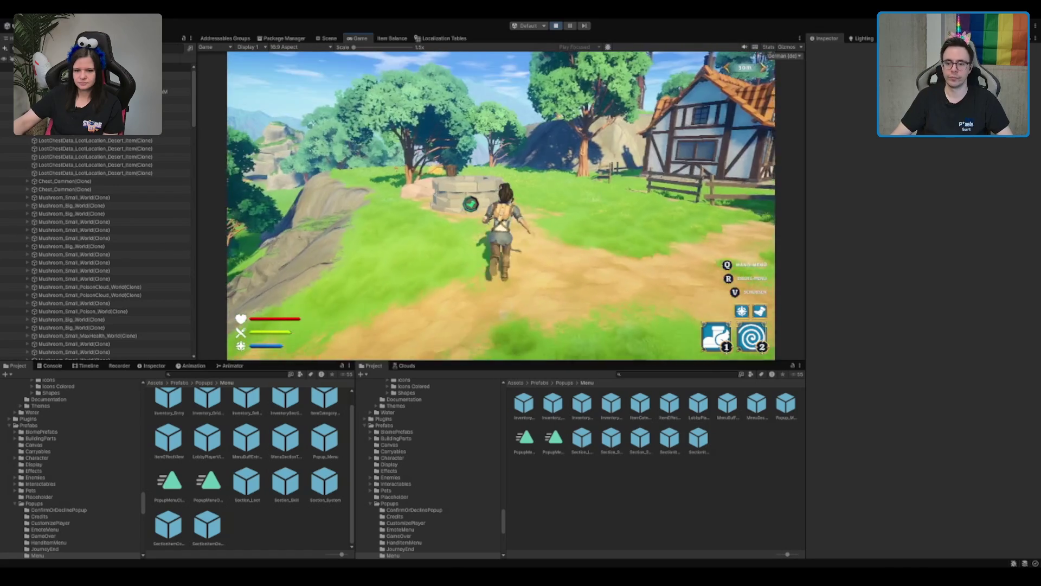
key("space")
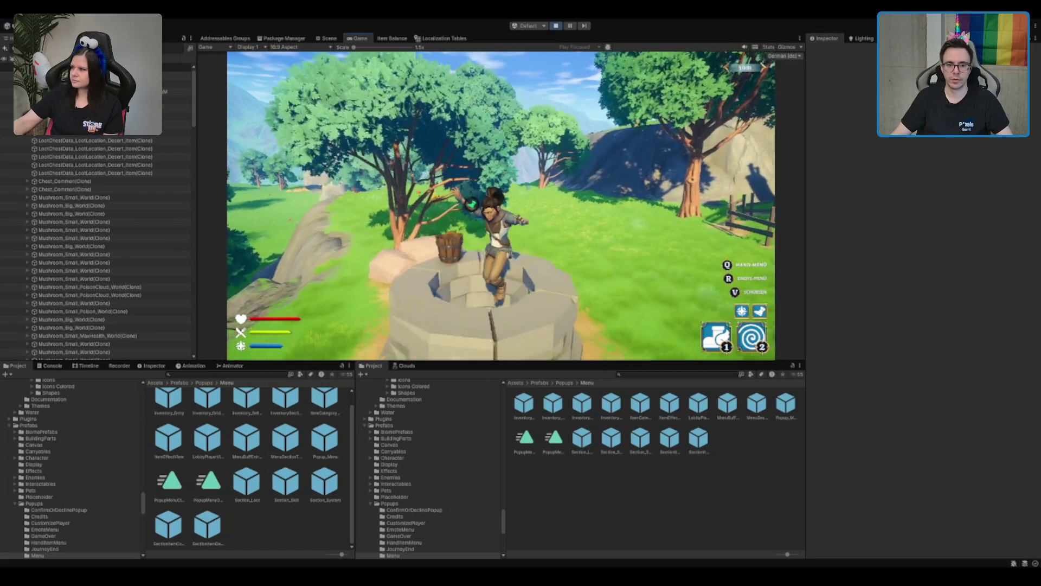
key("2")
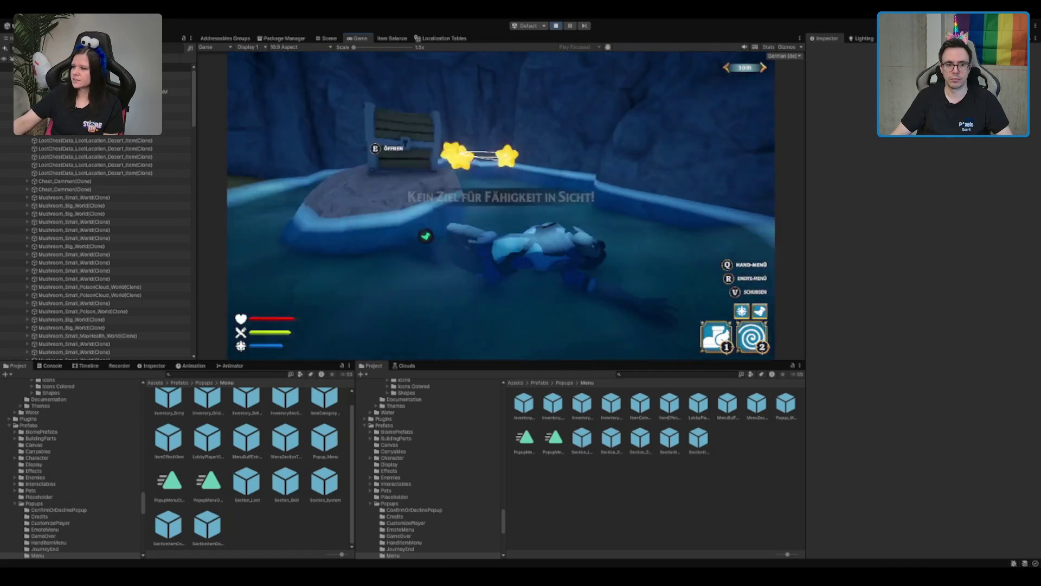
key("e")
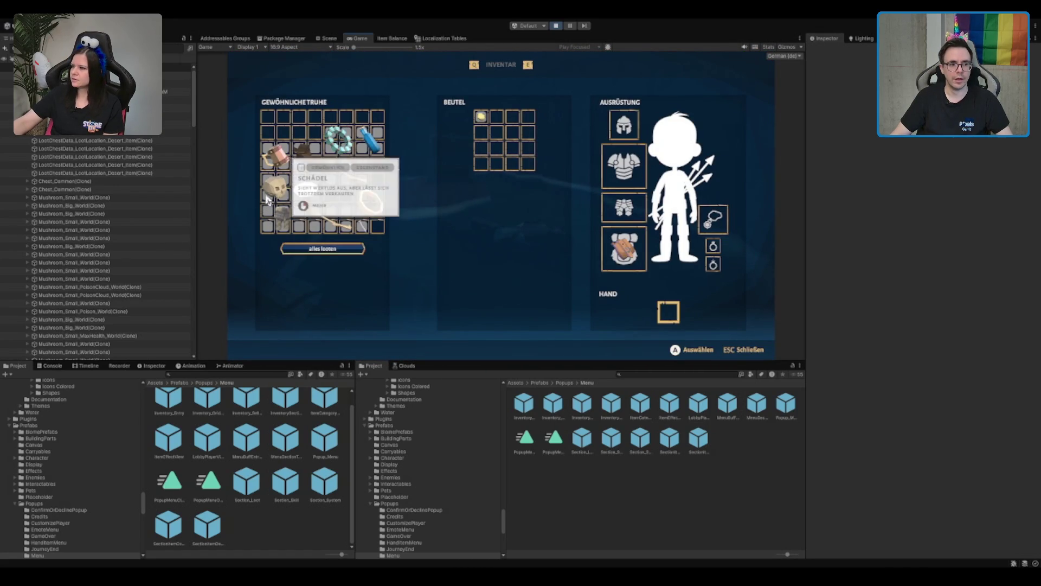
left_click(281, 220)
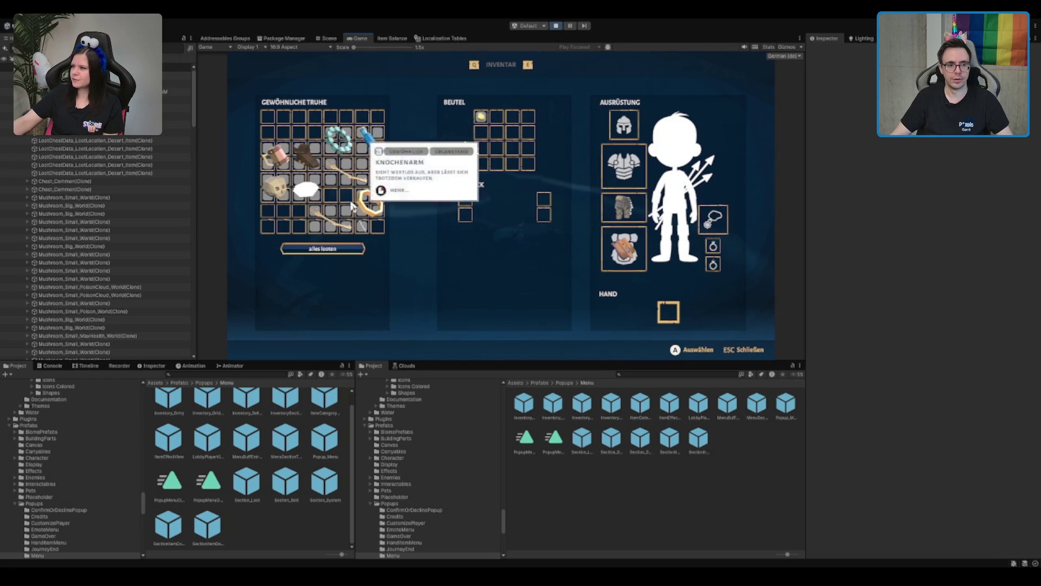
left_click(373, 143)
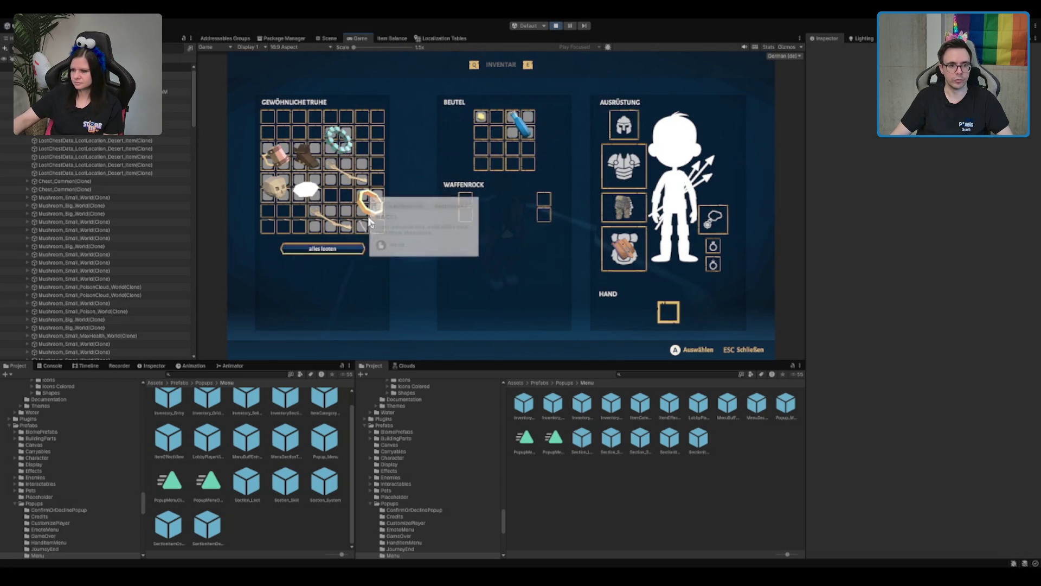
key("Escape")
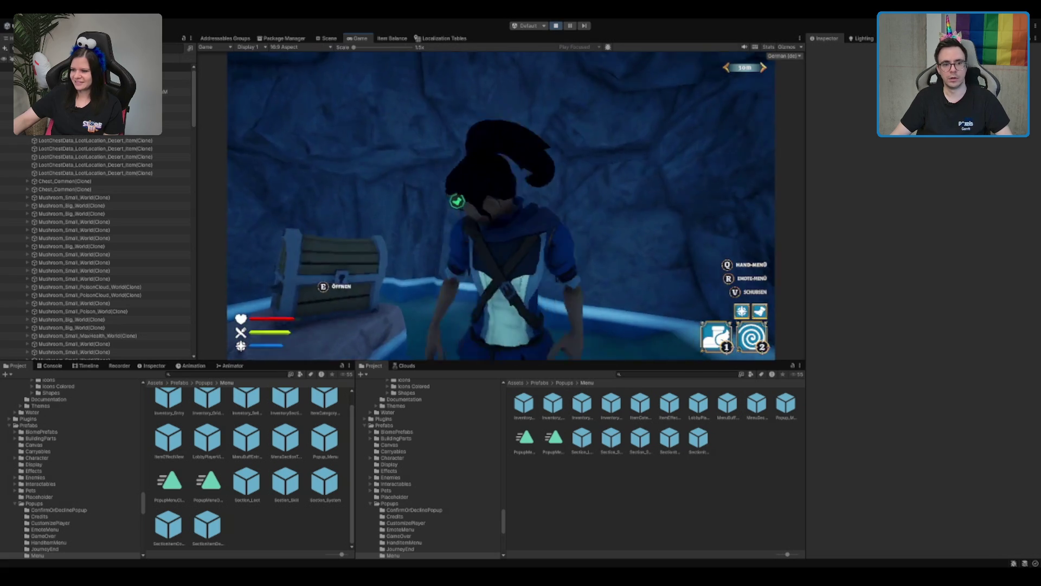
Run the character out of the cave and across the meadow with W, then stop Play Mode
key("w")
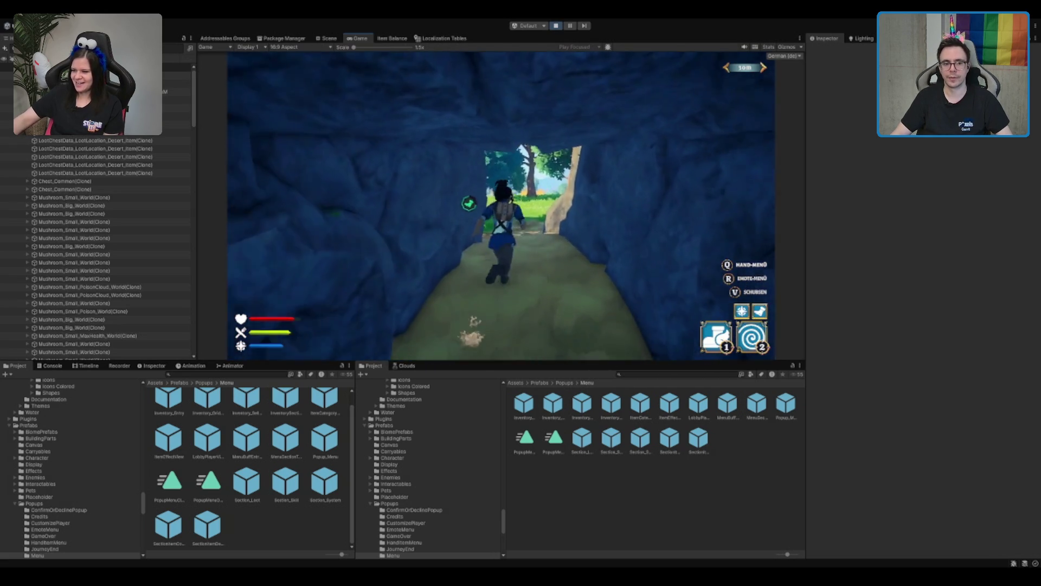
key("w")
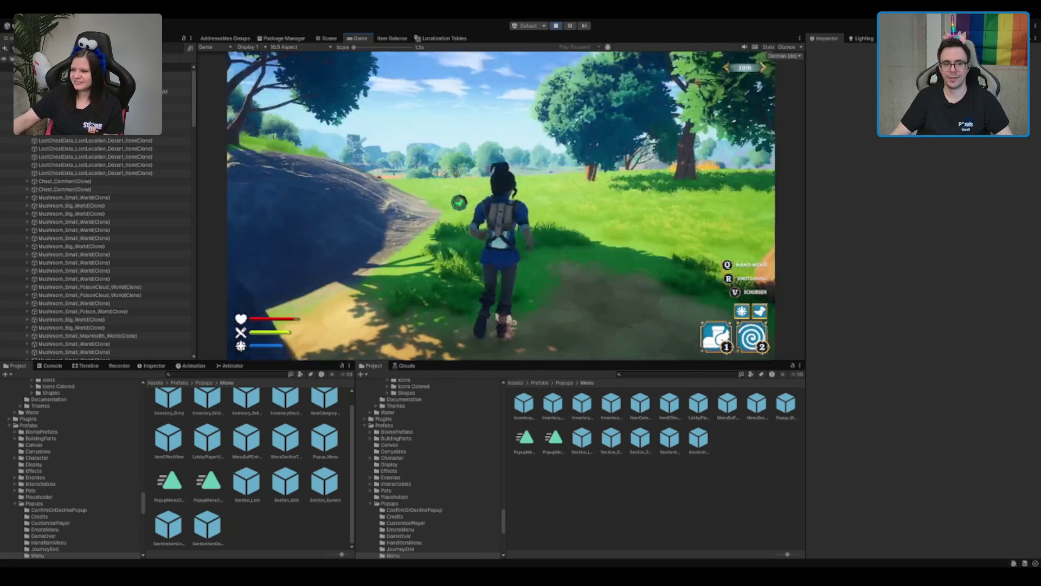
key("w")
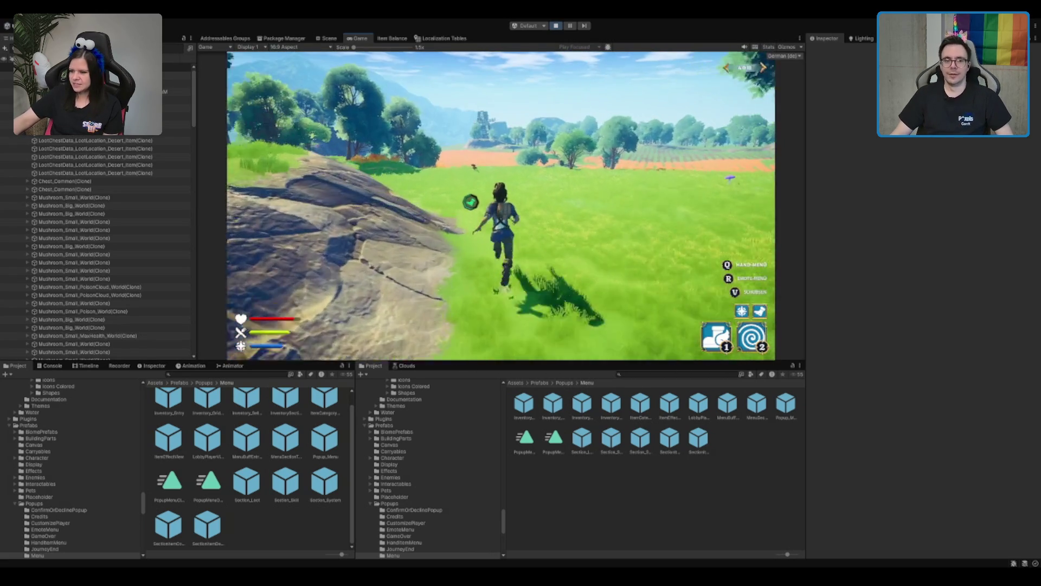
key("w")
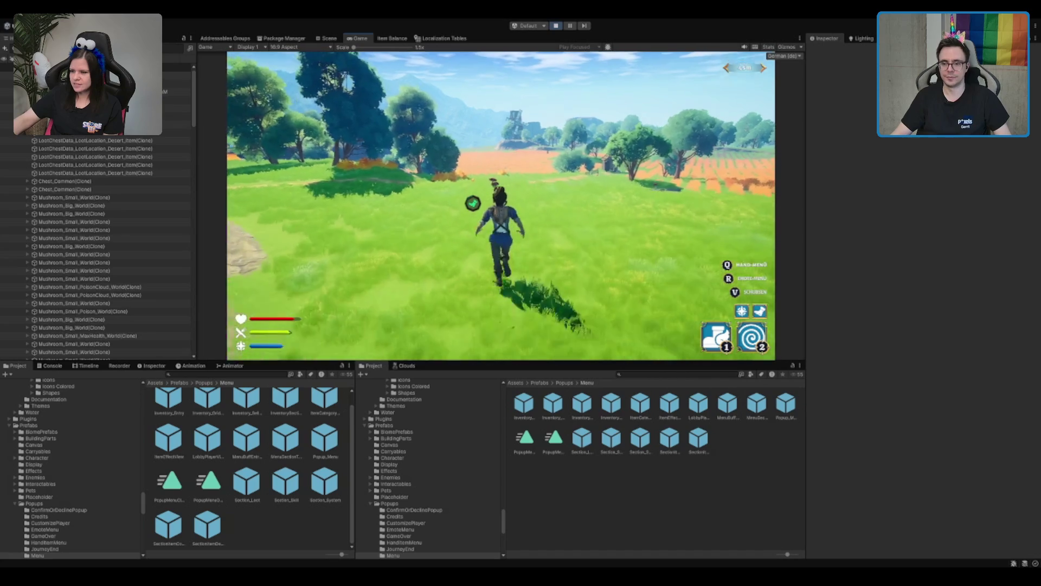
key("w")
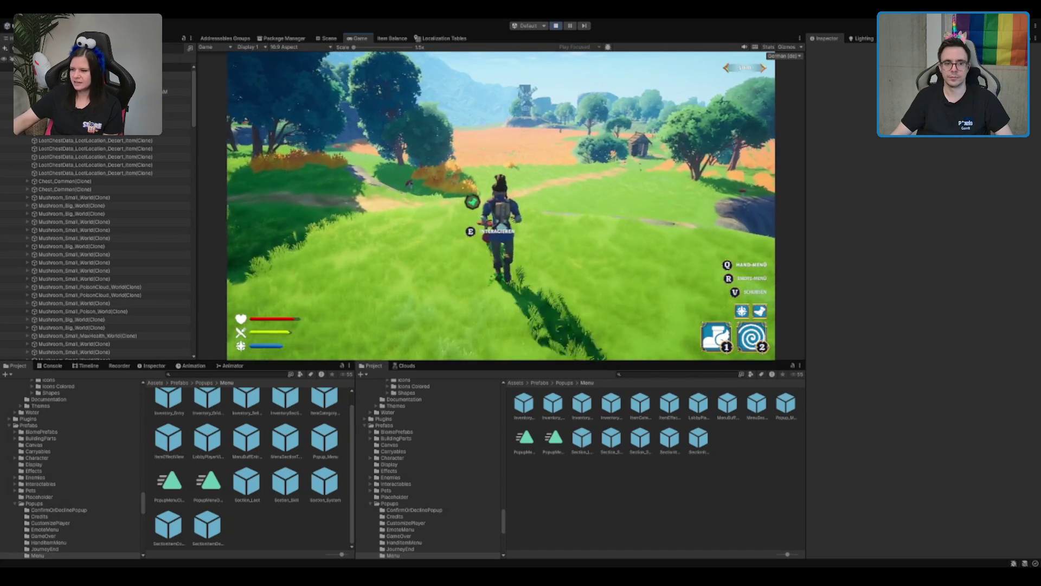
key("w")
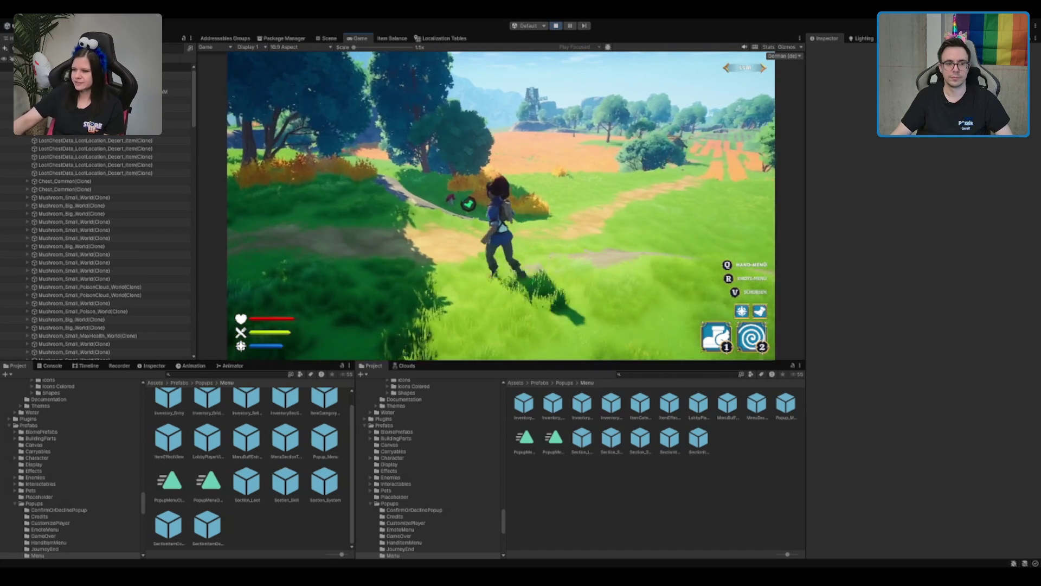
key("w")
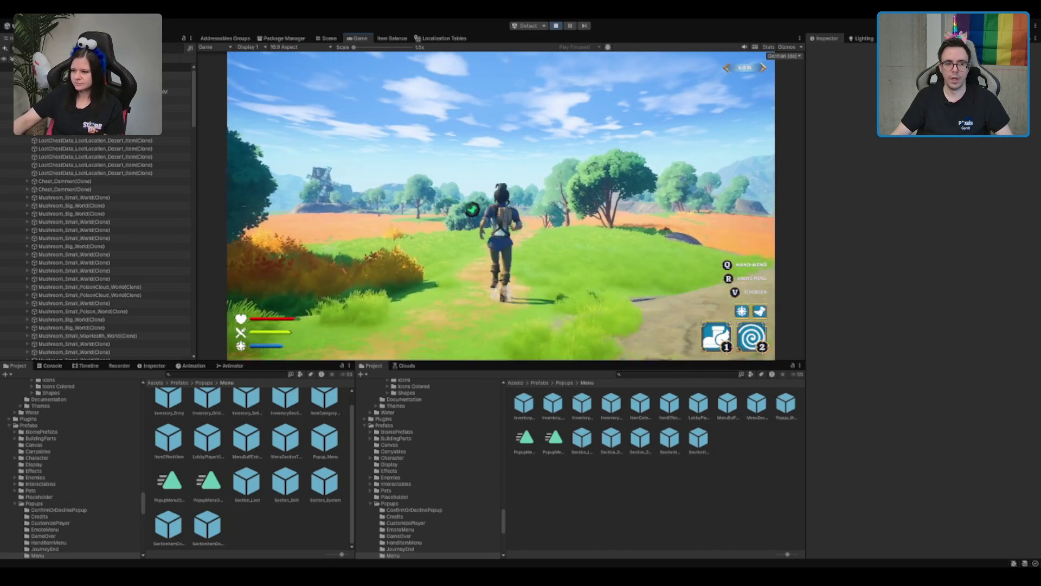
key("w")
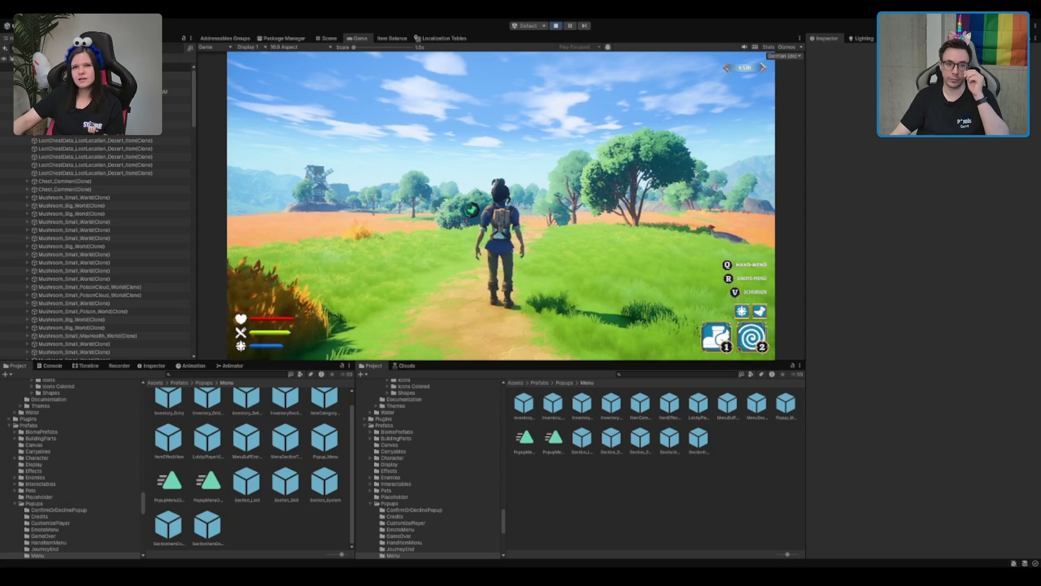
left_click(556, 26)
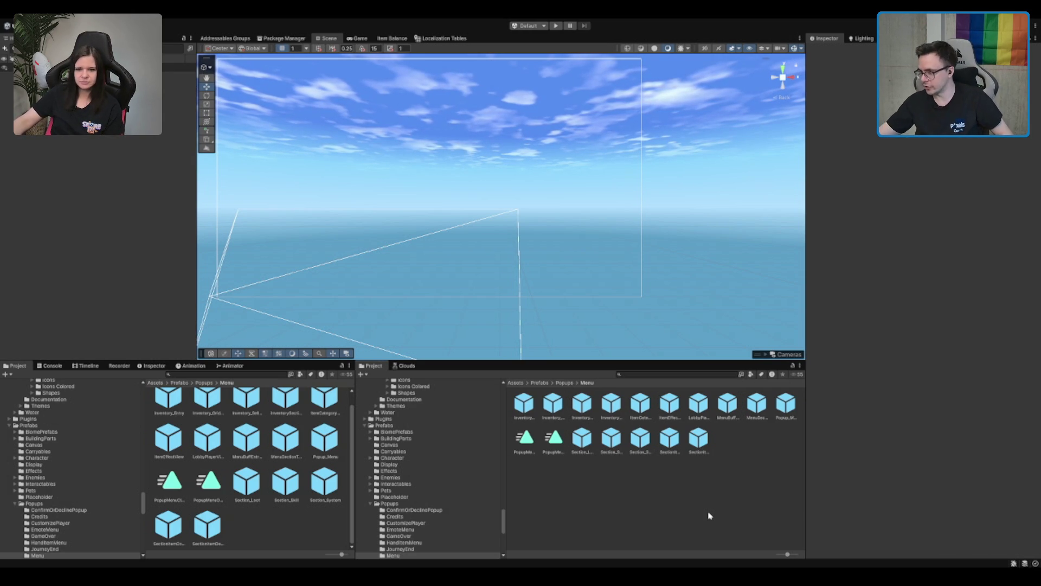
Go up to the parent Popups folder in the project browser
key("BackSpace")
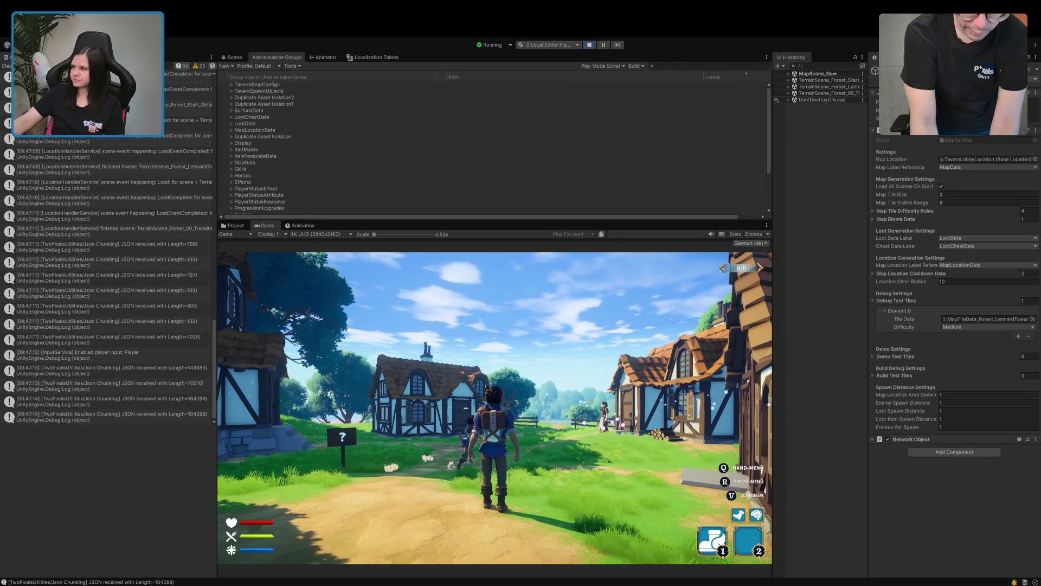
Move the hero through the village until the journey ends, then close the 566-metre rewards summary
key("w")
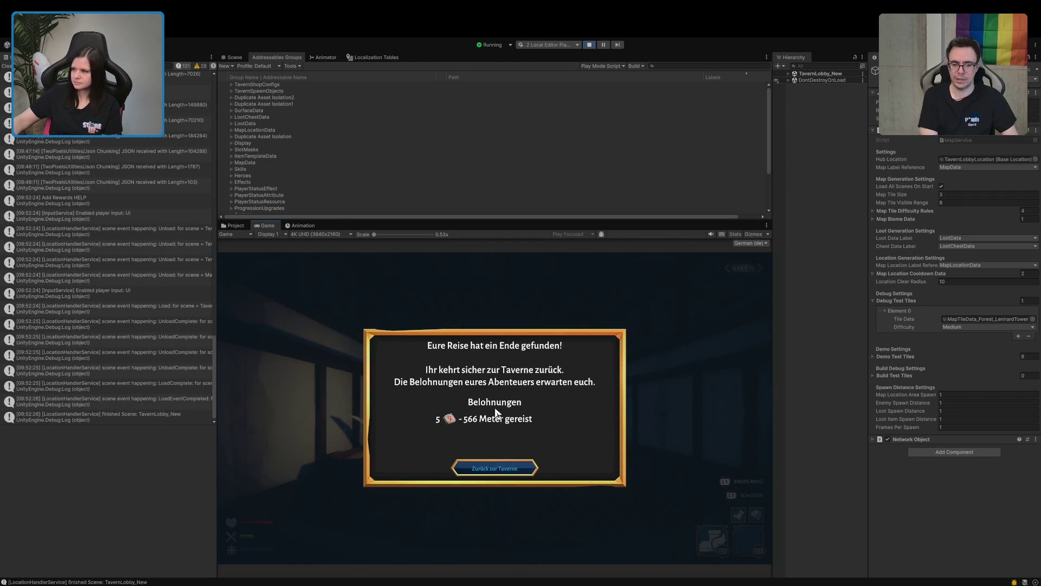
left_click(495, 468)
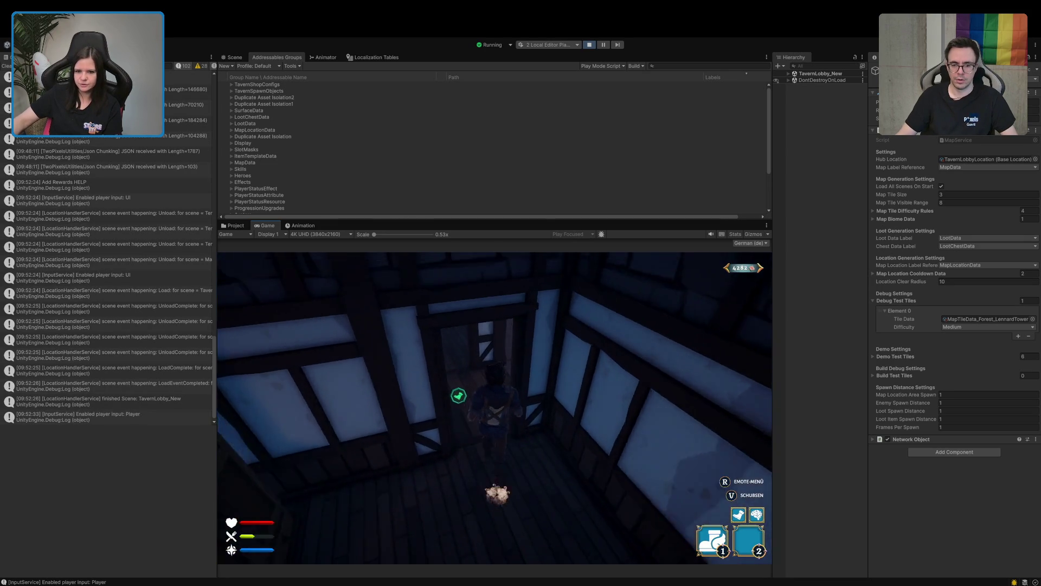
Walk the hero out of the tavern onto the forest path, then stop the game
key("w")
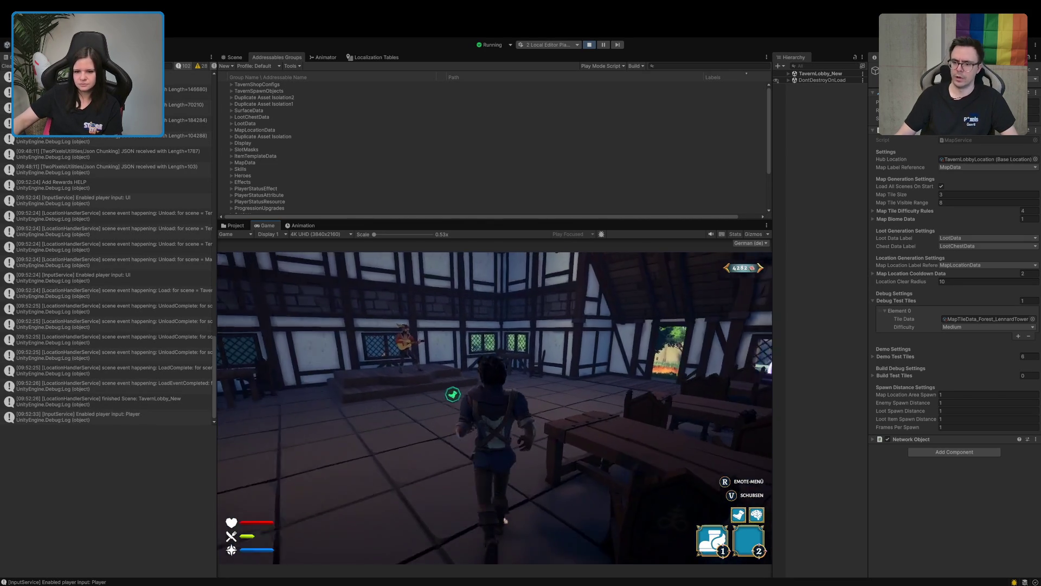
key("w")
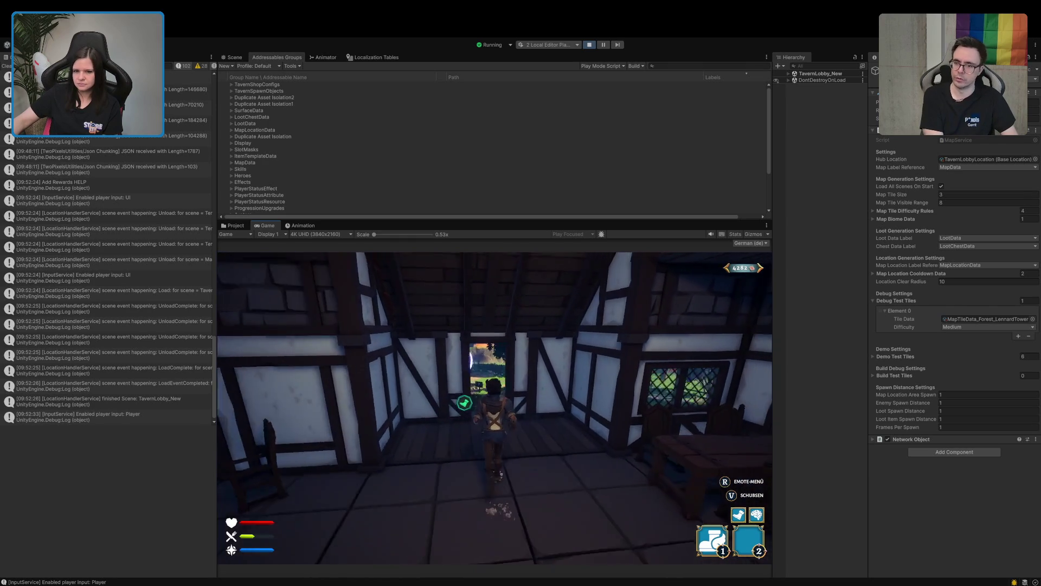
key("w")
key("w")
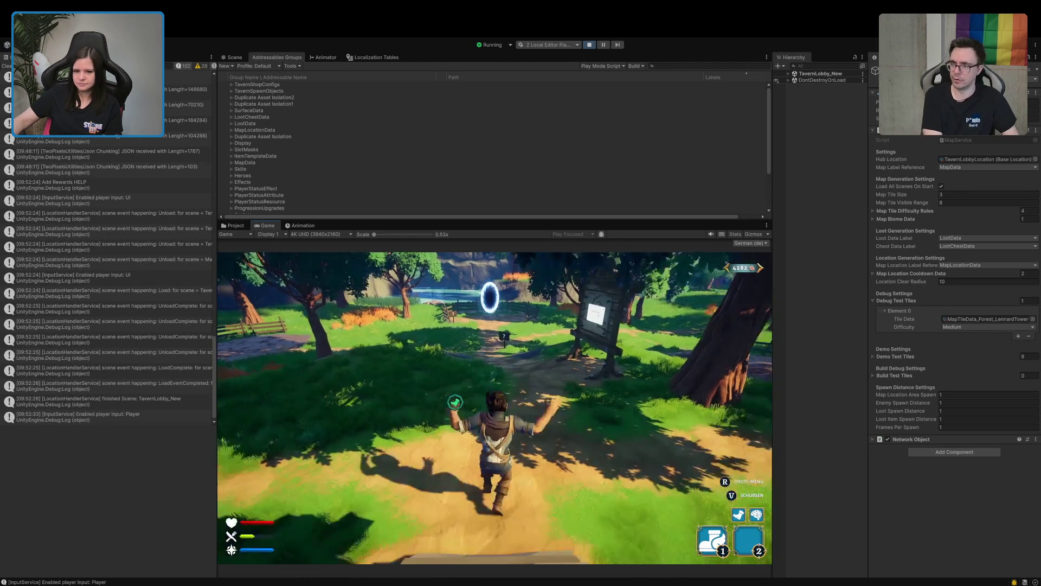
key("w")
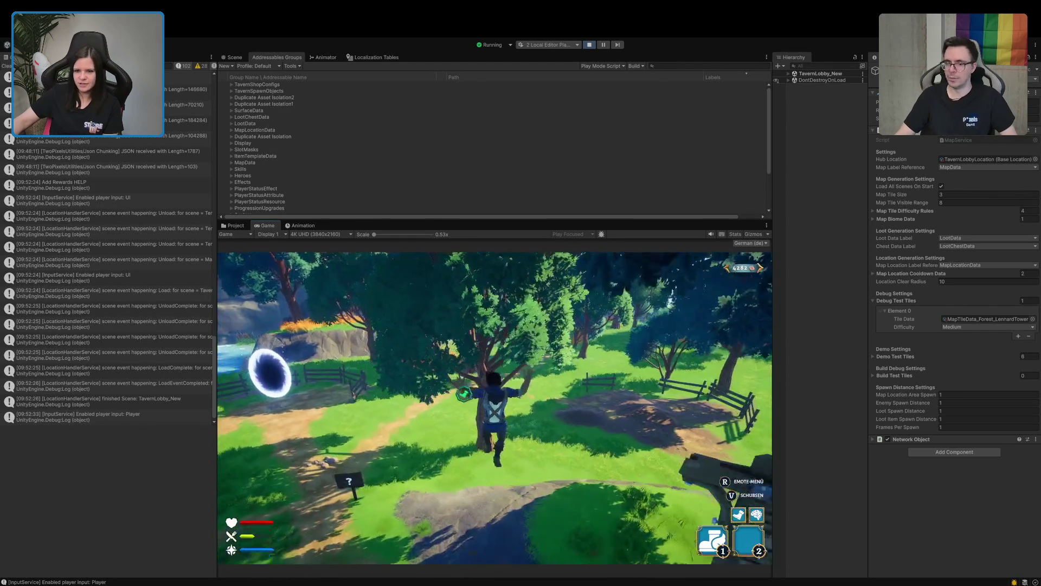
key("w")
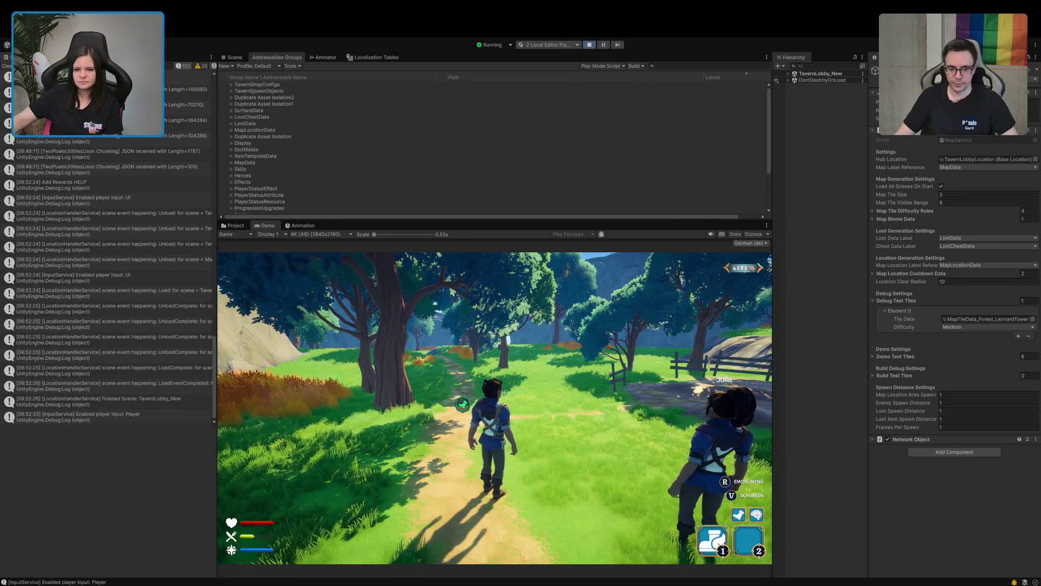
left_click(589, 45)
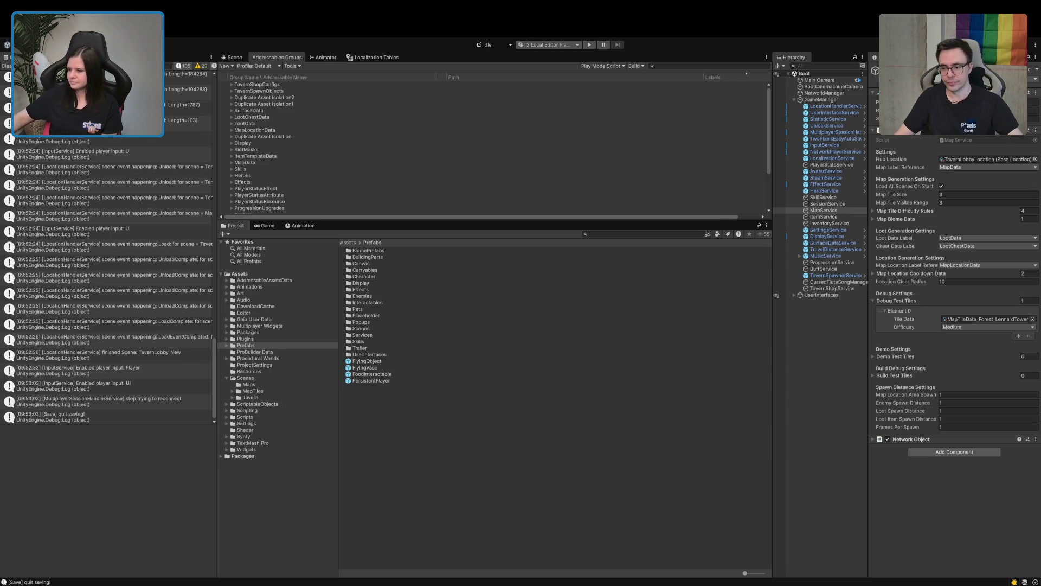
Deselect the current object and clear all Console log messages
left_click(516, 492)
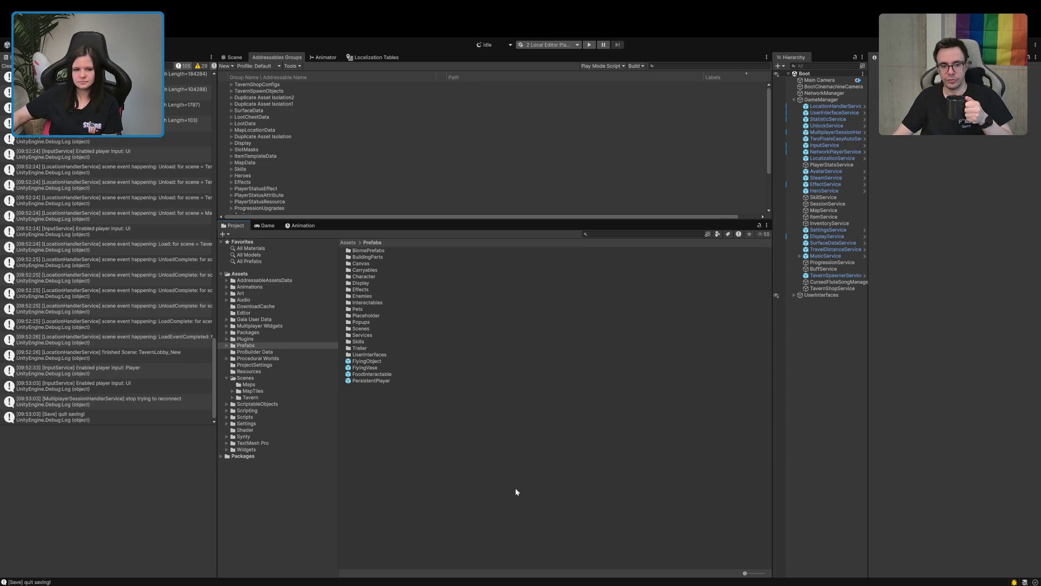
left_click(7, 66)
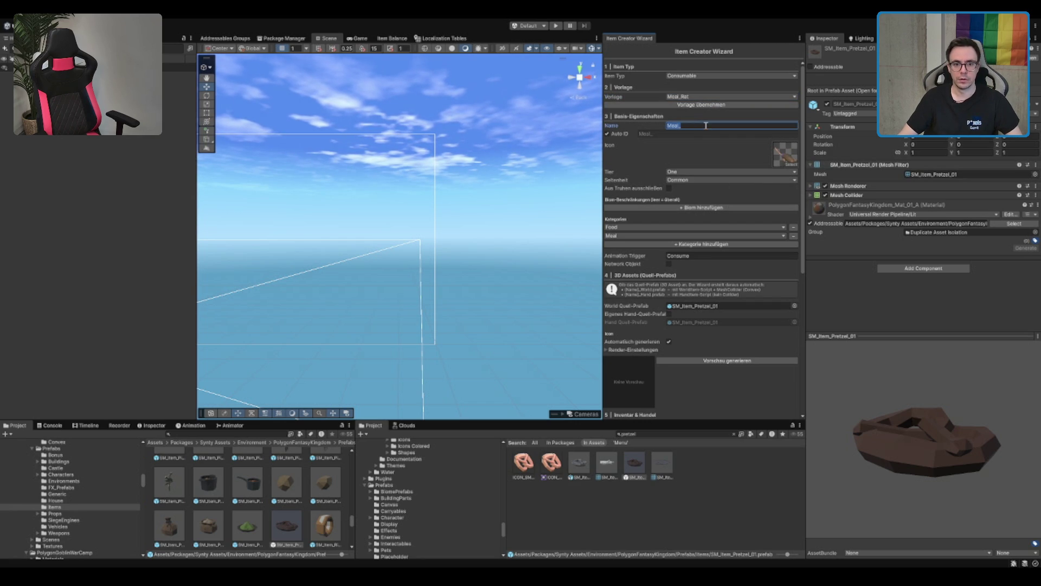
Type 'Pretzel' to complete the Meal_Pretzel item name
type("Pret")
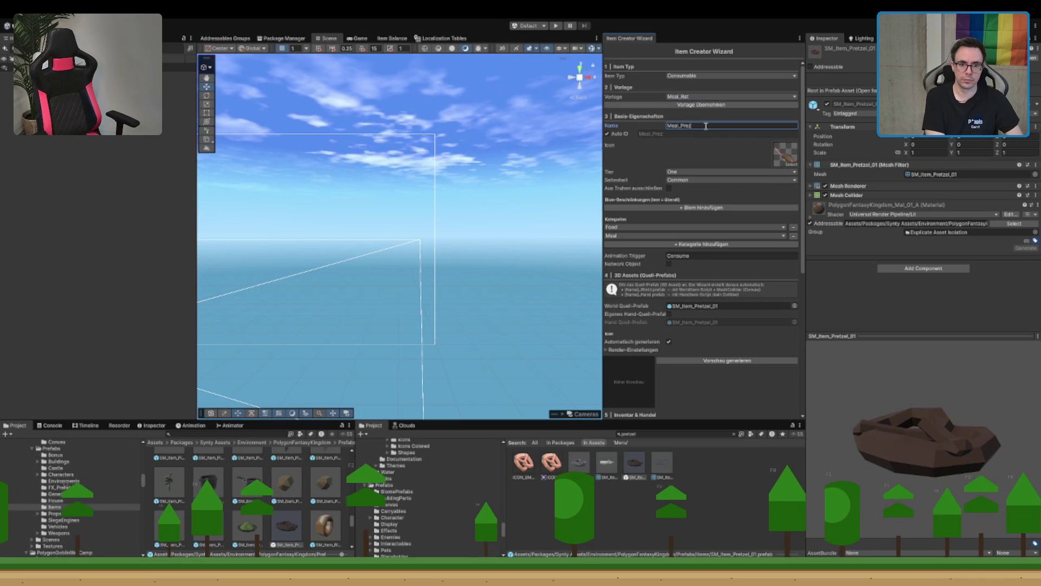
type("zel")
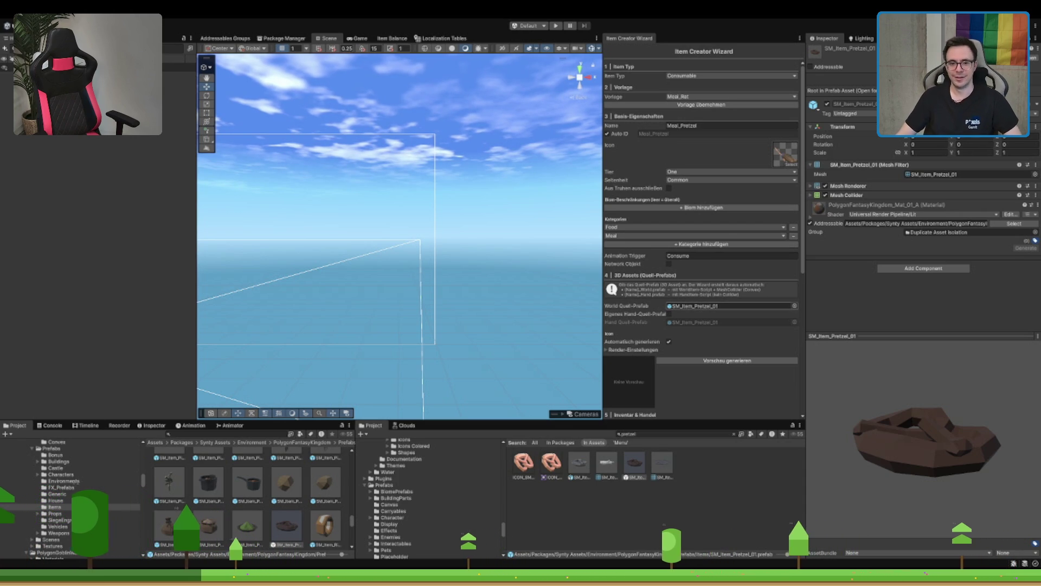
Set the Meal_Pretzel item's rarity (Seltenheit) to Rare
scroll(732, 306, "down", 3)
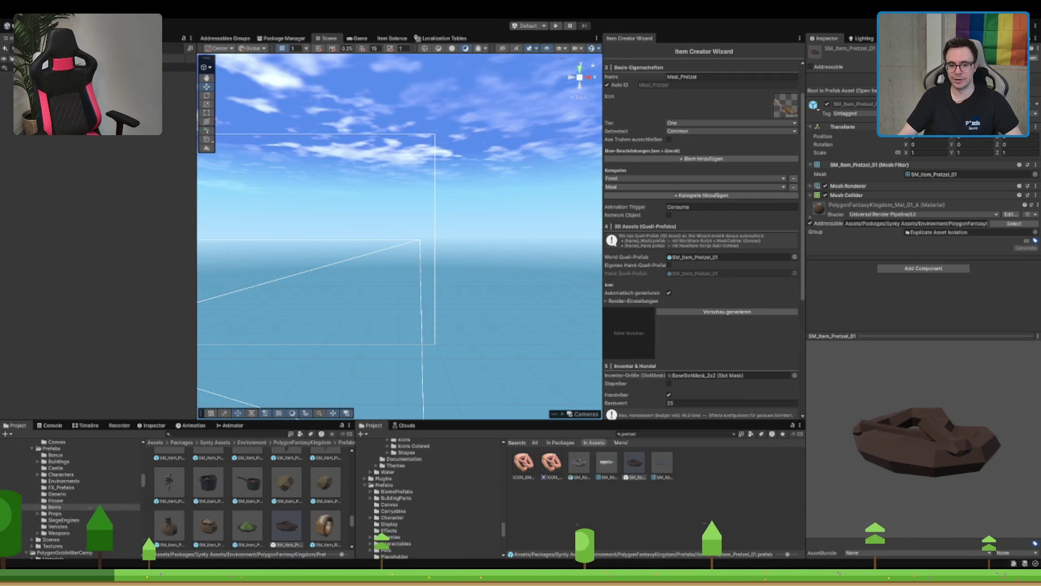
scroll(699, 233, "down", 3)
scroll(701, 233, "up", 6)
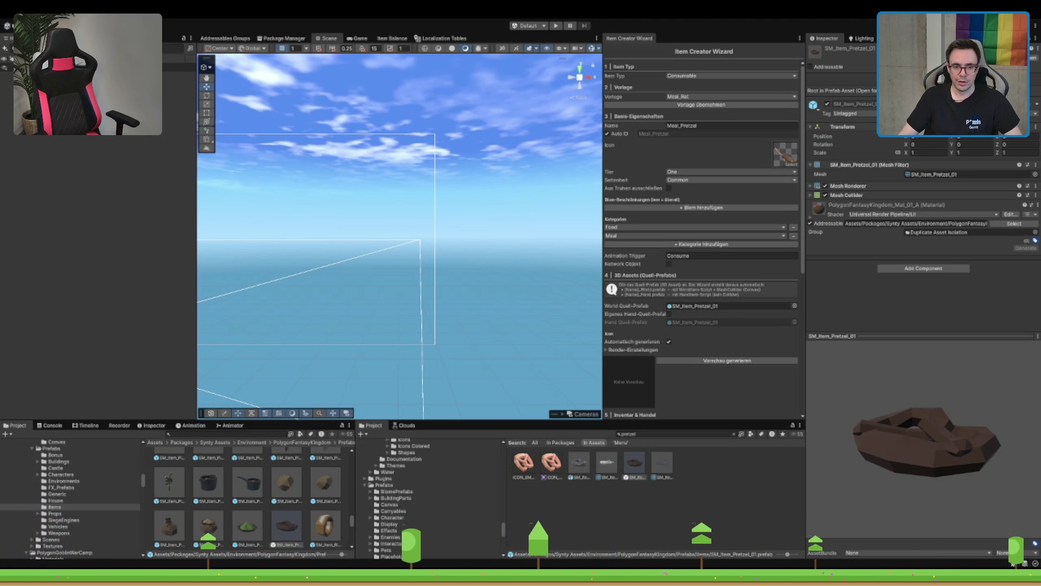
left_click(705, 179)
left_click(709, 204)
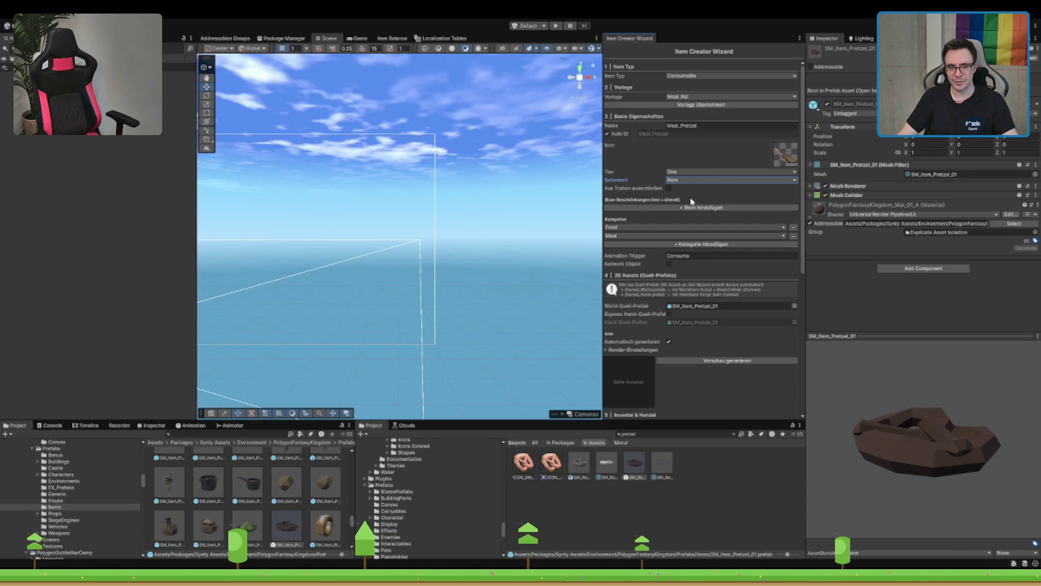
Select the base value of 25 and enable a status effect under Effekt konfigurieren
scroll(632, 166, "down", 3)
scroll(632, 165, "down", 7)
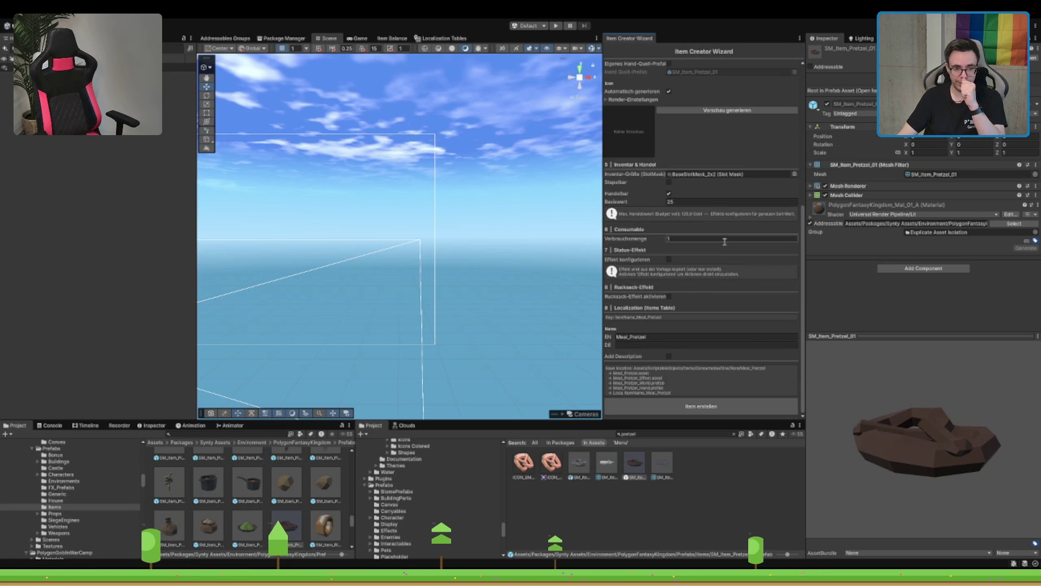
left_click(699, 202)
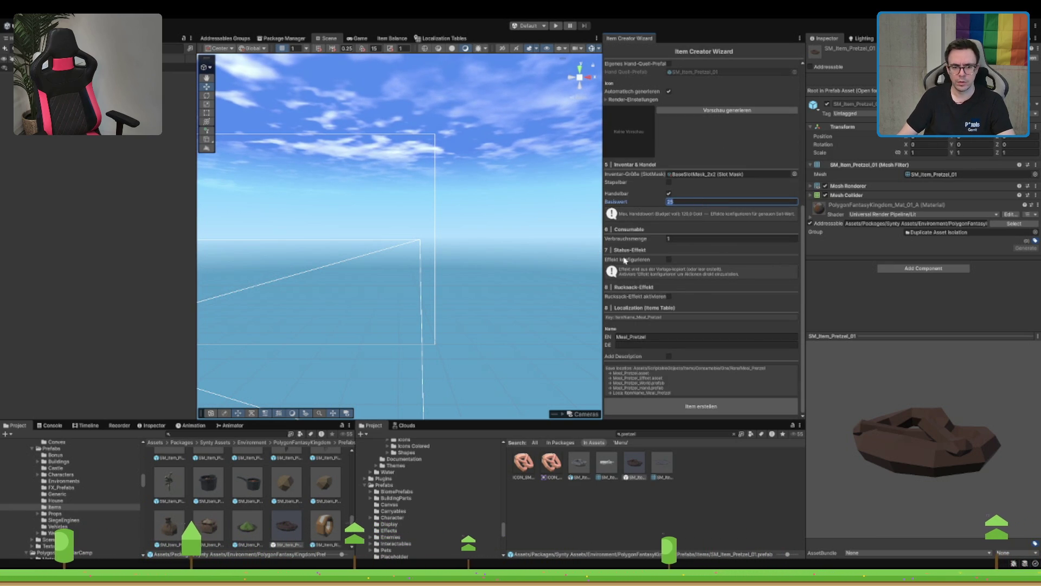
left_click(669, 259)
scroll(698, 275, "down", 2)
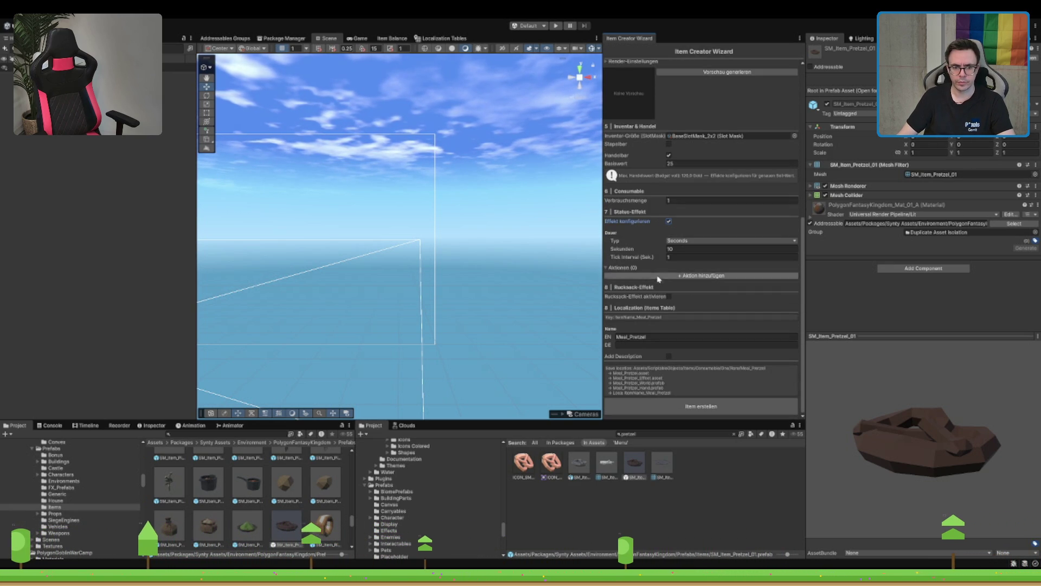
Add a first action to the status effect and make its duration type Endless
left_click(699, 276)
left_click(694, 241)
left_click(686, 256)
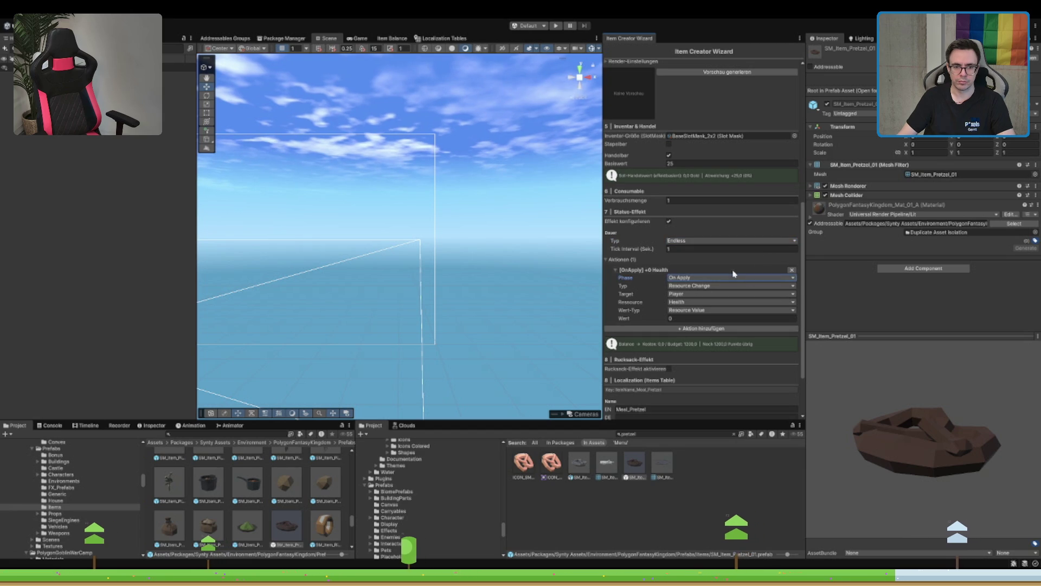
scroll(667, 255, "down", 3)
scroll(673, 247, "down", 2)
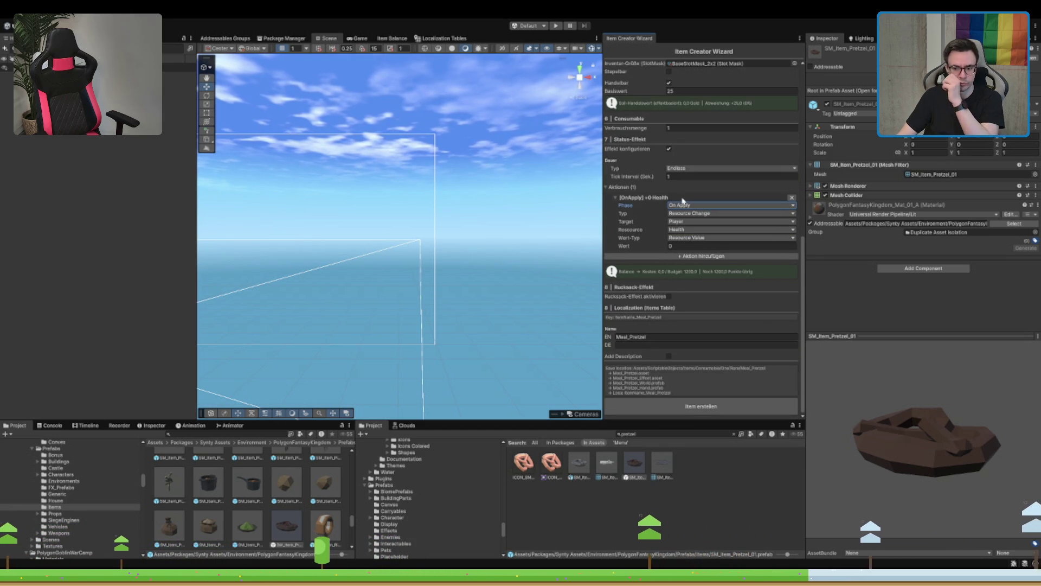
Set the first action's resource to Hunger with a value of 40
left_click(698, 229)
left_click(700, 238)
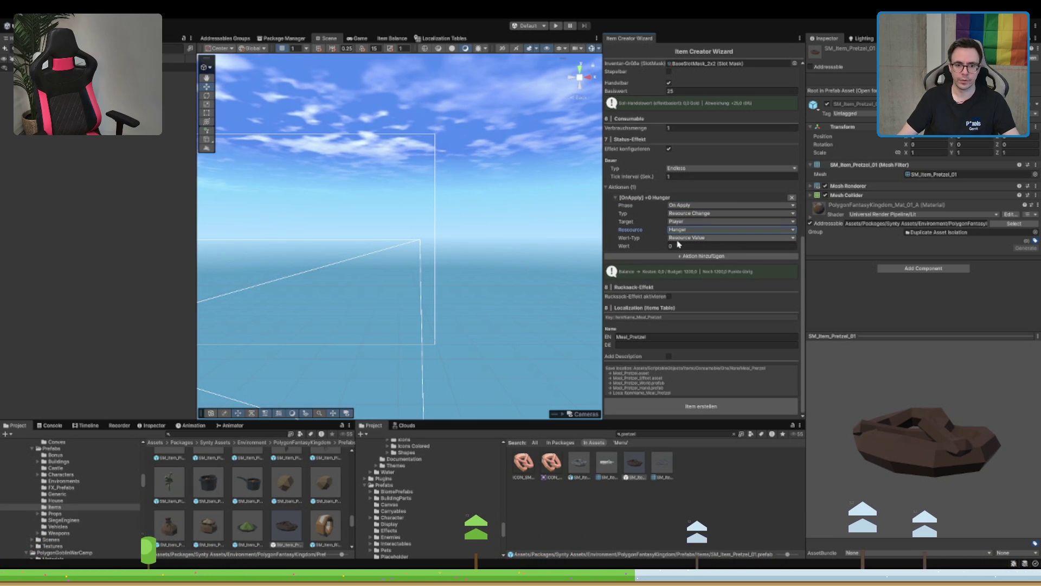
left_click(698, 239)
left_click(689, 246)
type("50")
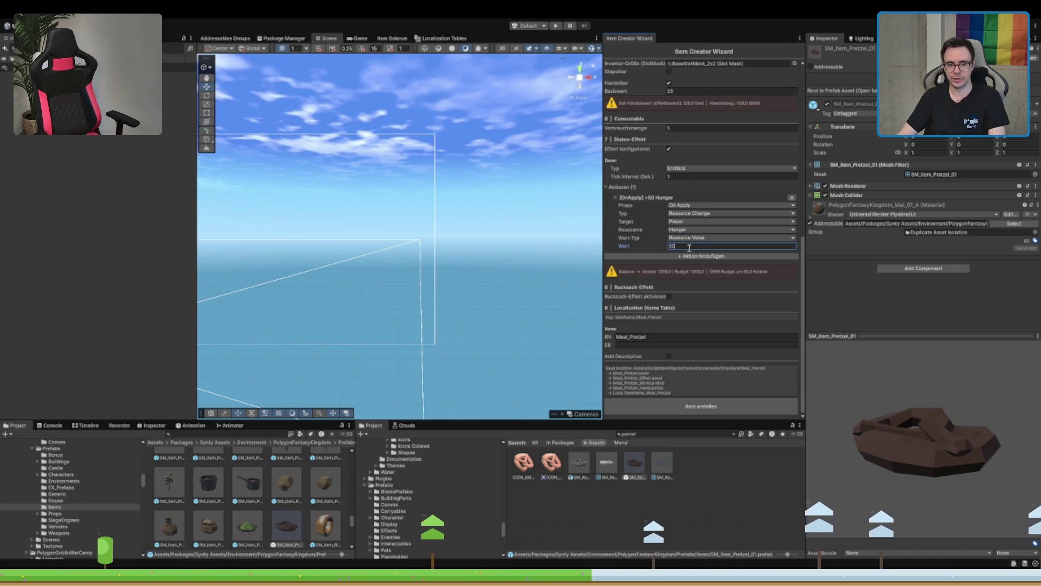
key("BackSpace")
key("BackSpace")
type("40")
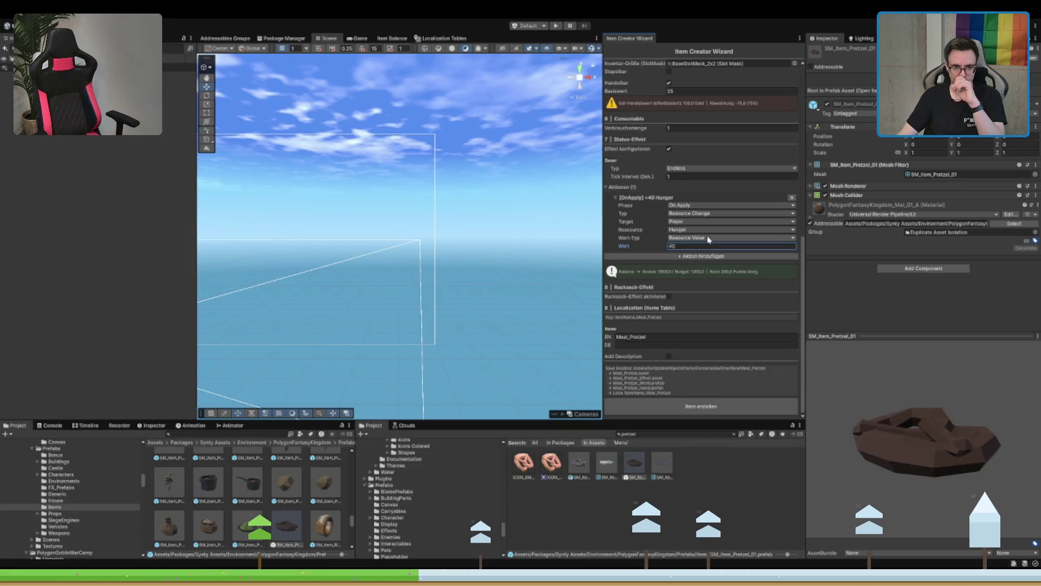
Add a second action, which defaults to Health at 0, to the status effect
left_click(699, 256)
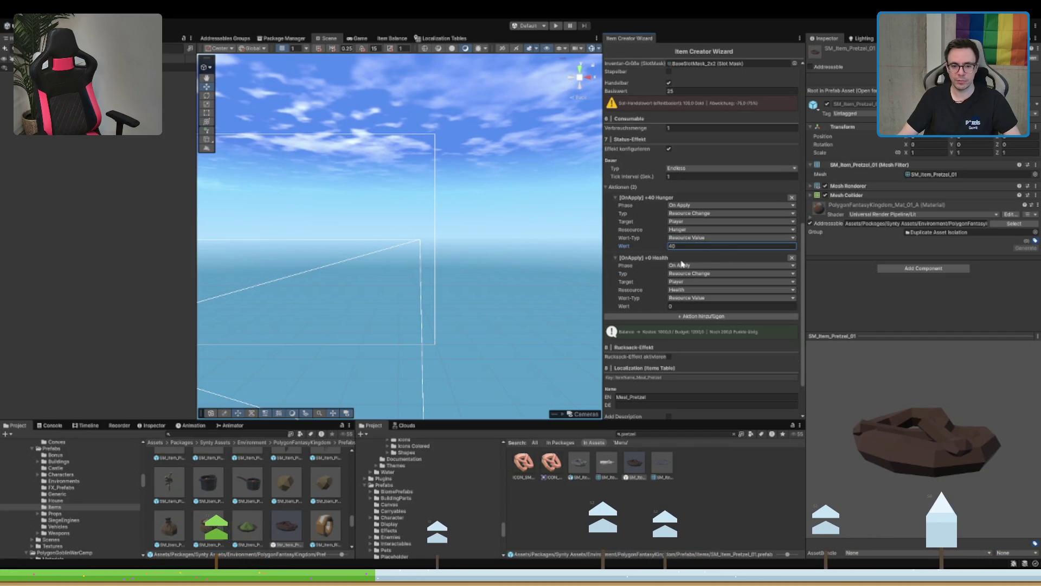
scroll(685, 255, "up", 3)
scroll(683, 254, "up", 5)
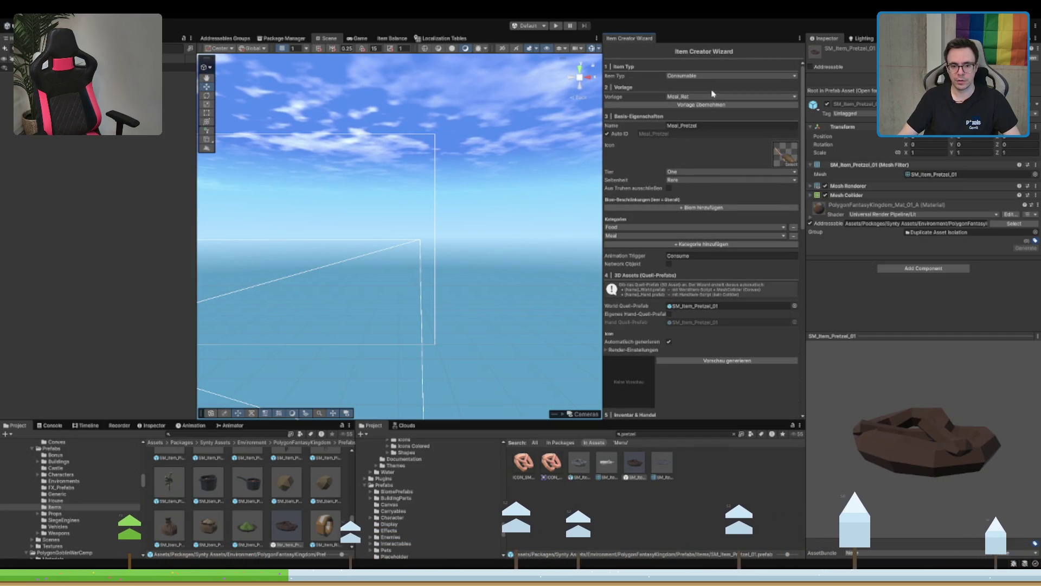
scroll(661, 131, "down", 15)
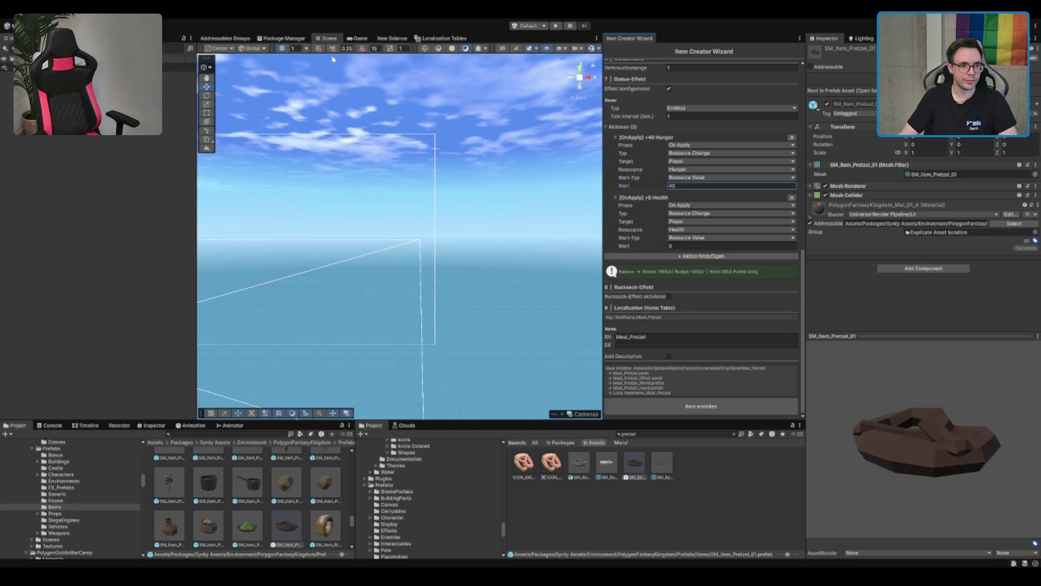
In Item Balance settings, set Element 6 (Hunger, Resource Value) cost per unit to 20
left_click(391, 38)
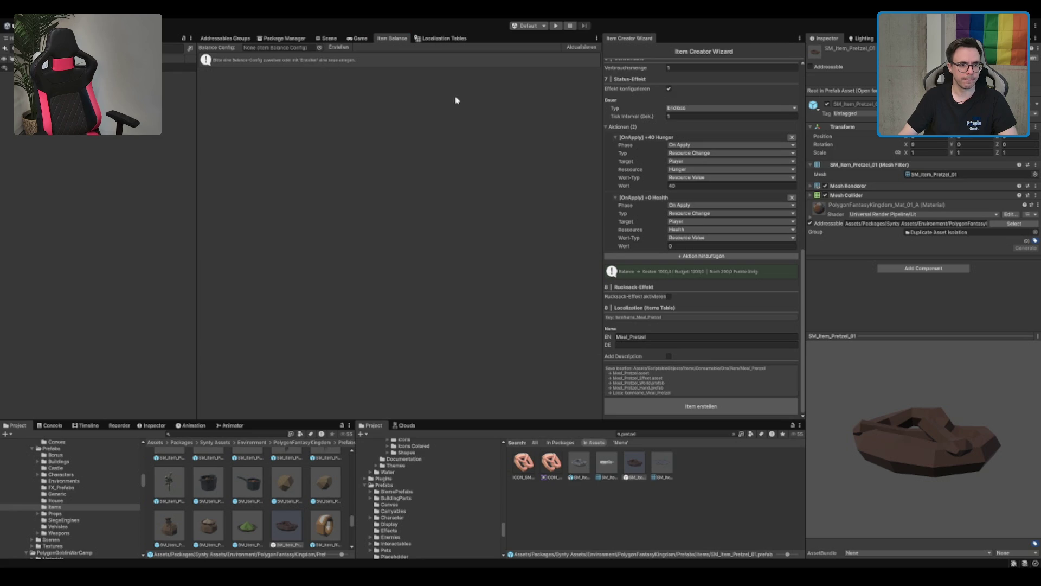
left_click(523, 59)
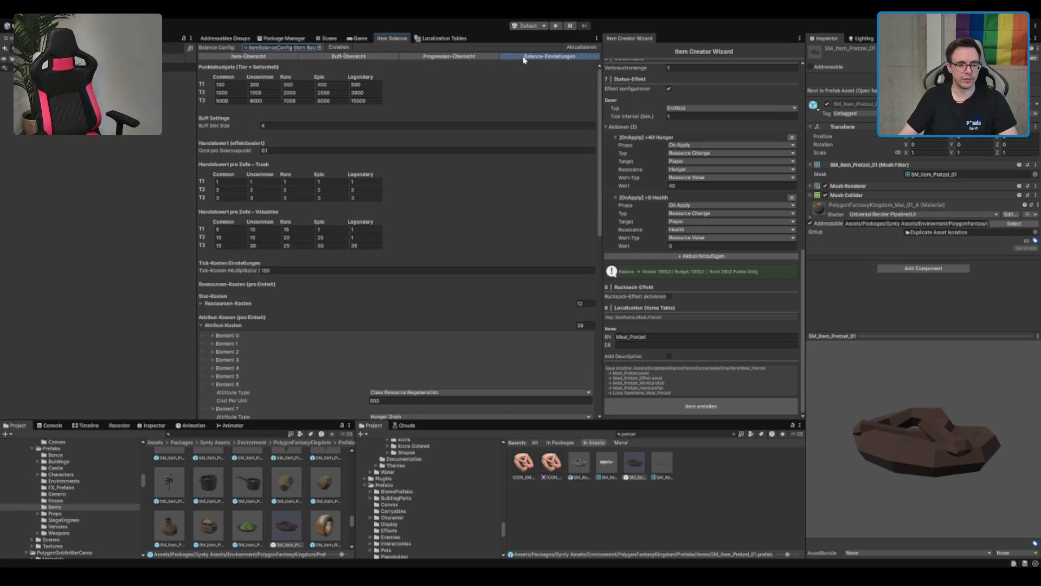
scroll(471, 272, "down", 10)
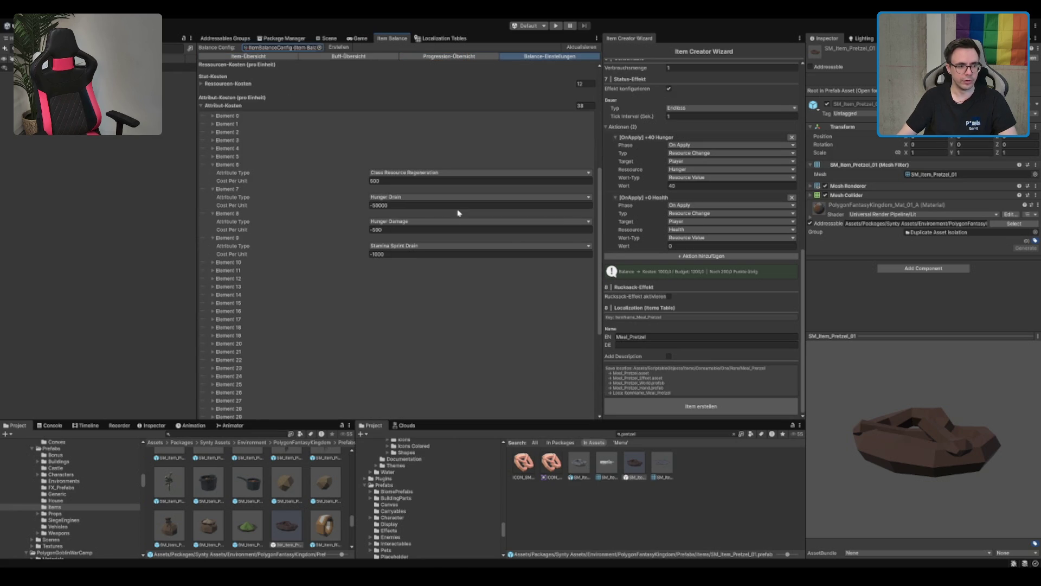
left_click(235, 107)
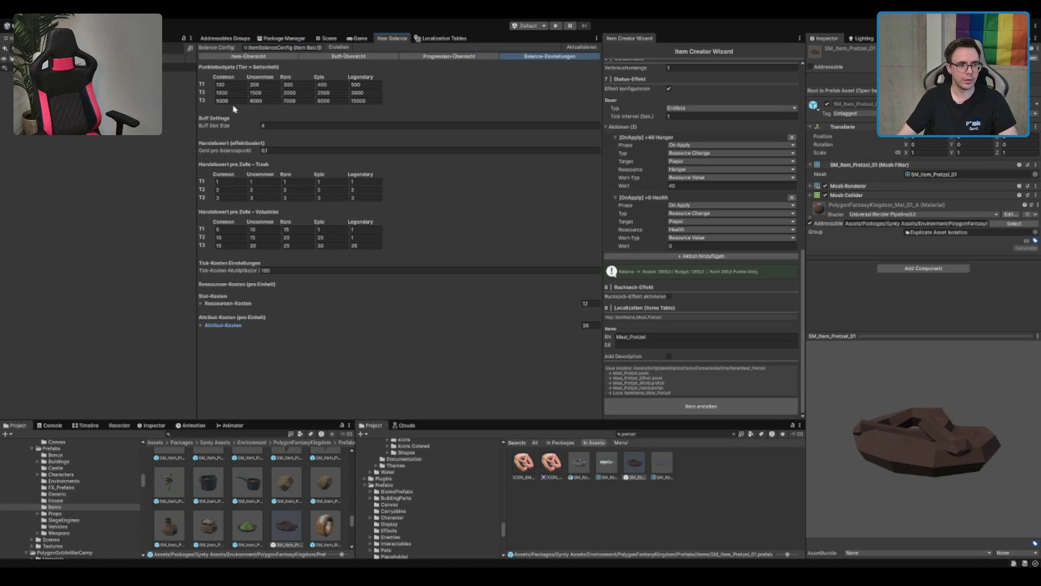
left_click(230, 303)
scroll(269, 295, "down", 10)
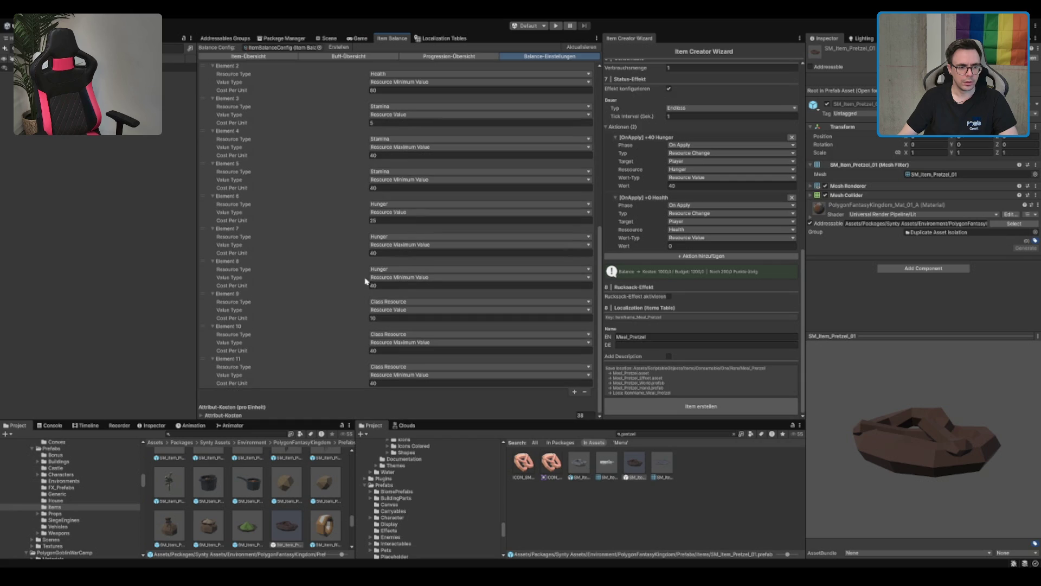
left_click(386, 221)
type("20")
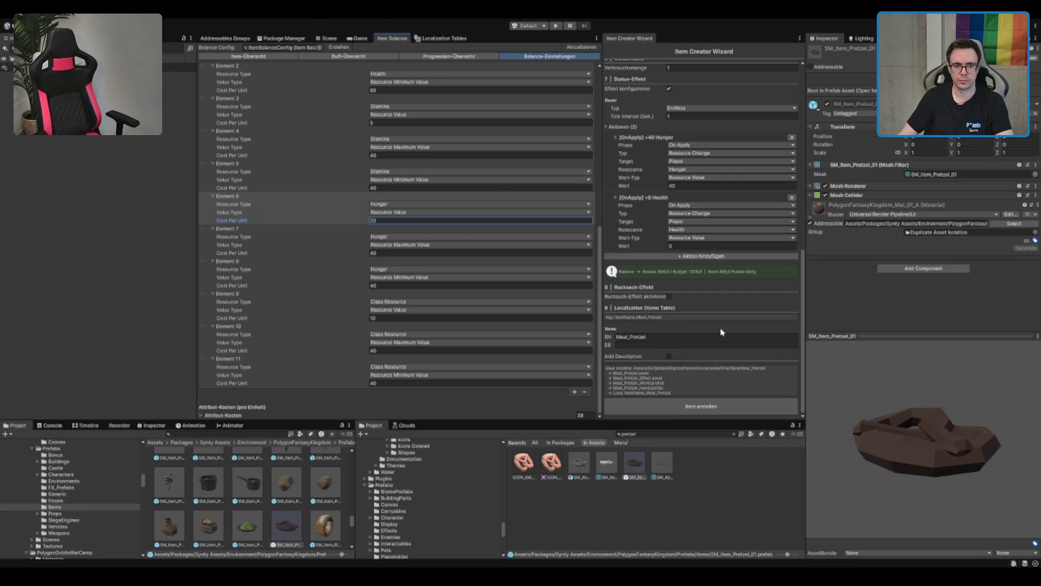
left_click(696, 186)
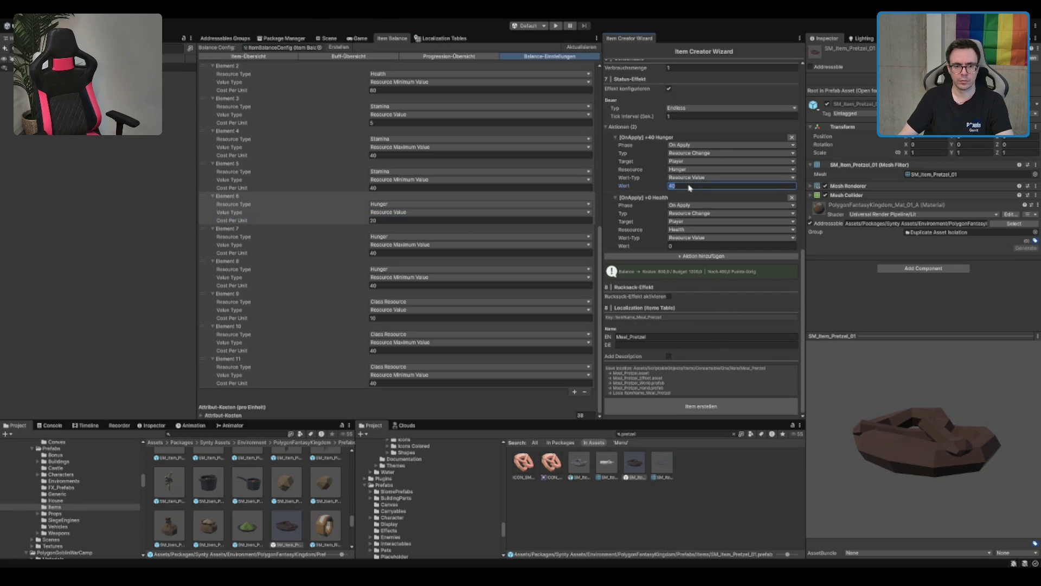
Set the Hunger action's value to 50
type("5060")
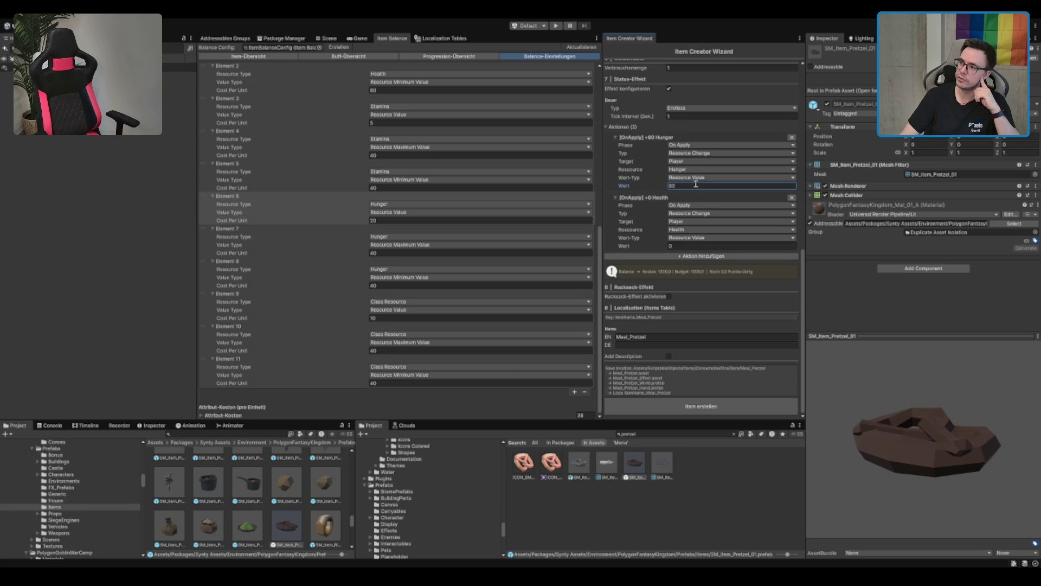
left_click(696, 185)
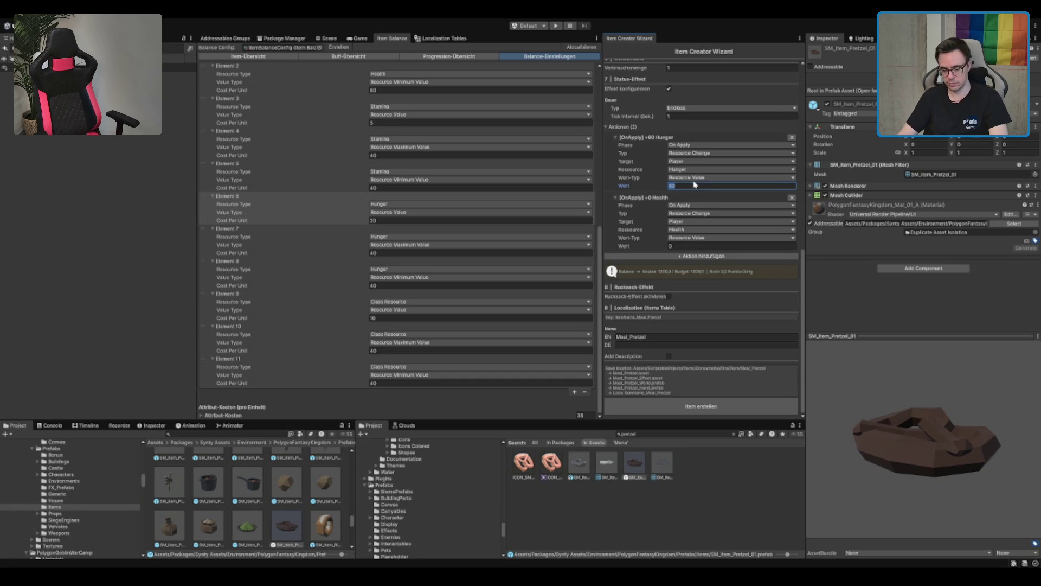
type("50")
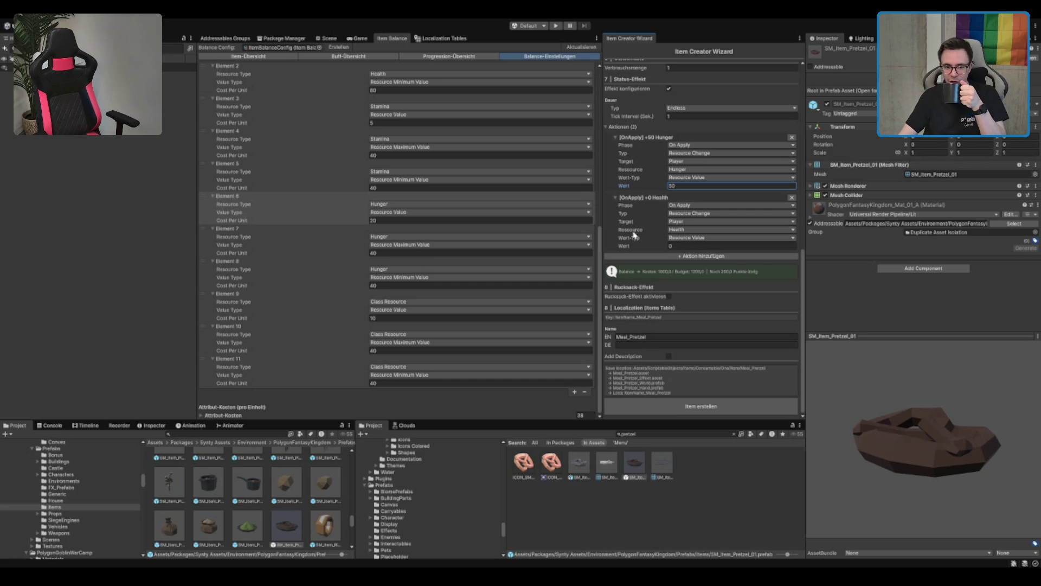
Try Stamina amounts of 50 and 40 on the second action, then revert it to Health
left_click(684, 253)
left_click(701, 246)
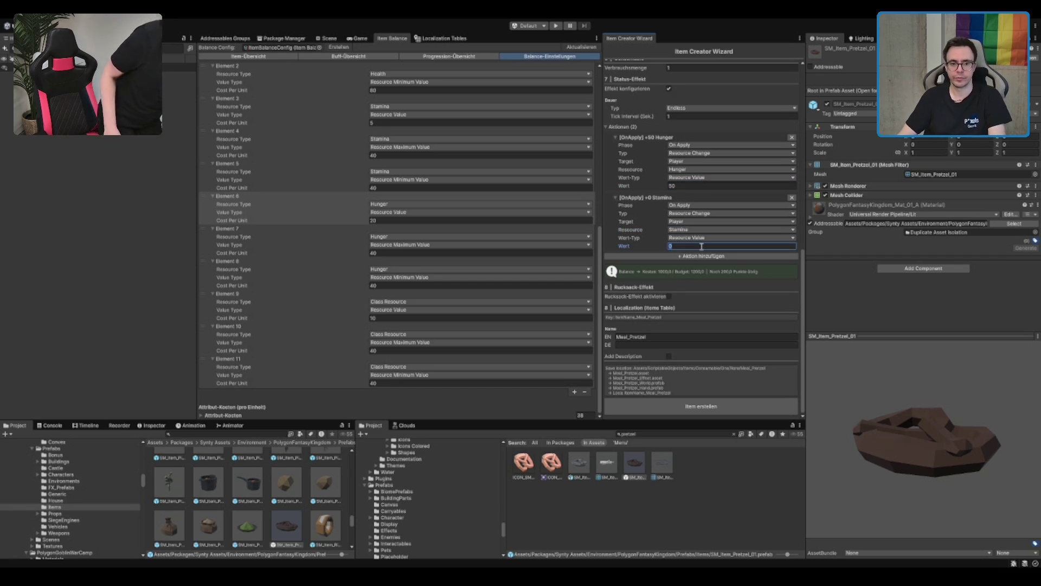
type("50")
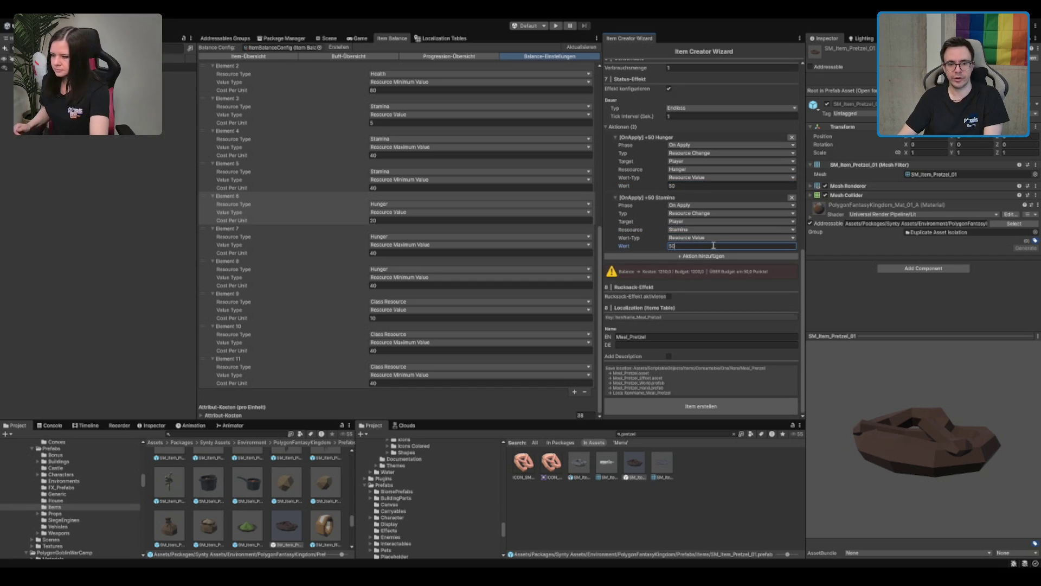
key("BackSpace")
key("BackSpace")
type("40")
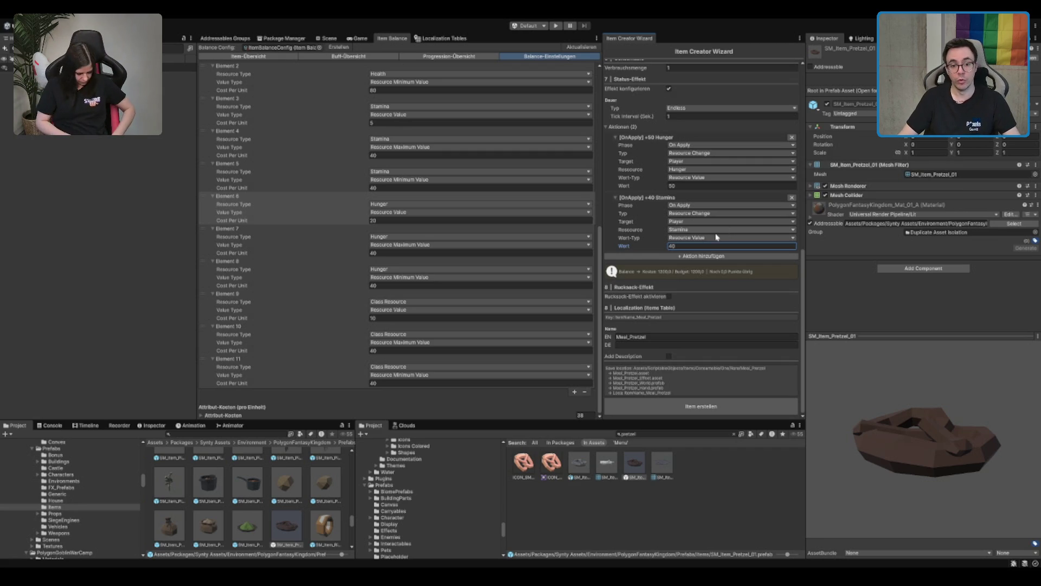
key("ctrl+z")
key("ctrl+z")
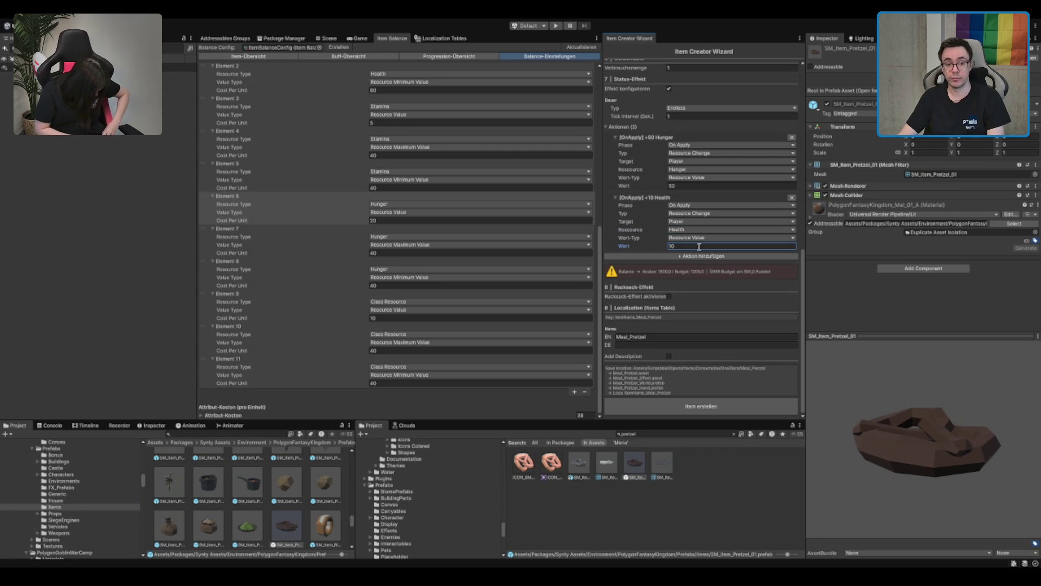
type("4")
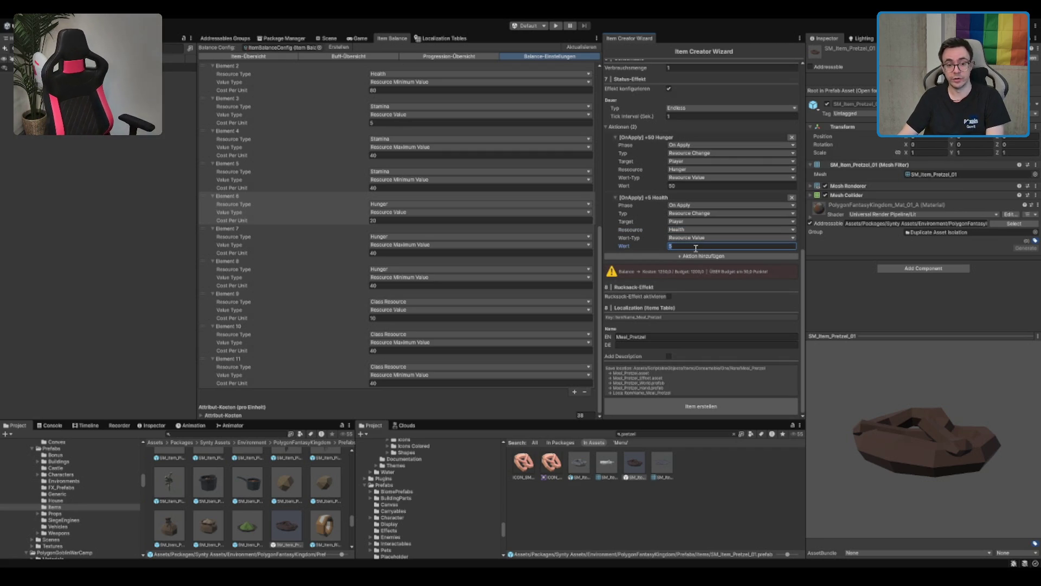
key("shift+Tab")
type("45")
key("Tab")
type("5")
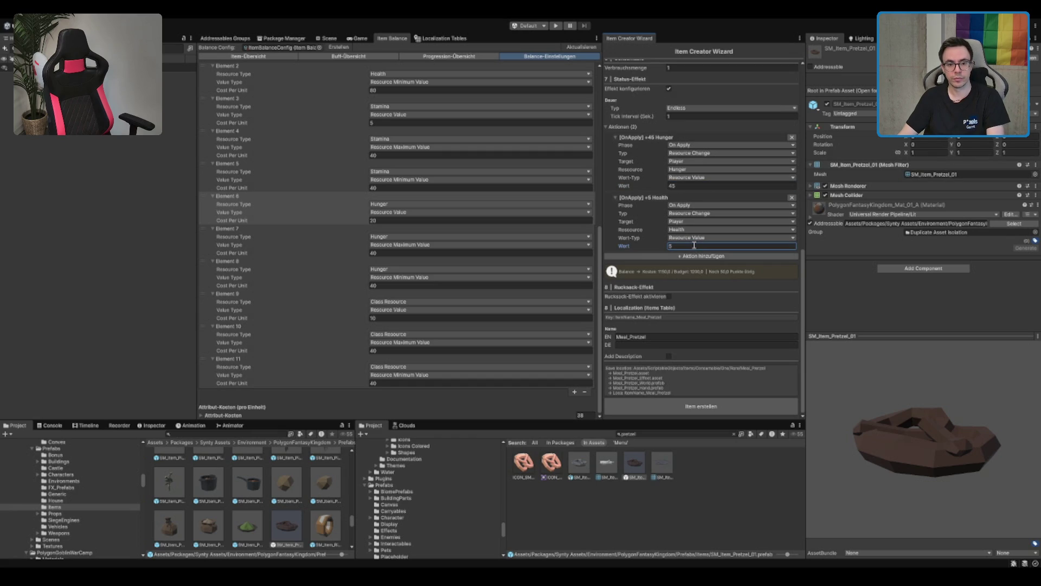
Reset Hunger to 50 and set the Stamina action's value to 50
left_click(697, 186)
type("48")
key("BackSpace")
key("BackSpace")
type("50")
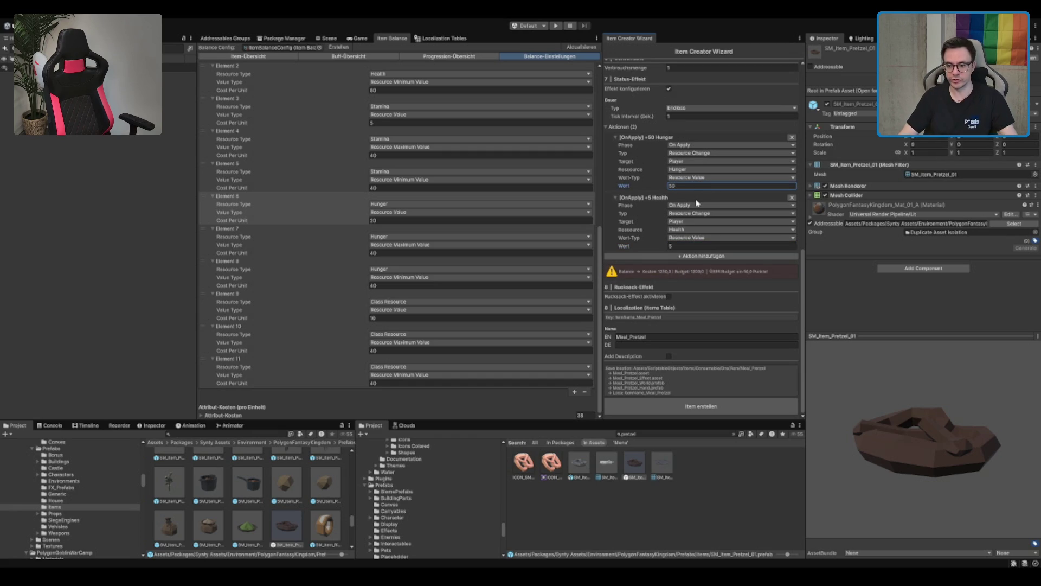
left_click(695, 245)
type("3")
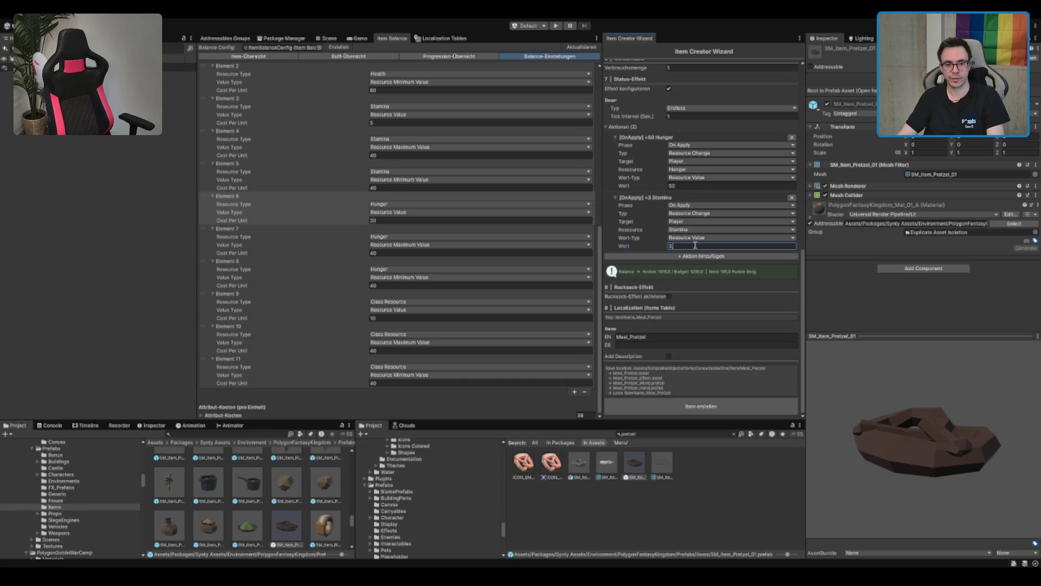
type("20")
double_click(700, 245)
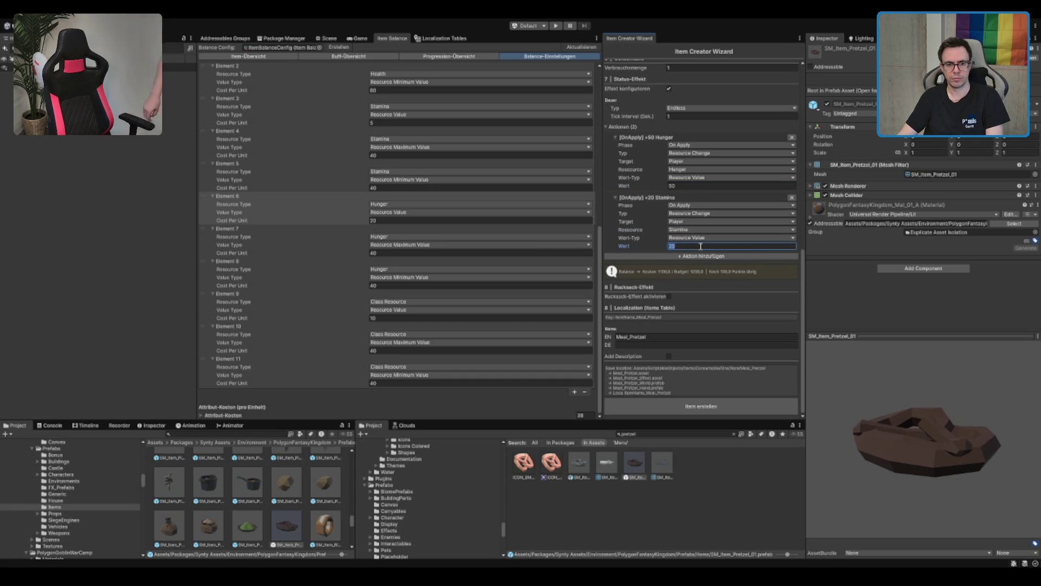
type("50")
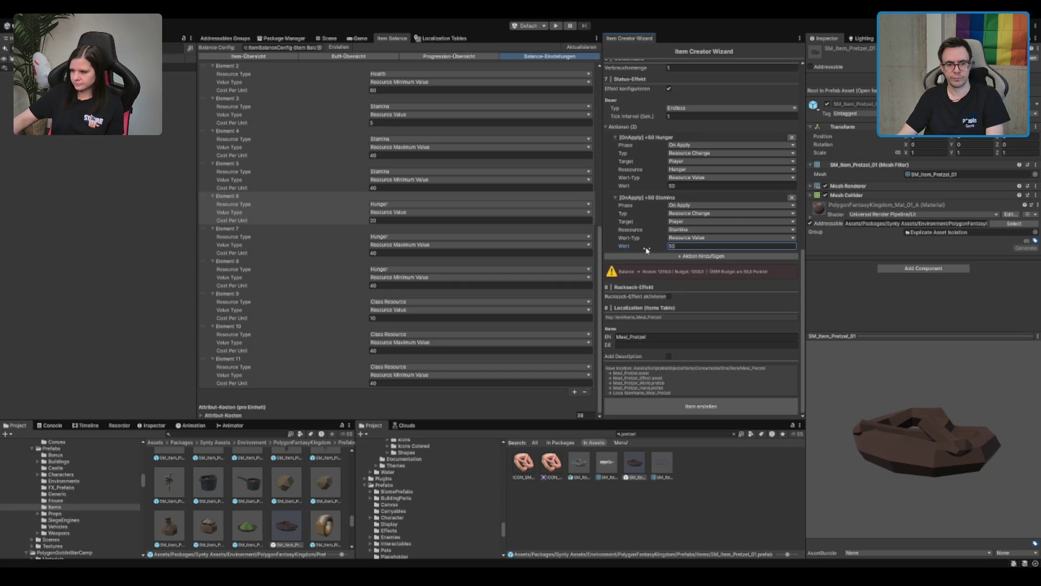
scroll(348, 182, "up", 3)
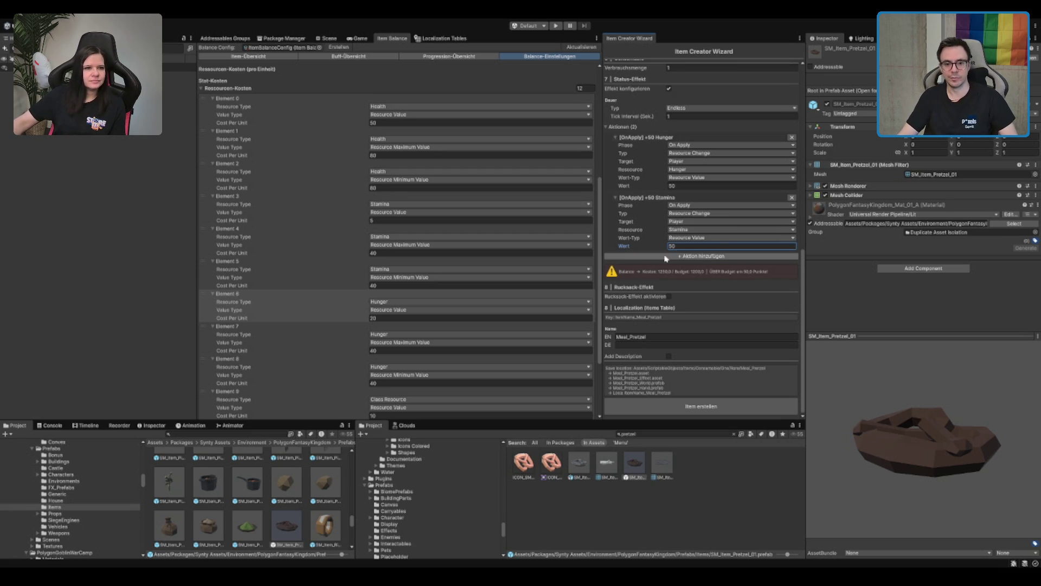
left_click(655, 237)
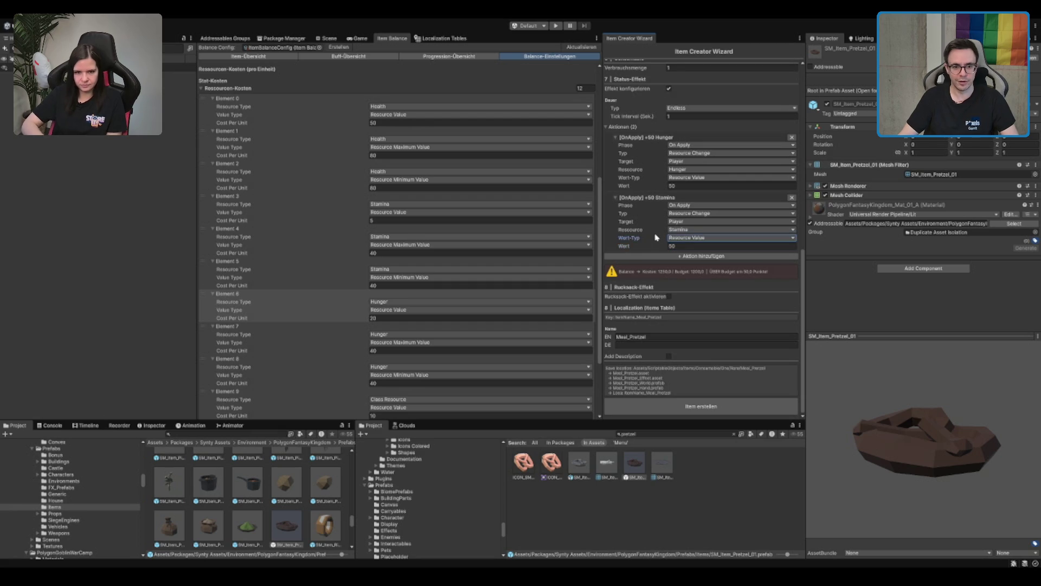
scroll(656, 239, "up", 3)
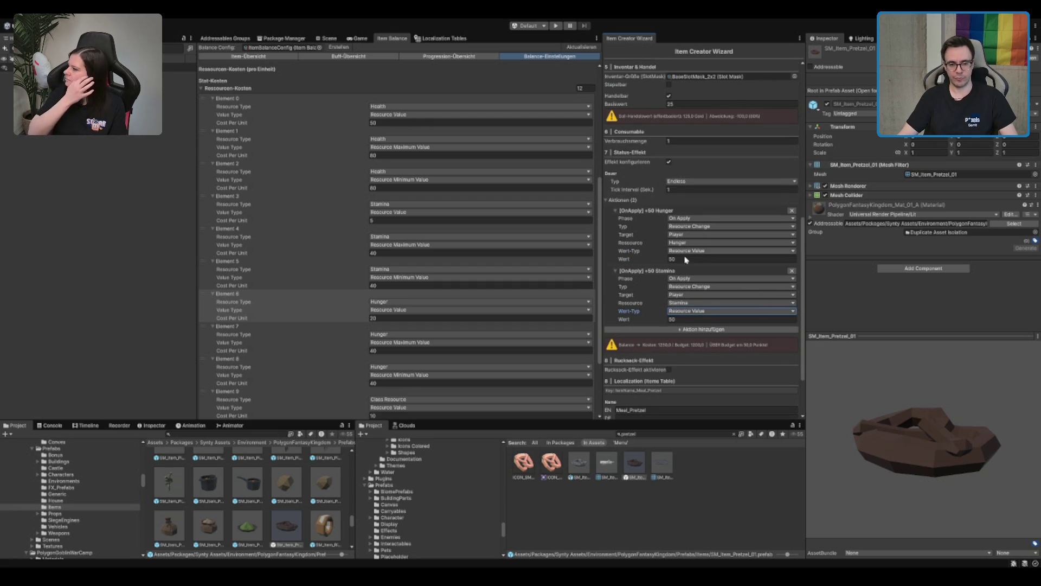
scroll(657, 345, "down", 3)
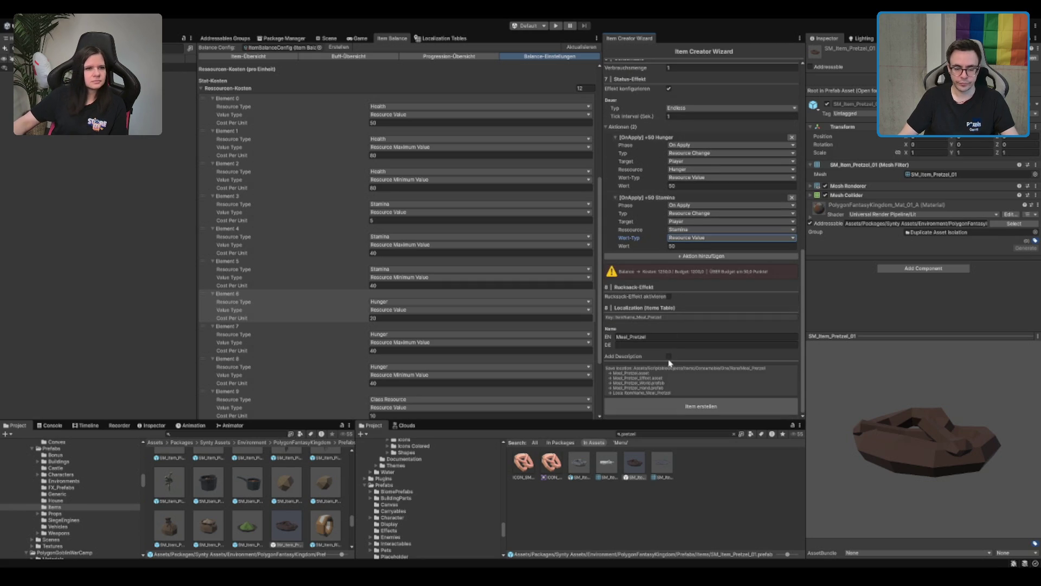
left_click(675, 340)
Enter 'Pretzel' as the English name and 'Brezel' as the German name
type("P")
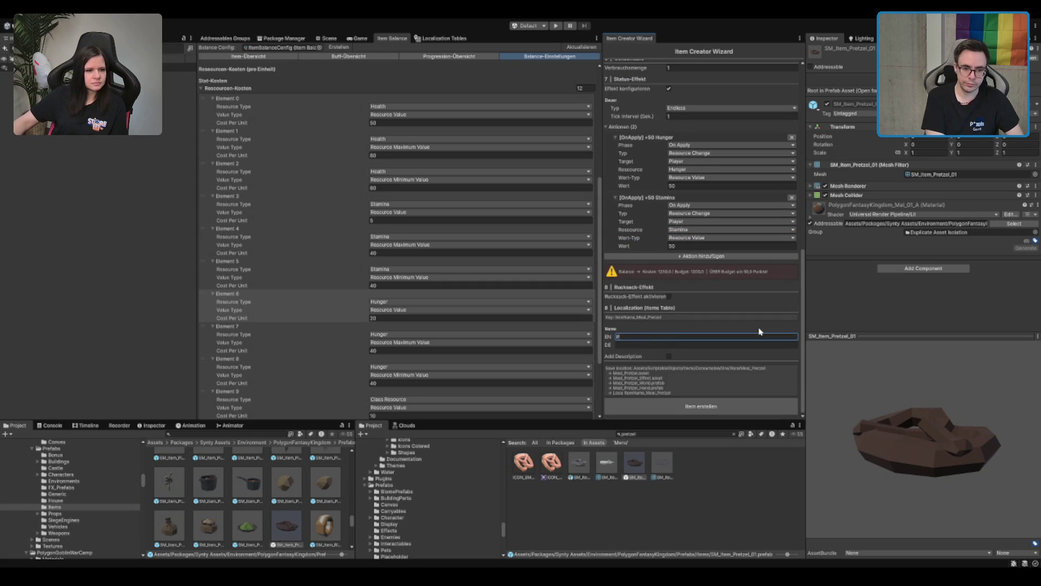
type("retzel")
key("Tab")
type("Breze")
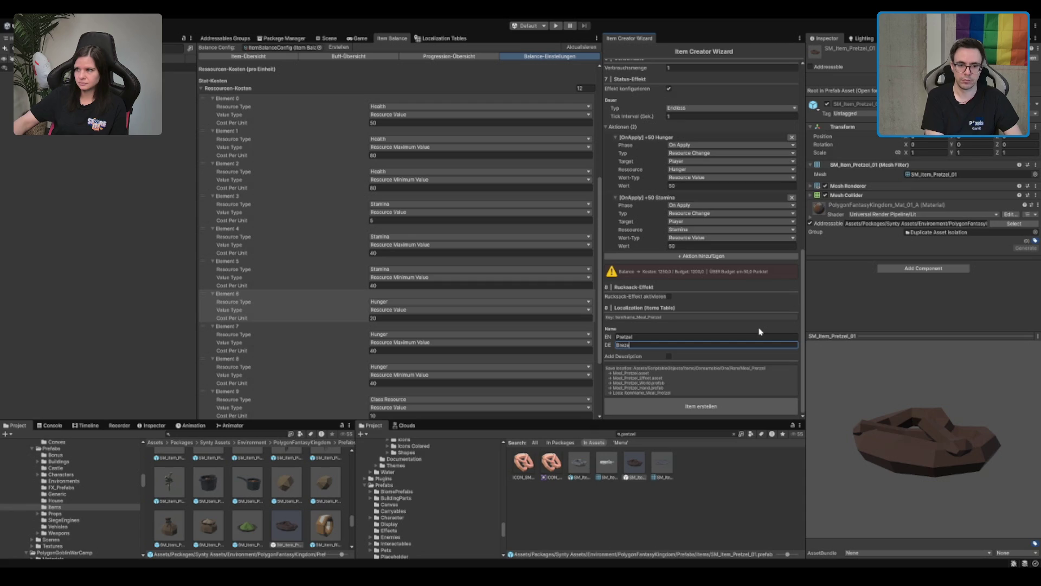
key("Return")
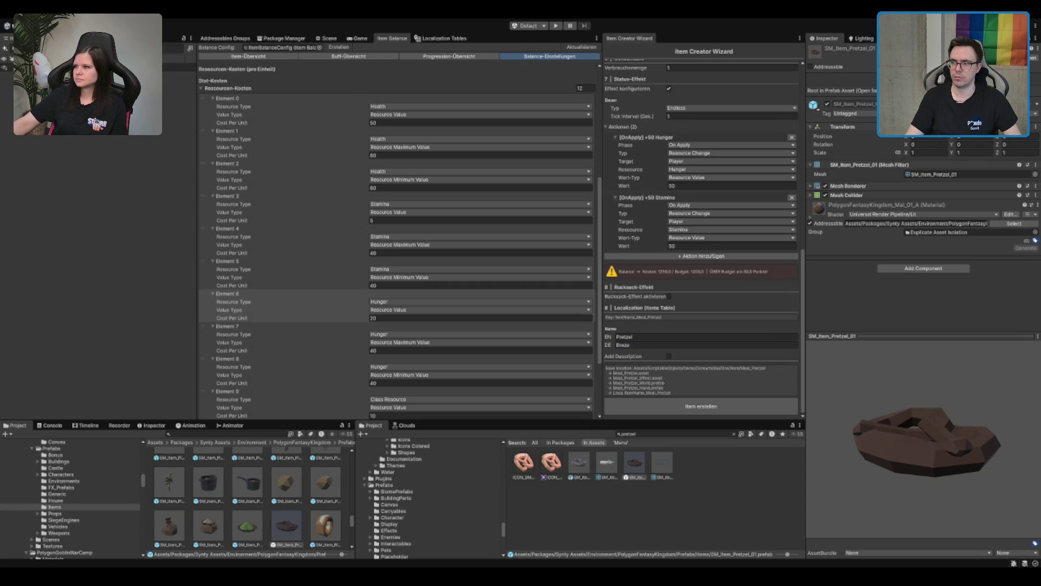
left_click(751, 342)
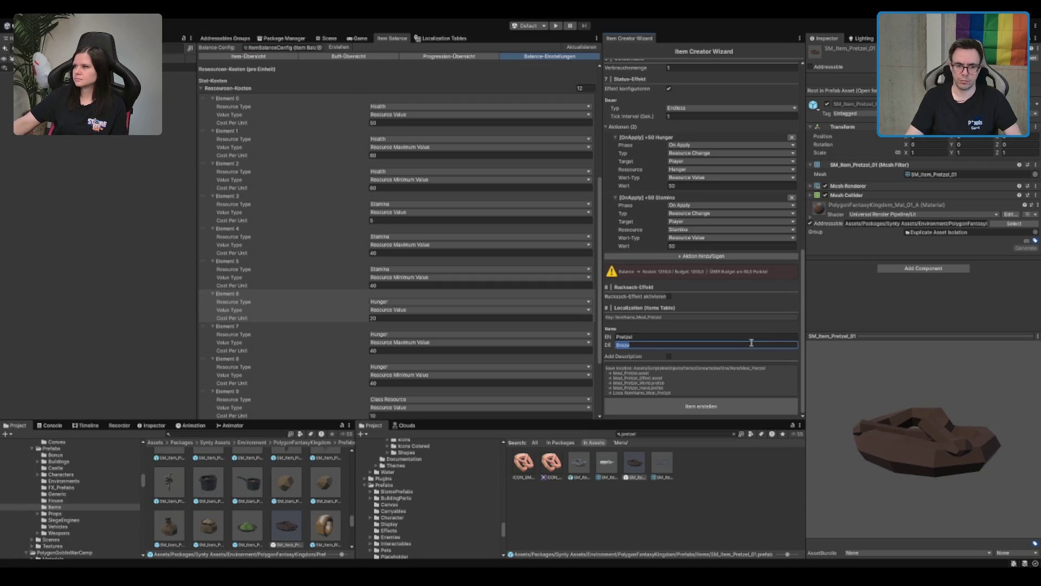
type("l")
key("Return")
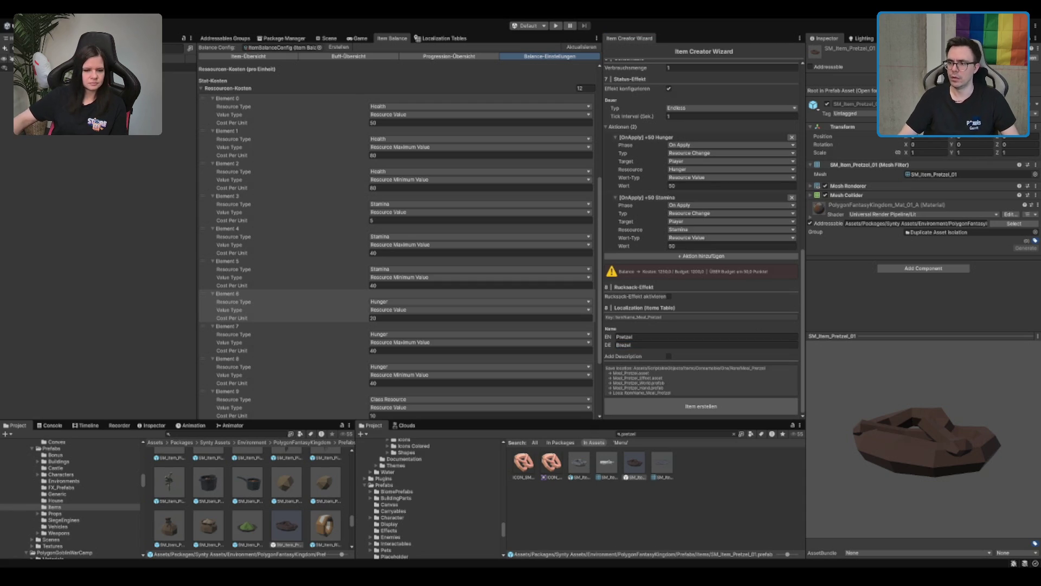
Enable item descriptions and review the English and German name fields
left_click(669, 356)
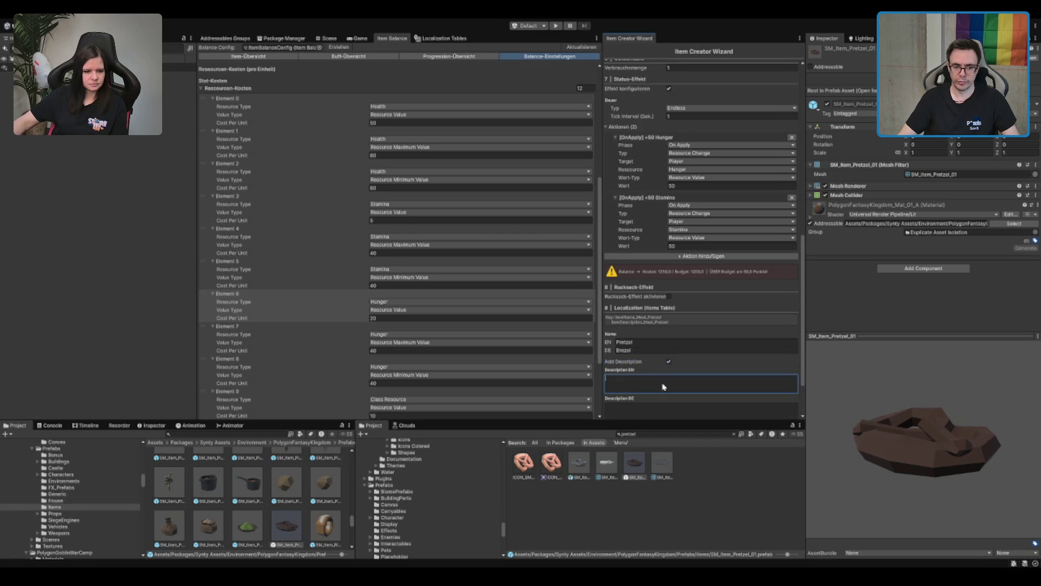
scroll(668, 385, "down", 3)
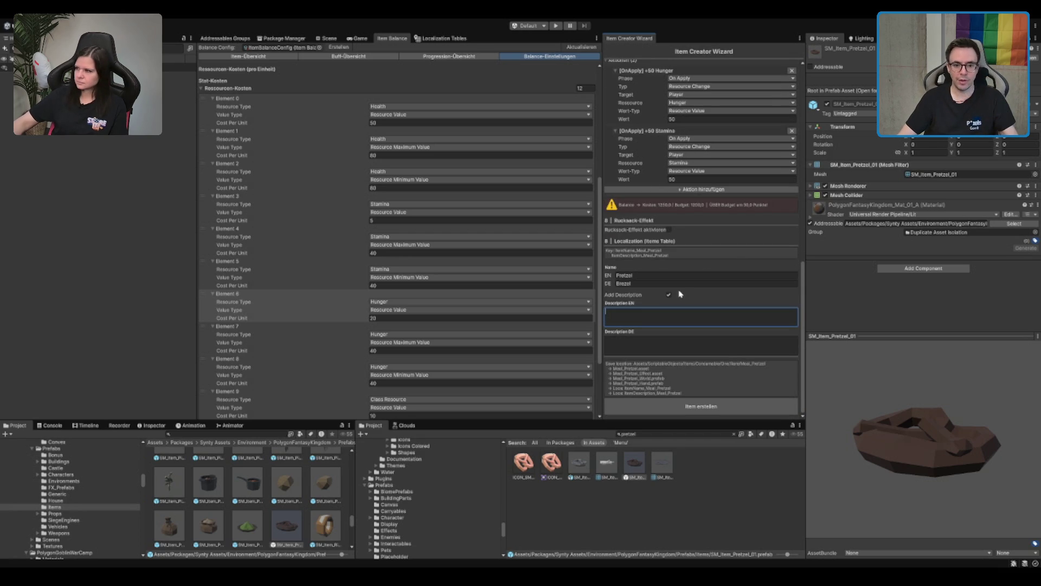
left_click(699, 283)
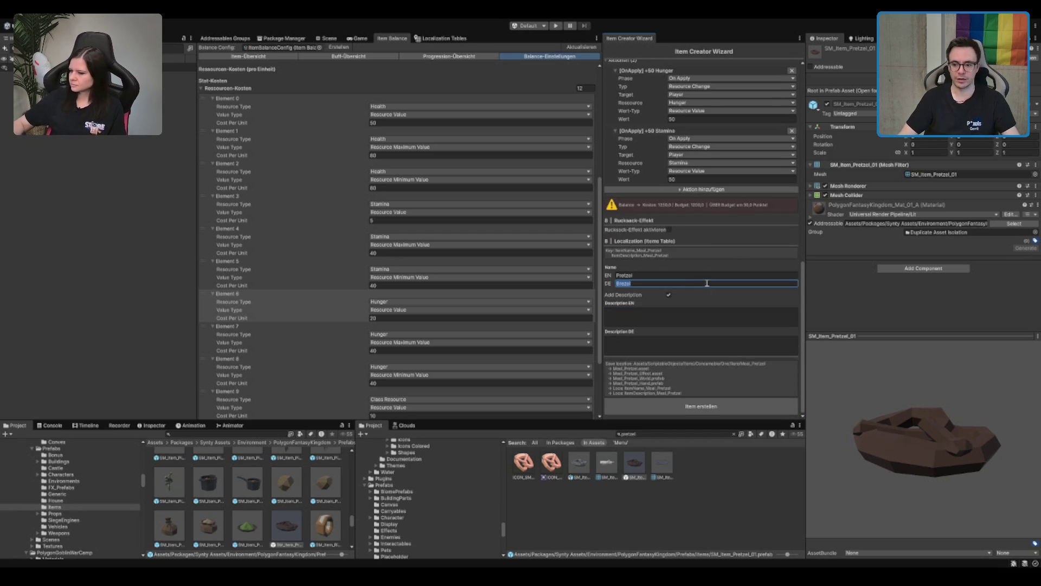
left_click(697, 283)
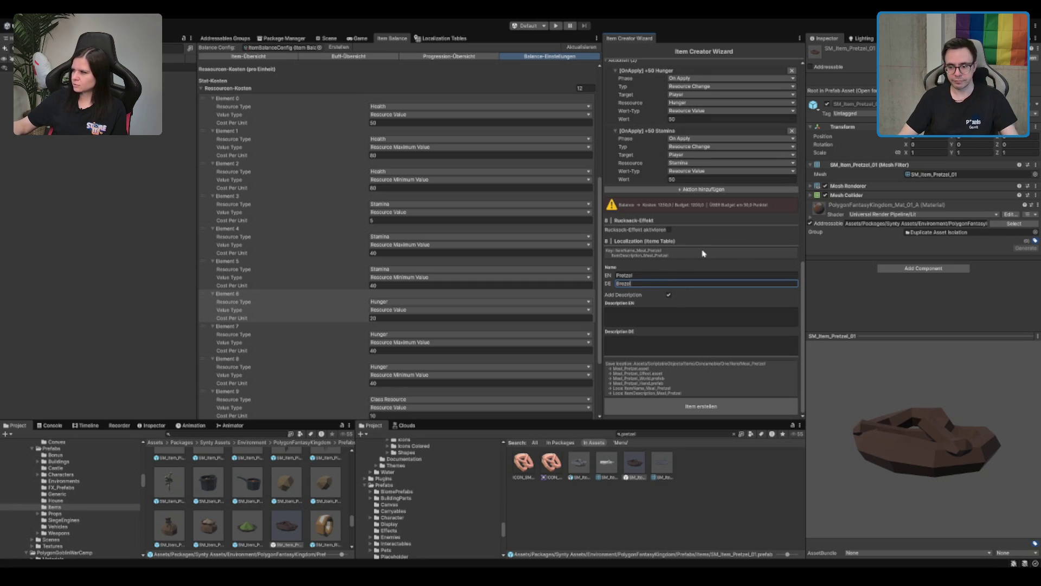
left_click(658, 276)
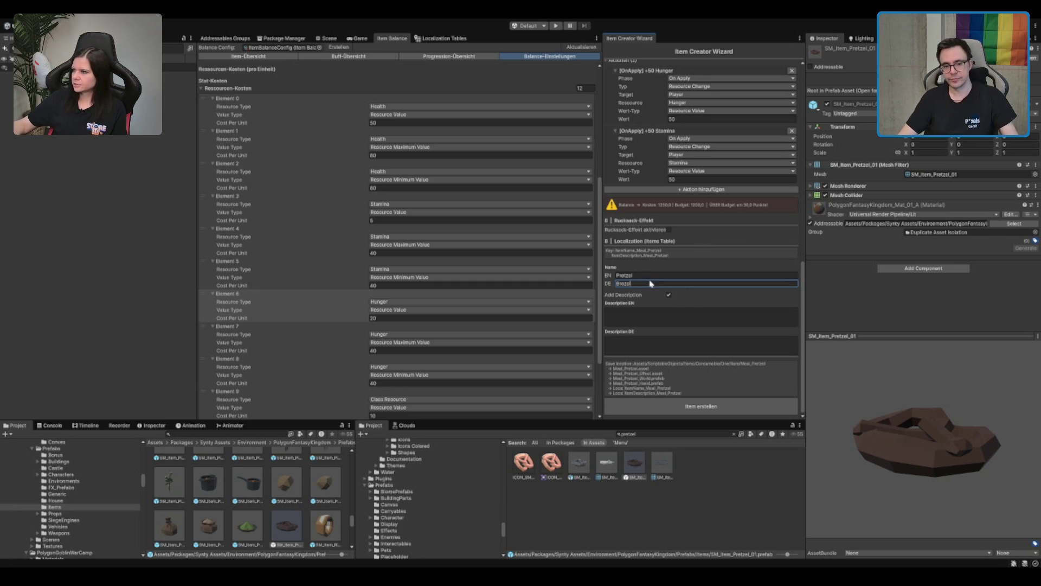
left_click(650, 285)
left_click(634, 321)
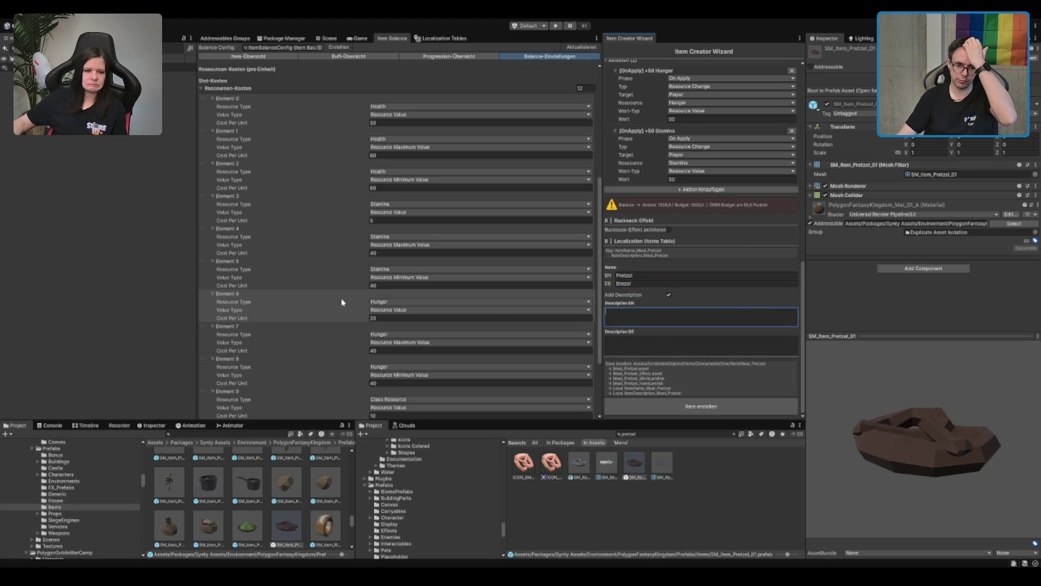
Extend the German name to 'Brezel der Gemeinschaft'
left_click(707, 274)
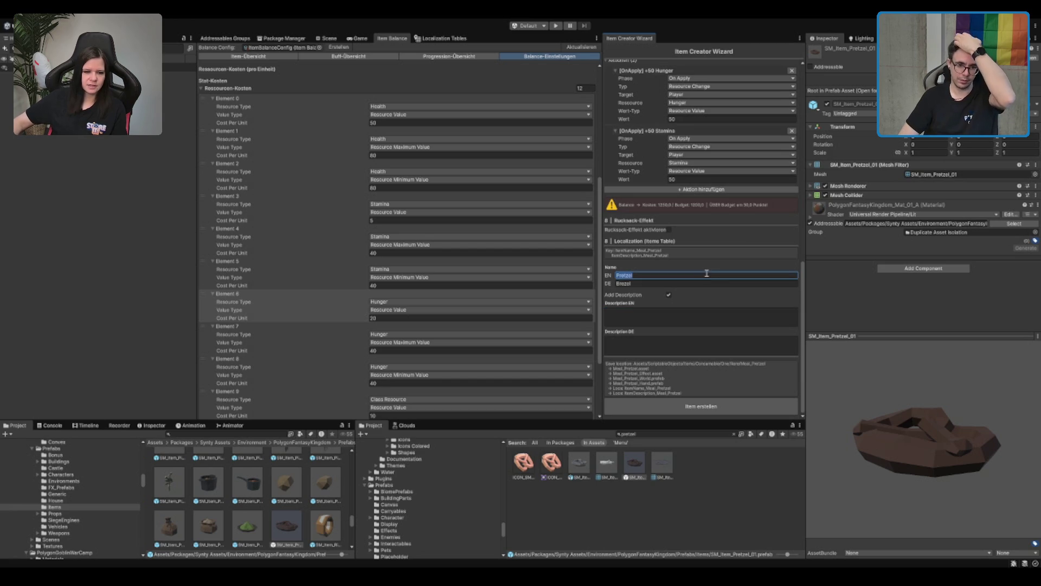
left_click(707, 274)
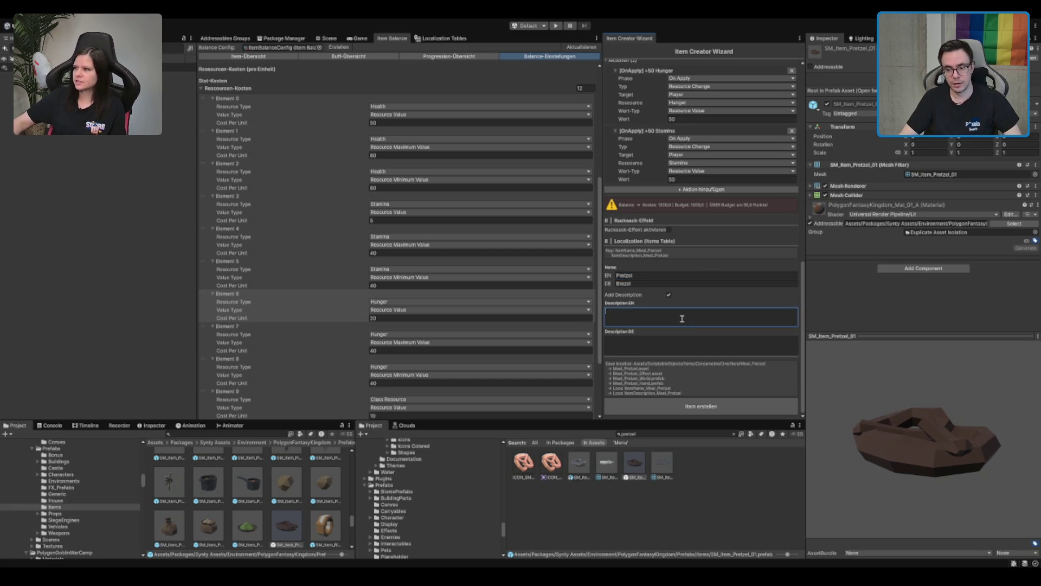
left_click(666, 284)
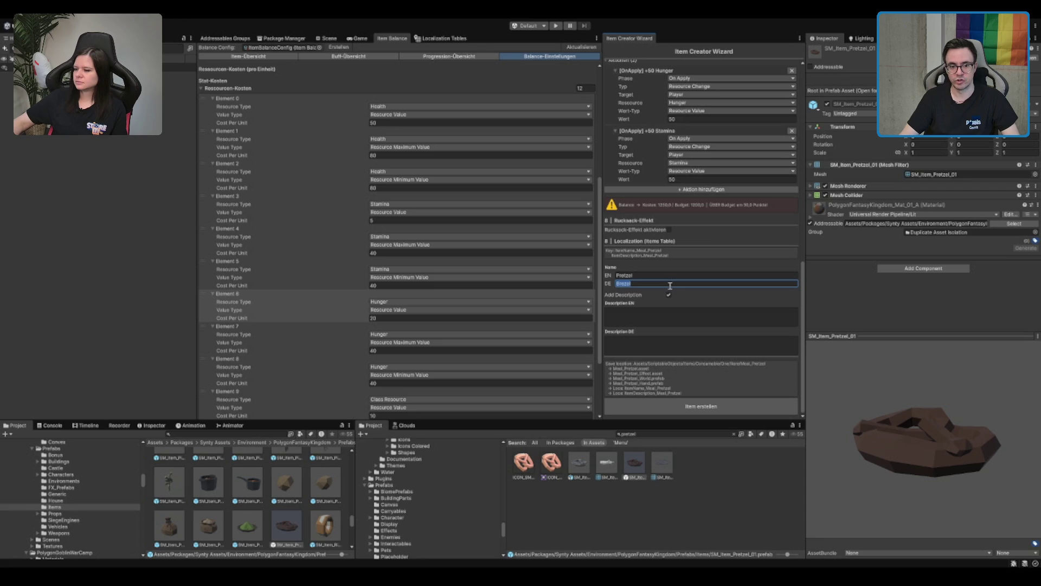
left_click(710, 322)
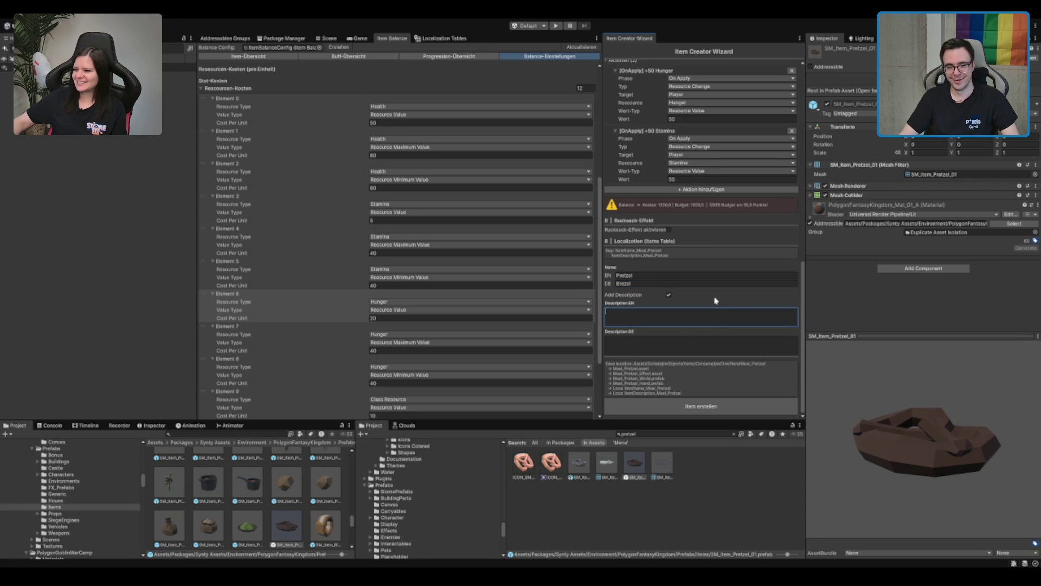
left_click(728, 283)
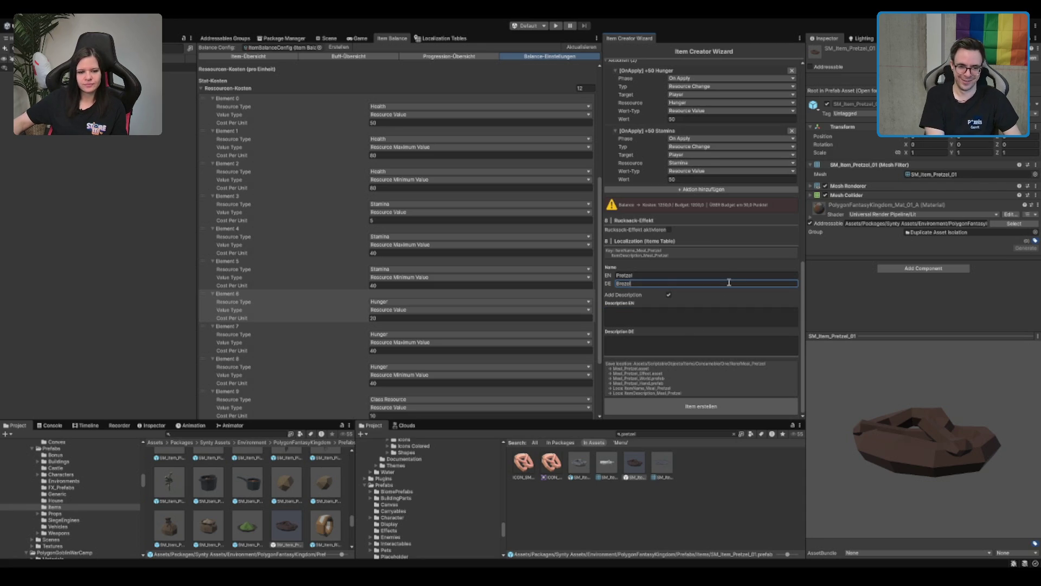
type(" der Gemeinschaft")
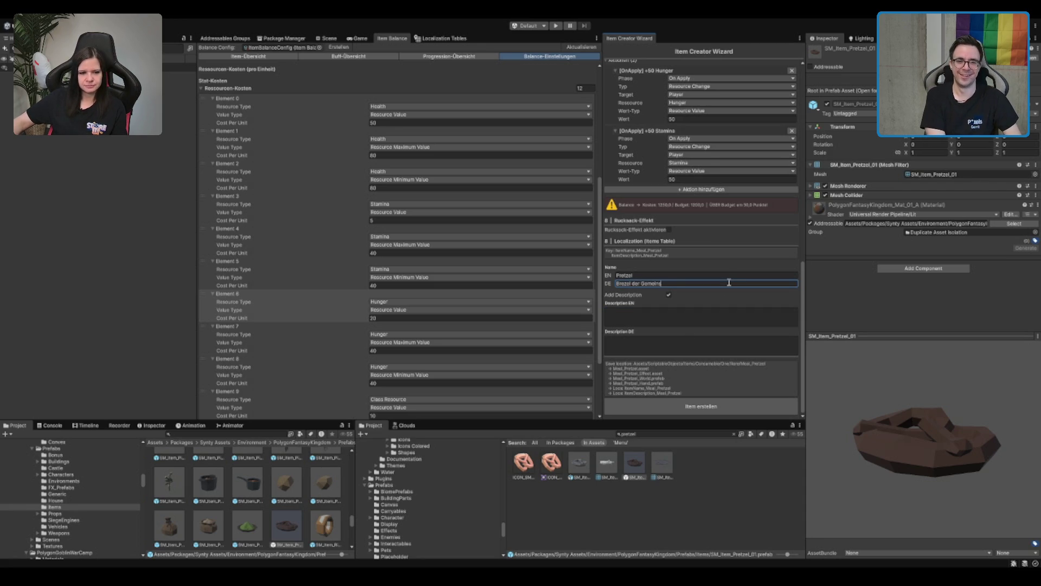
key("Return")
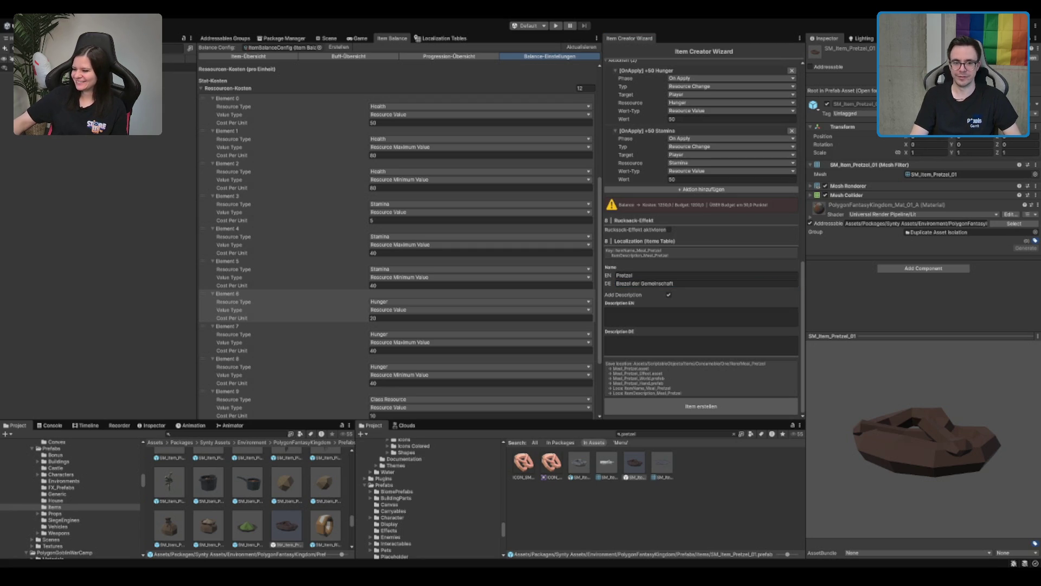
Rename the pretzel to 'Community Pretzel' in English and 'Gemeinschaftsbrezel' in German
type("Community")
left_click(684, 284)
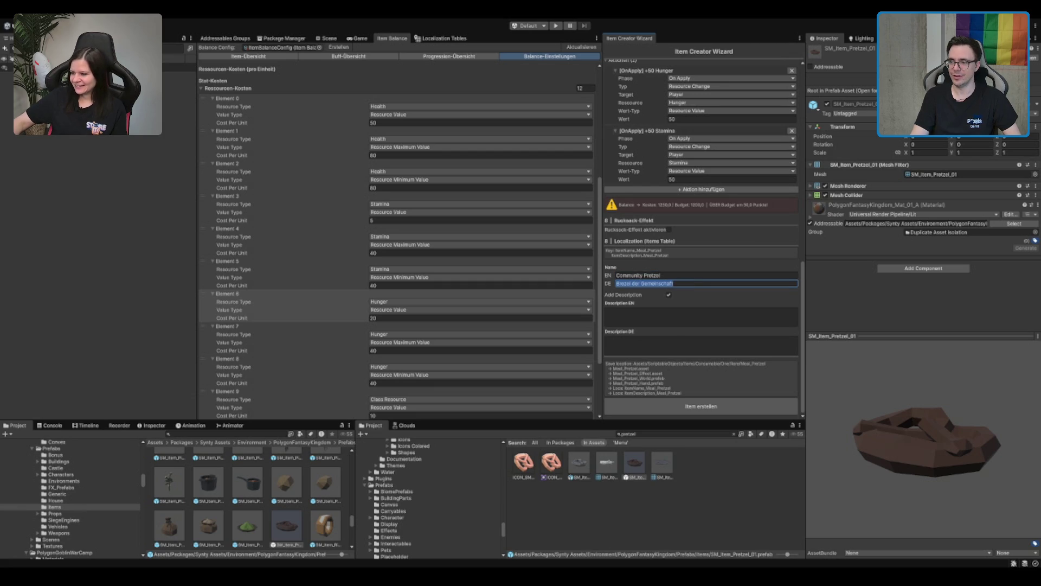
key("Return")
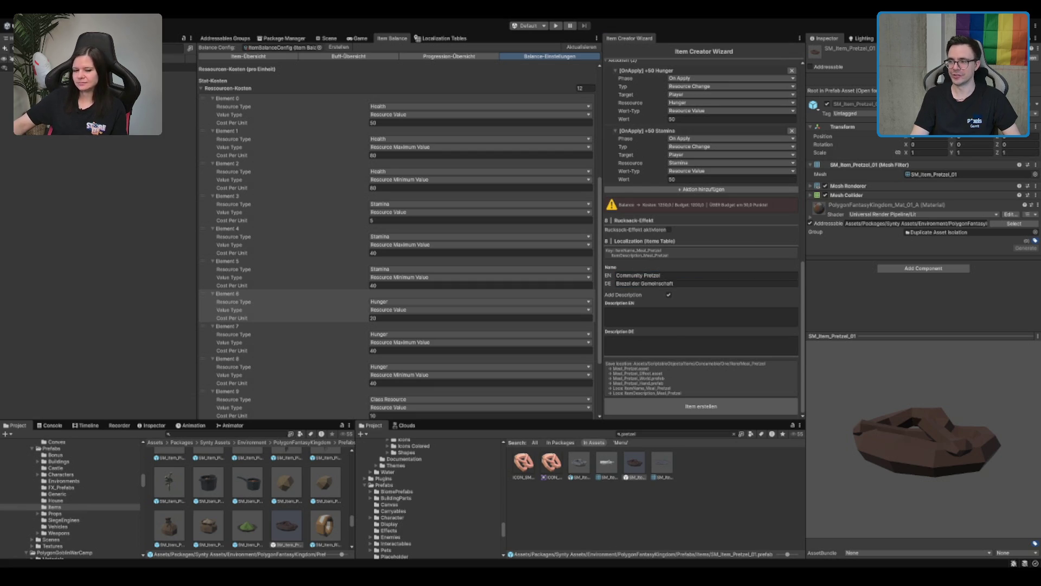
left_click(692, 283)
type("Gemeinsc")
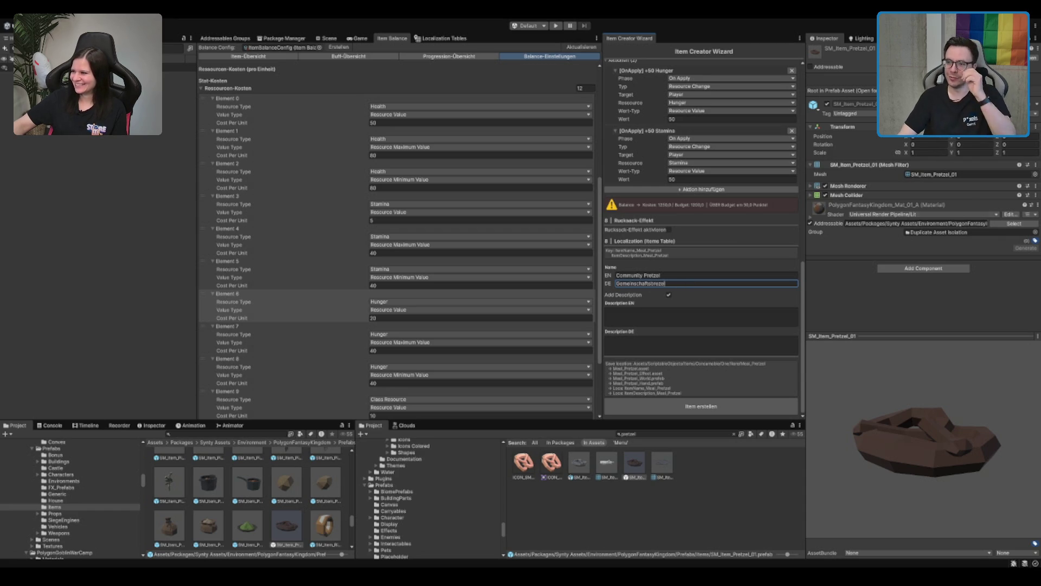
key("Return")
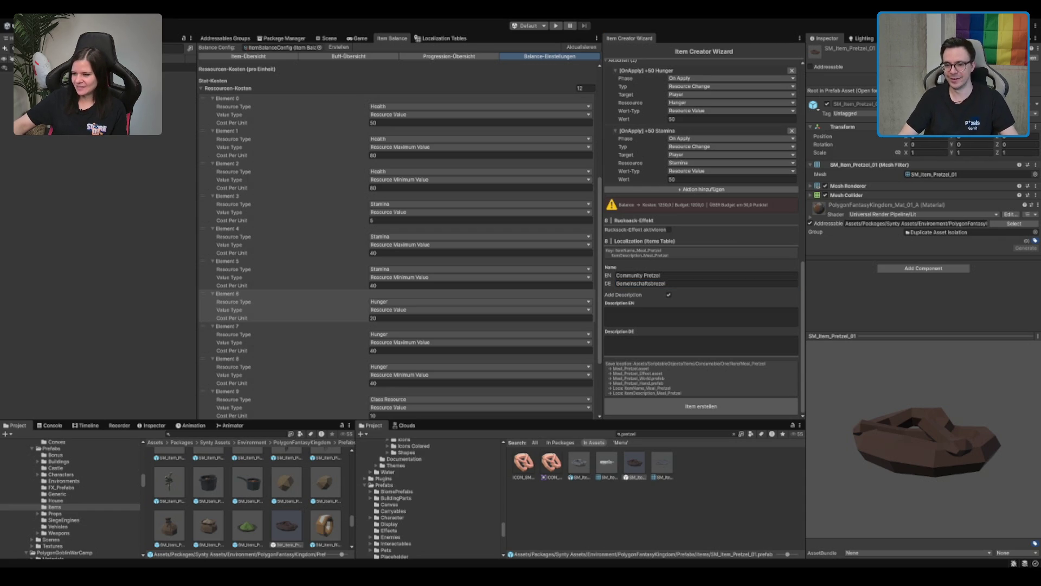
left_click(757, 317)
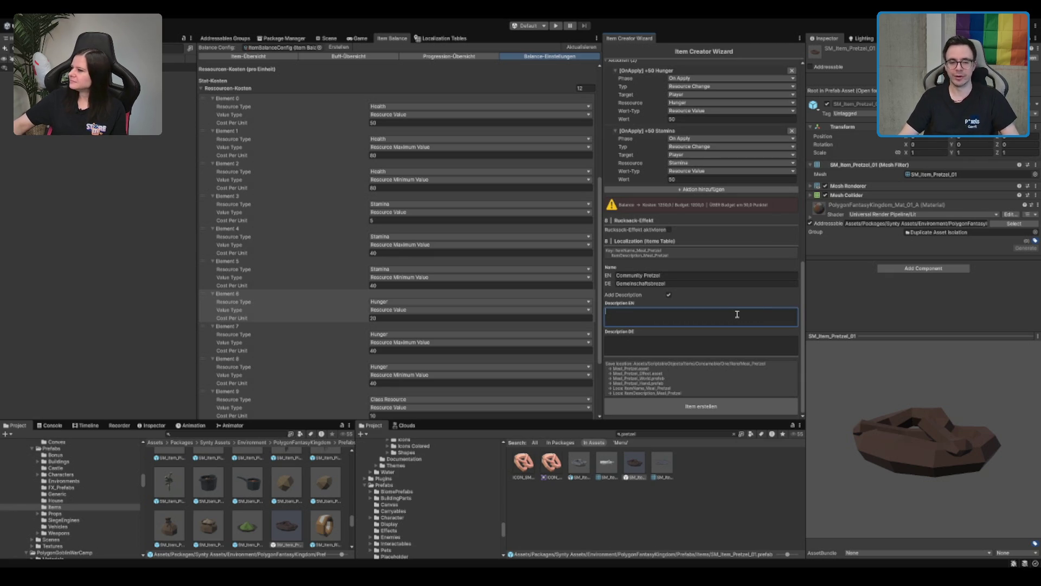
left_click(649, 352)
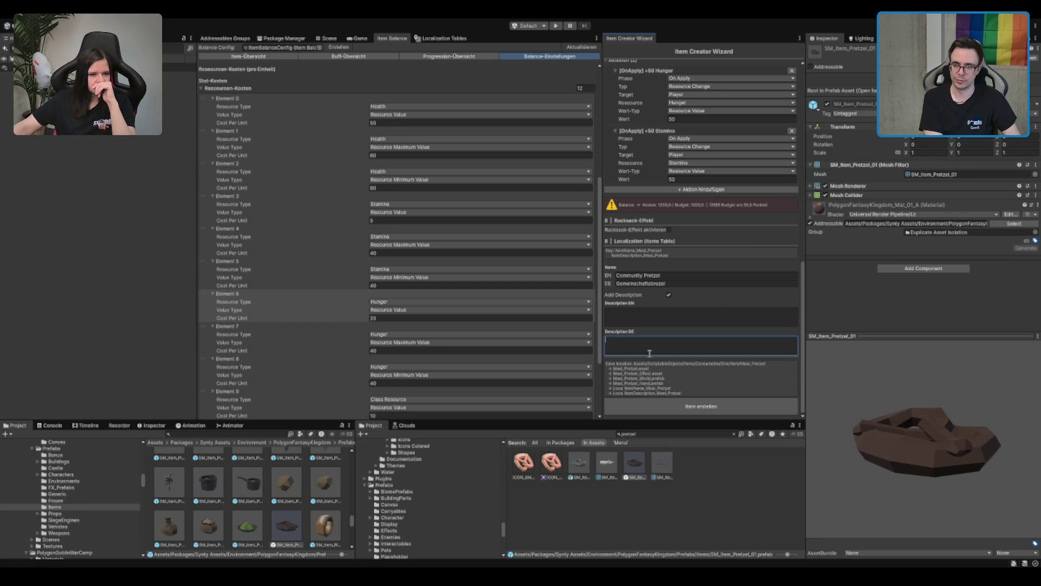
Write the German description 'Ohne eine morgendliche Brezel fehlt einem die Ausdauer über den Tag!'
key("BackSpace")
type("Ohne eine morgendliche Br")
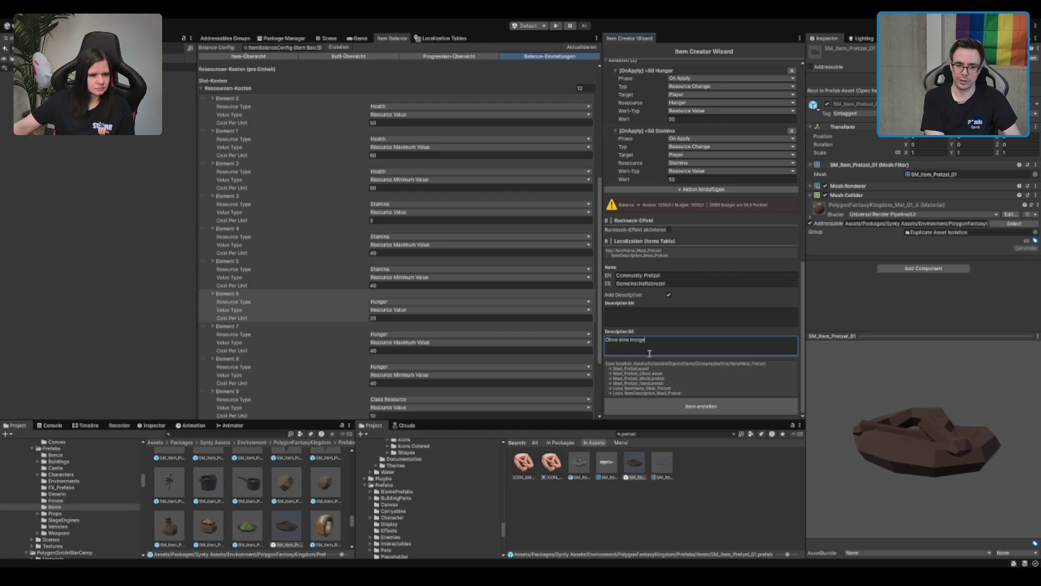
type("ezel f")
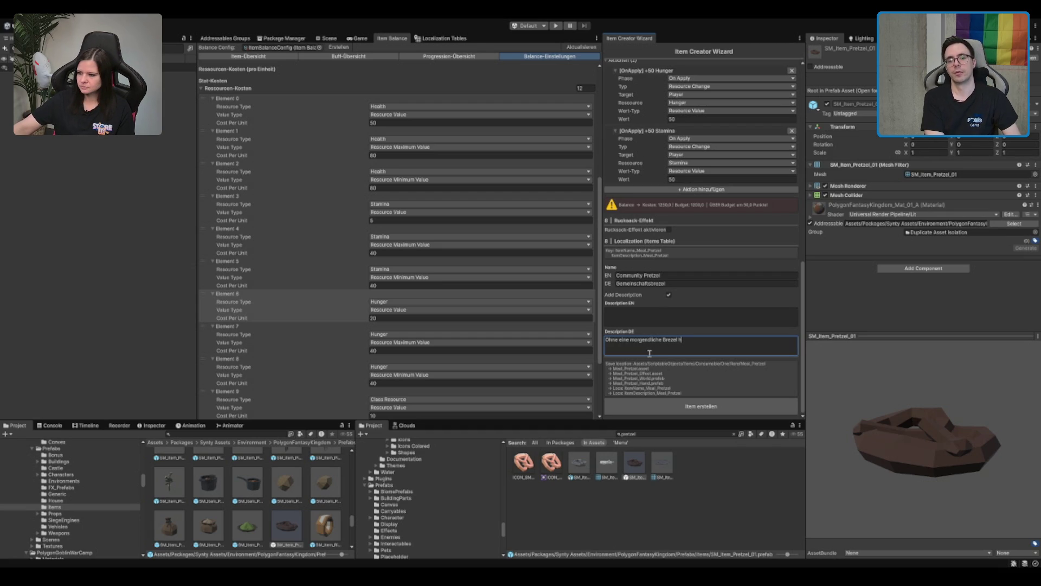
type("ehlt")
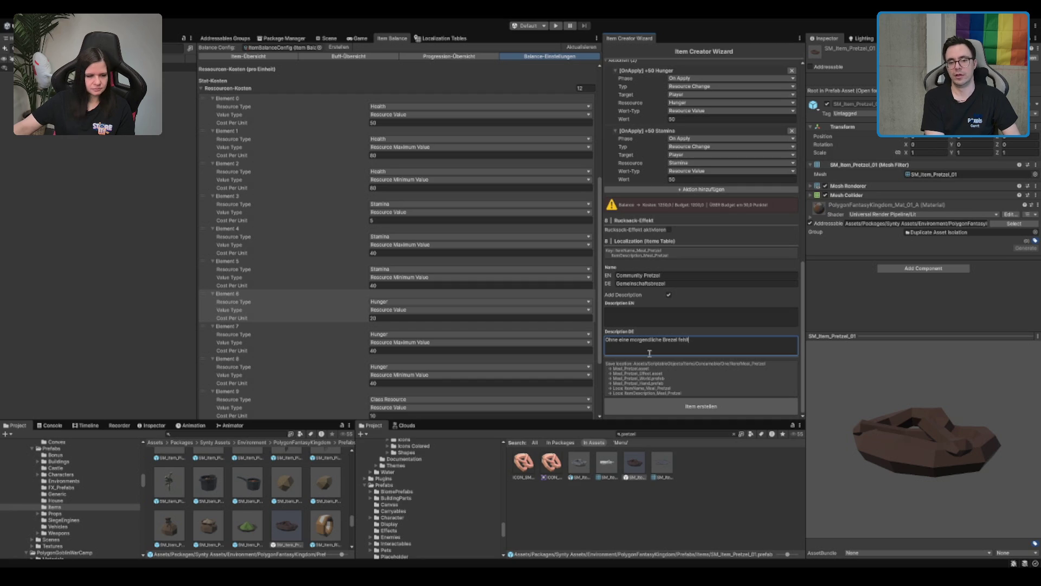
type(" einem die Ausdauer ")
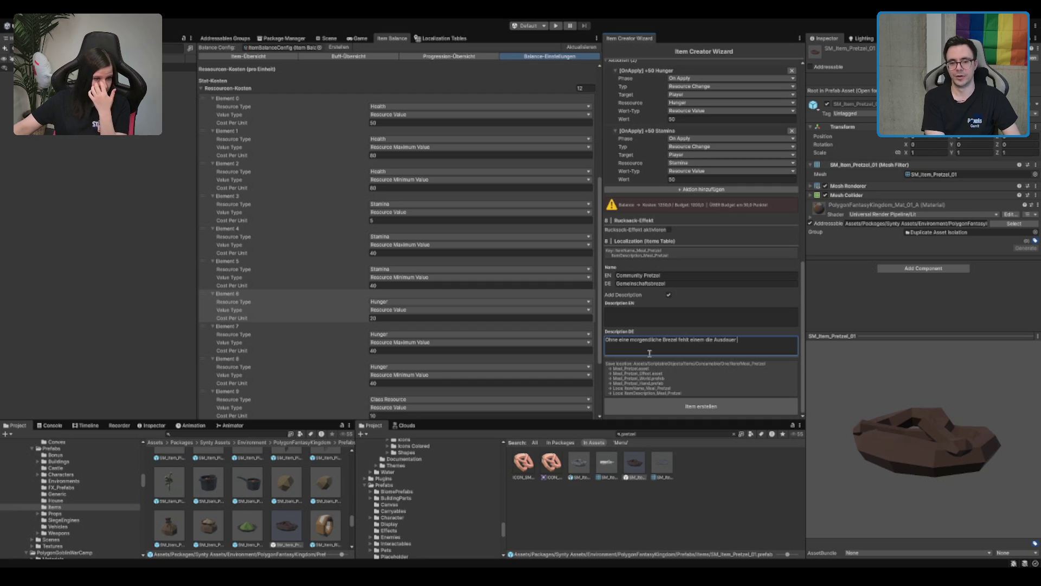
type("über den Tag!")
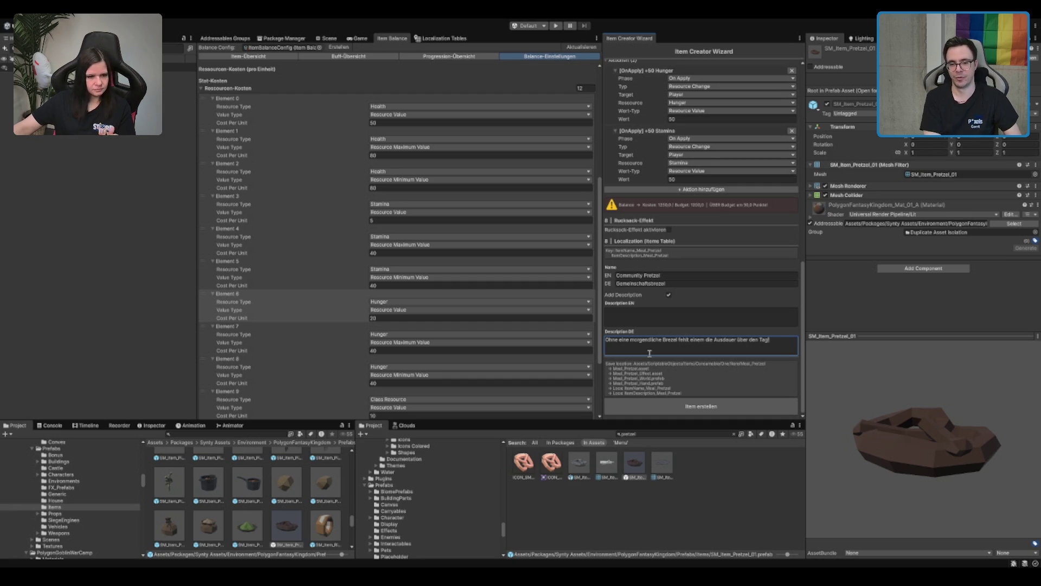
key("ctrl+a")
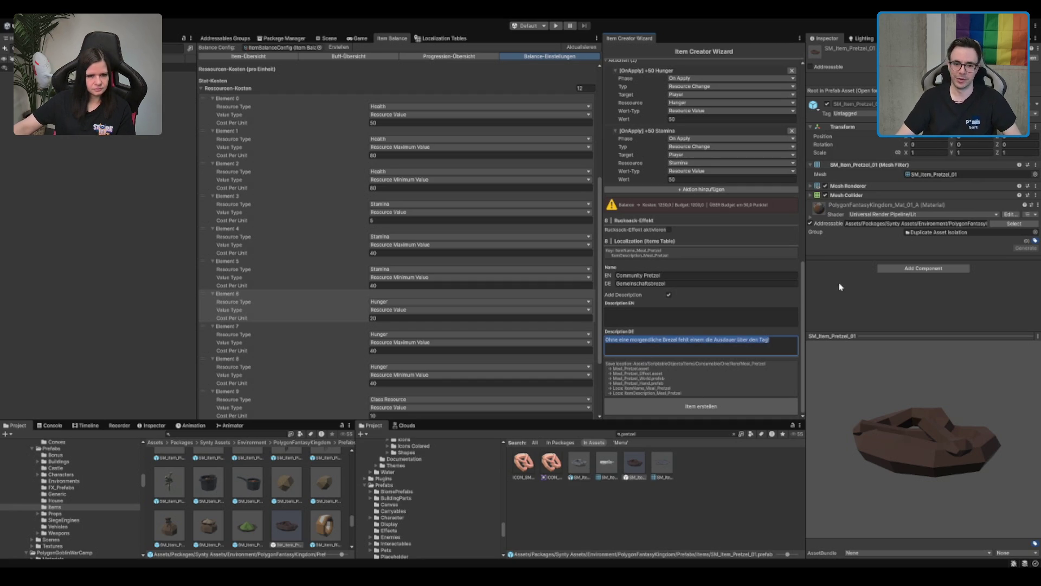
key("alt+Tab")
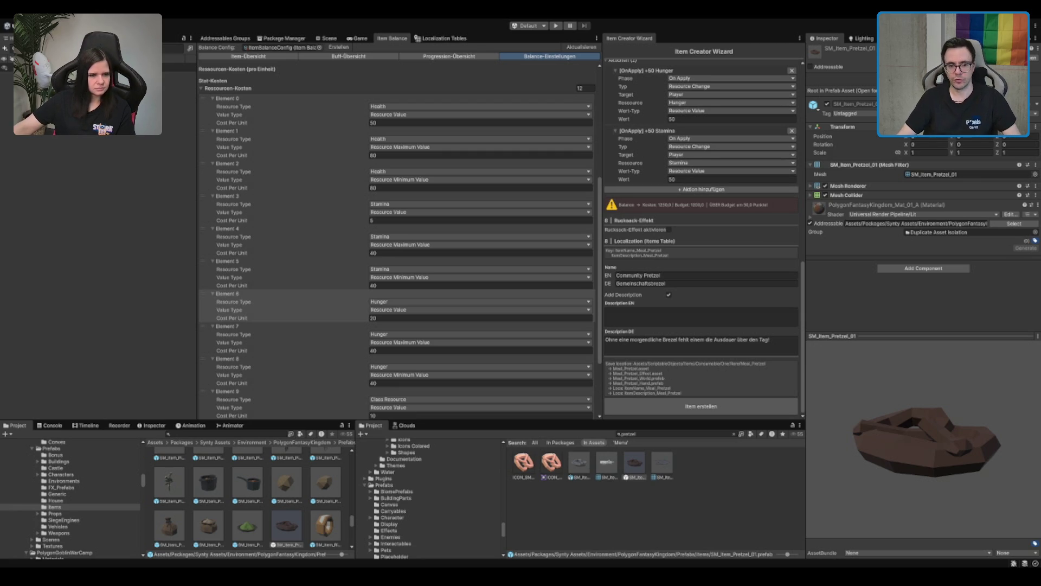
left_click(776, 346)
Append the author's signature handle to the end of the German description
key("Right")
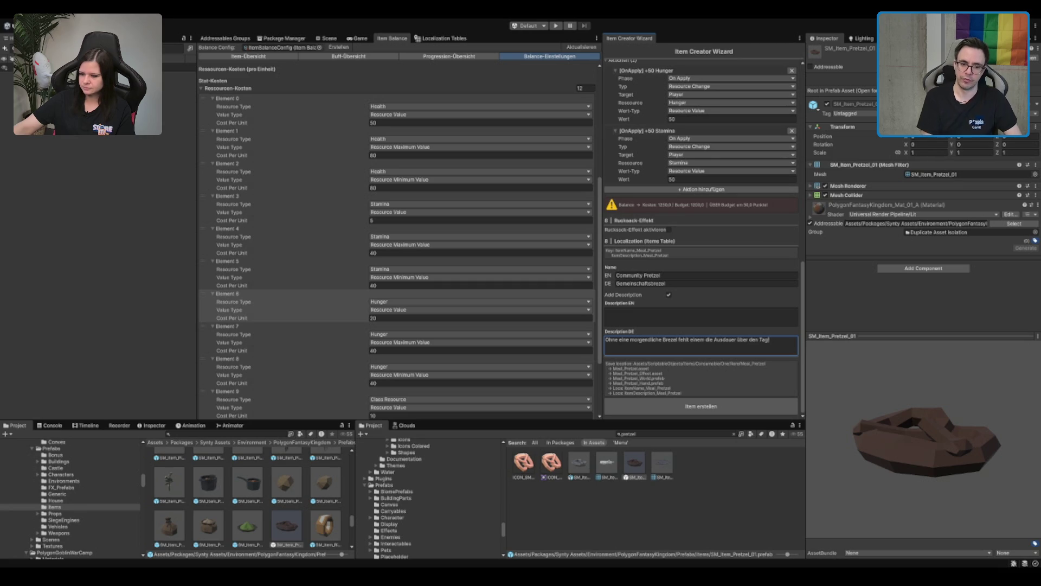
left_click(783, 340)
left_click(781, 343)
left_click(605, 341)
left_click(606, 342)
left_click(796, 346)
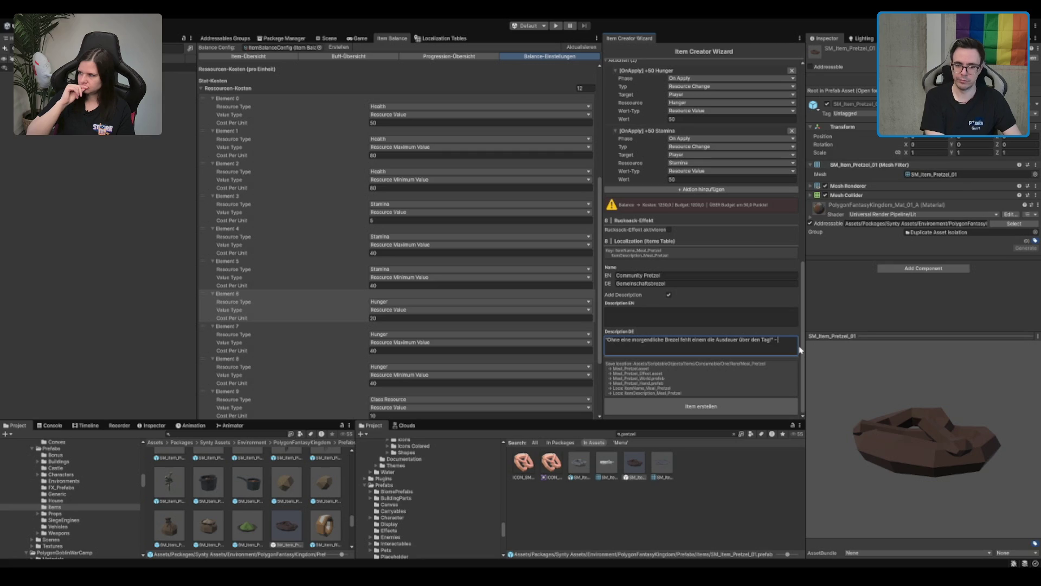
key("BackSpace")
key("BackSpace")
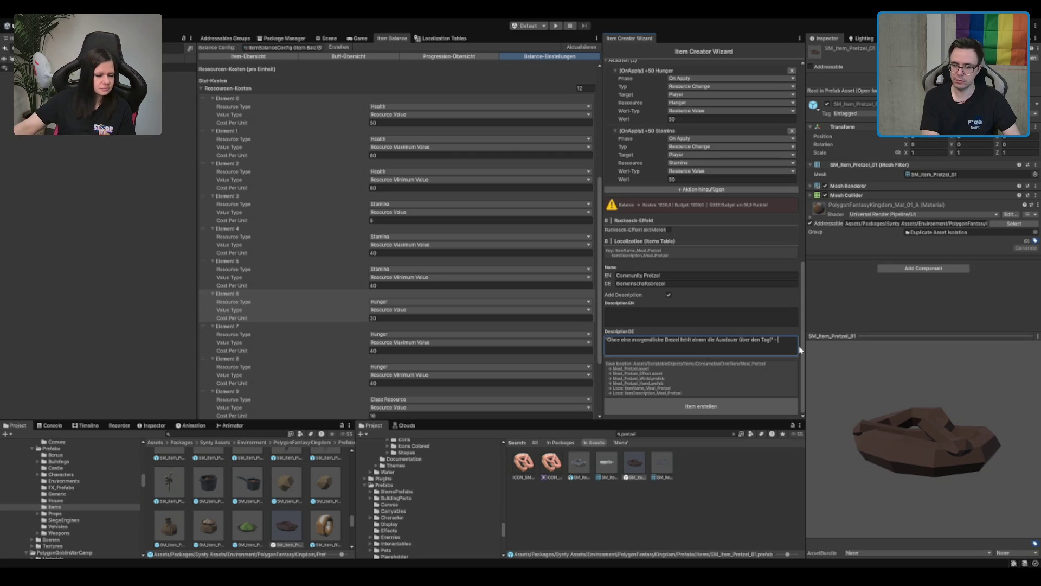
type("Not")
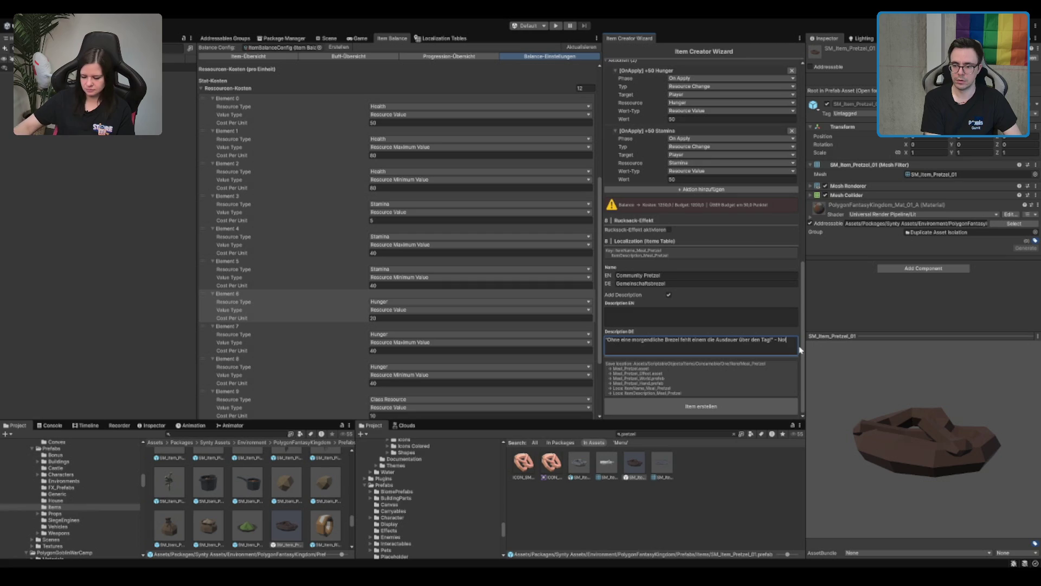
type("_NaN")
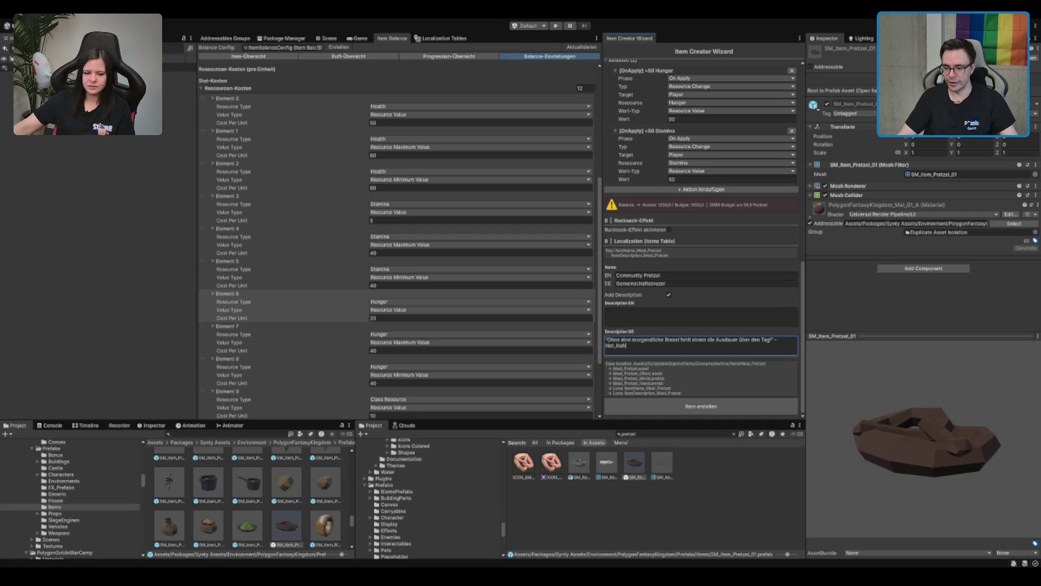
key("Escape")
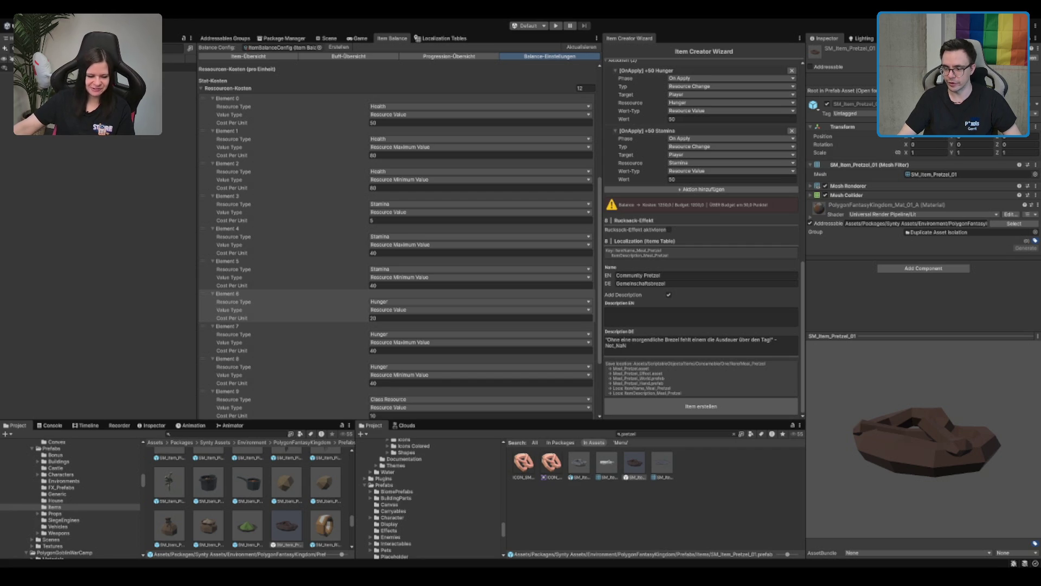
Replace the German description with 'Ohne eine morgendliche Brezel wandert es sich nur halb so gut!'
left_click(699, 342)
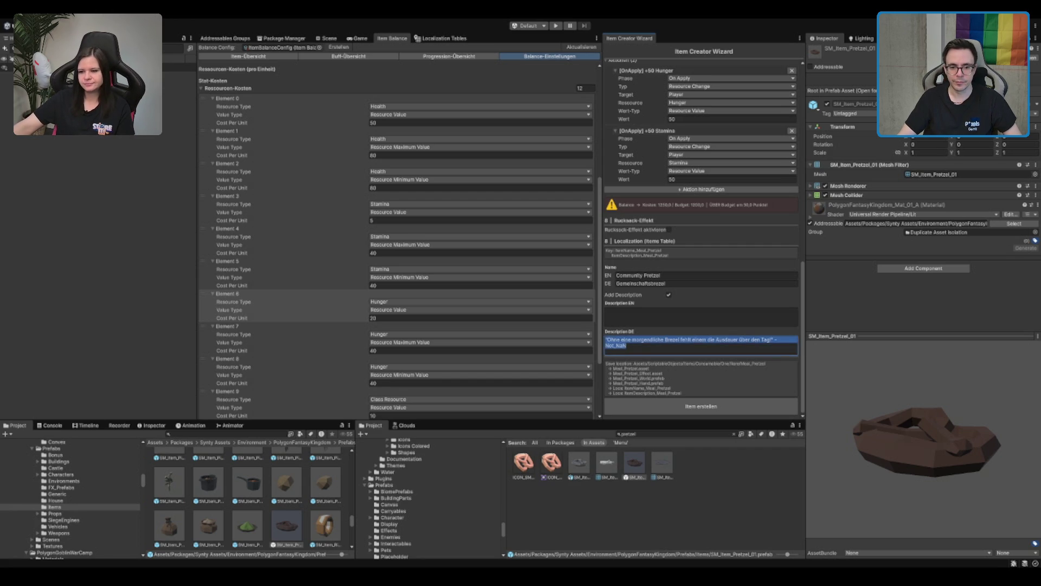
left_click_drag(770, 340, 607, 341)
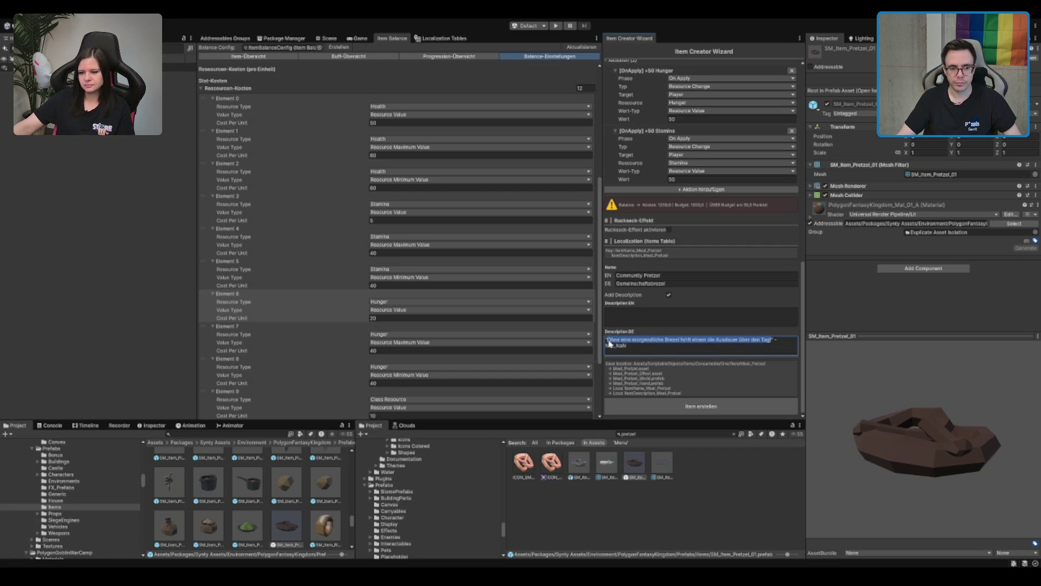
key("ctrl+v")
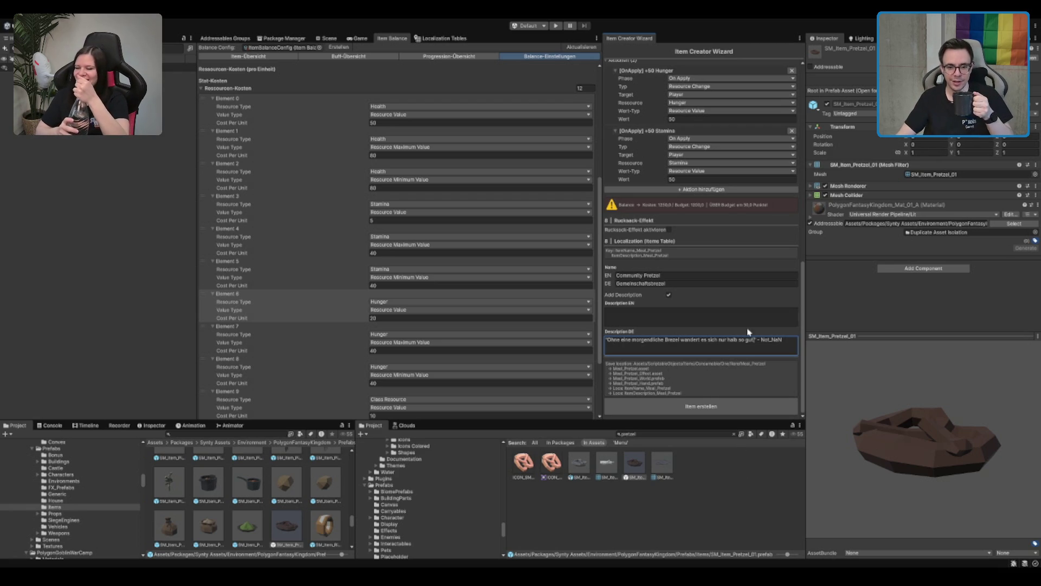
left_click(779, 347)
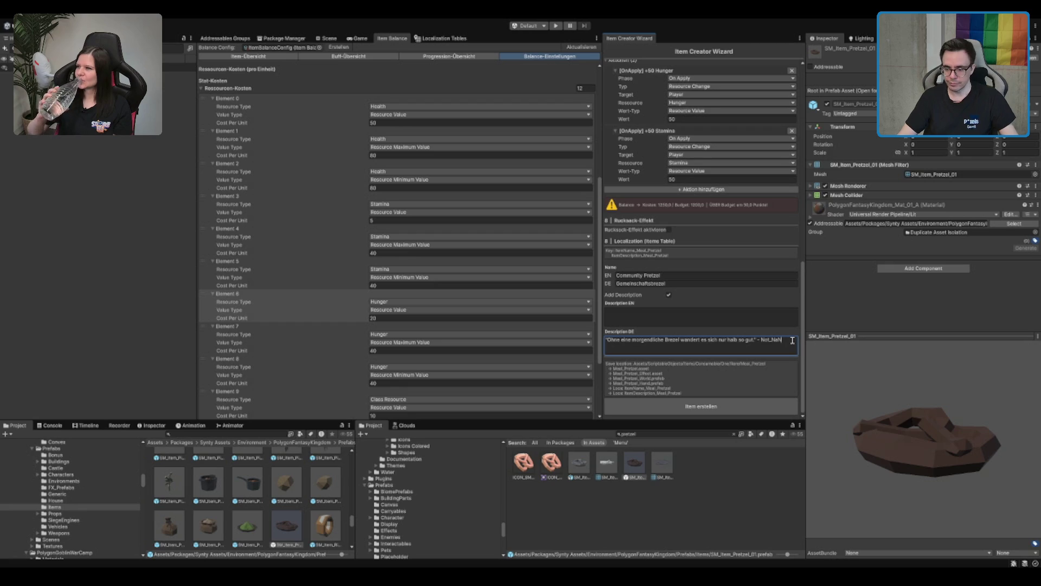
key("ctrl+a")
type("Ohne eine morgendliche Brezel wandert es sich nur halb so gut")
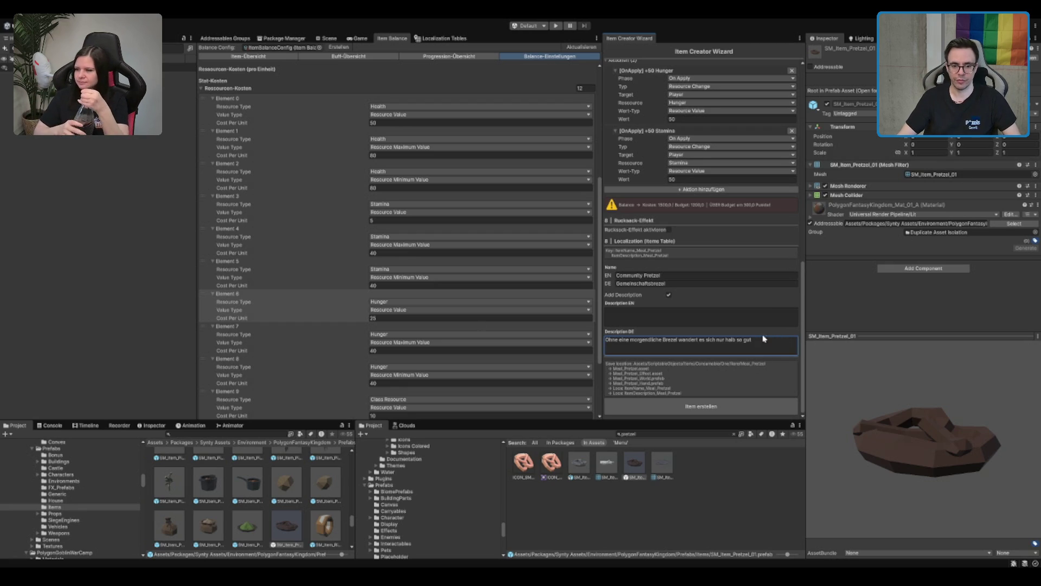
key("ctrl+a")
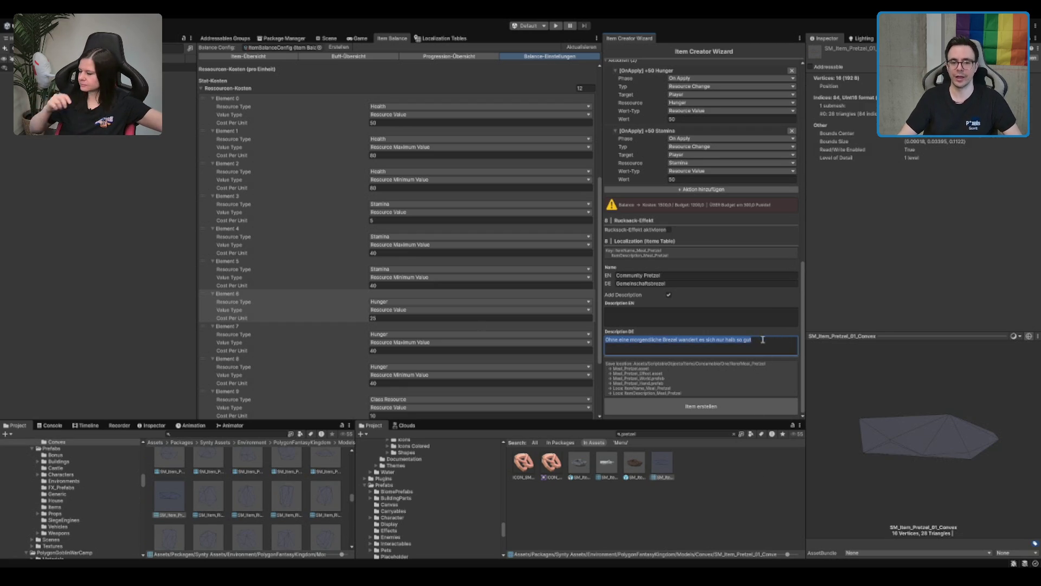
Wrap the German description in quotes, add the author signature, and paste the English description
left_click(763, 338)
key("Home")
type("\"")
key("End")
type("\"")
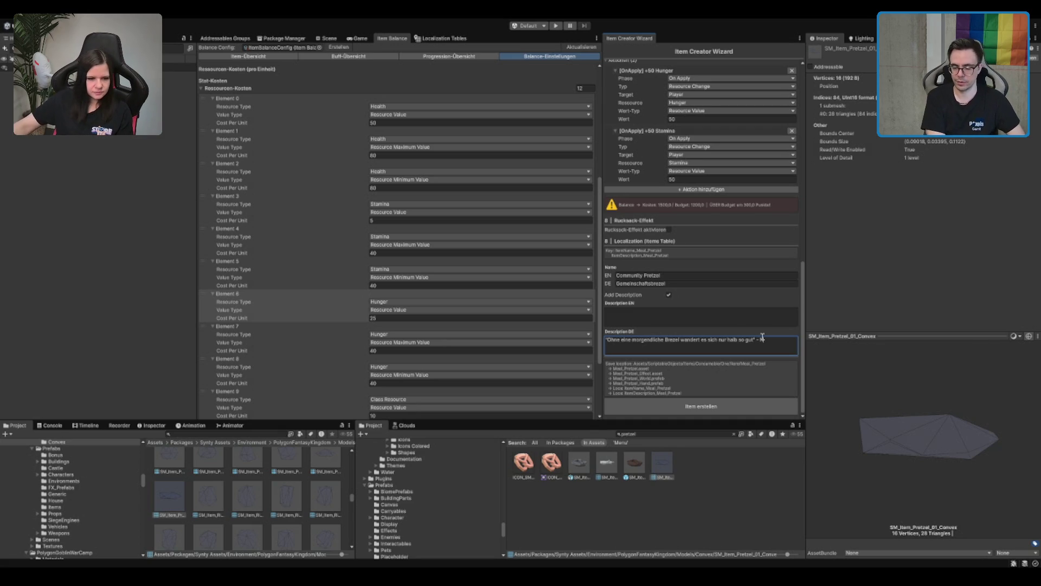
type("n")
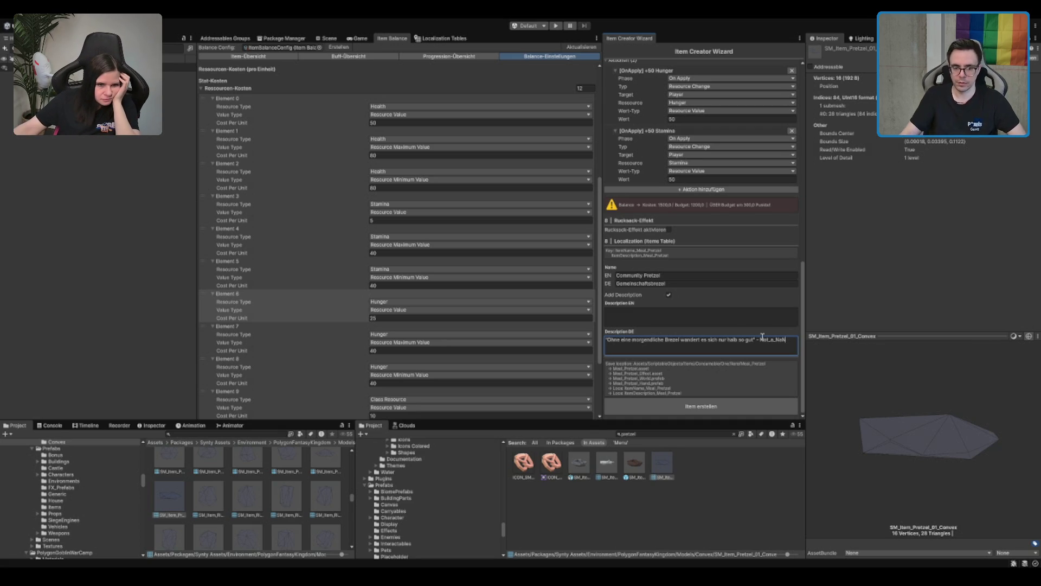
type("N")
key("ctrl+a")
key("alt+Tab")
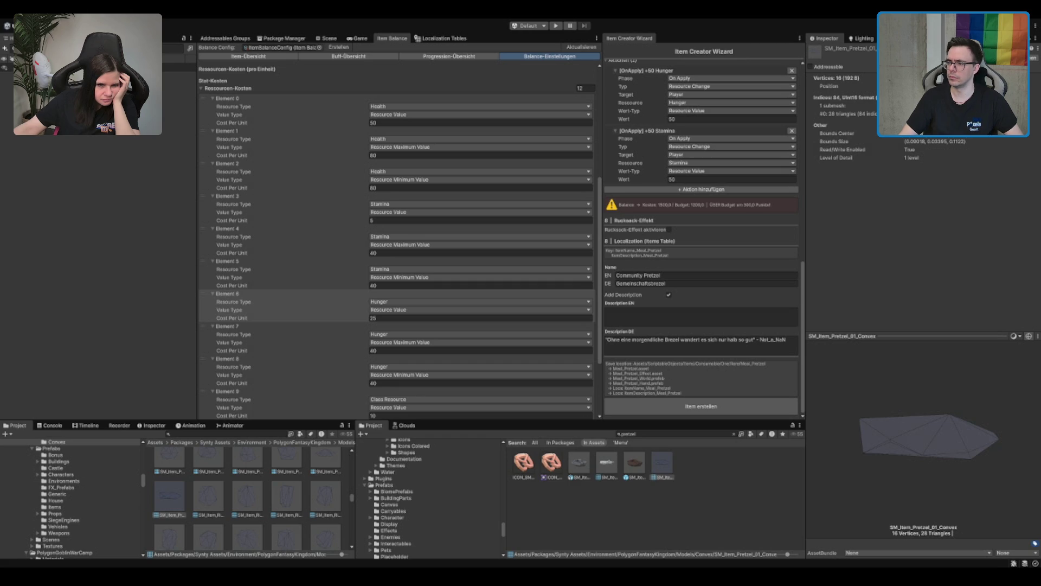
left_click(700, 317)
key("ctrl+v")
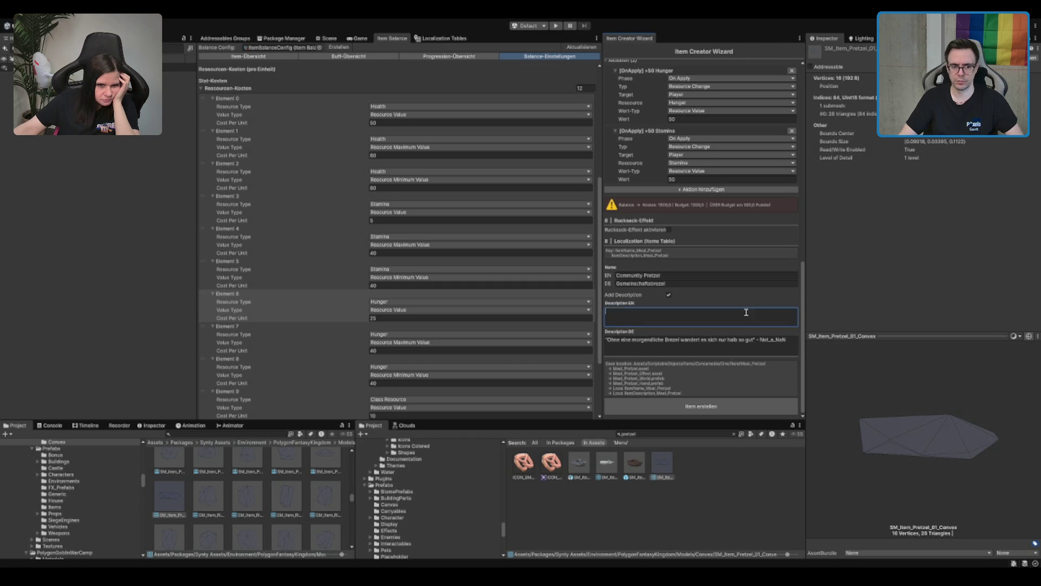
Finish the English description and keep the pretzel's Stamina amount at 50
key("alt+Tab")
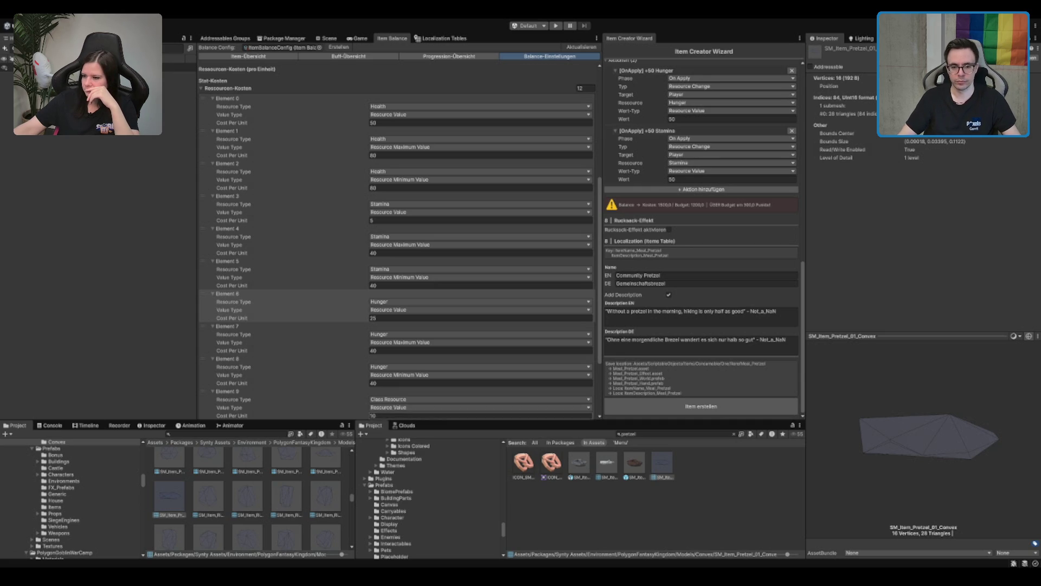
scroll(683, 244, "up", 3)
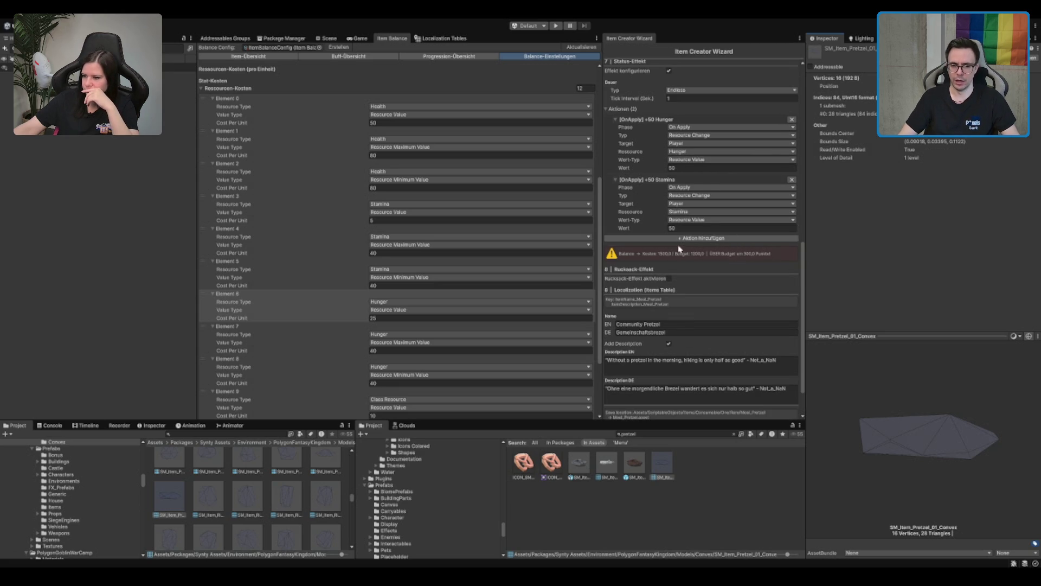
left_click(665, 259)
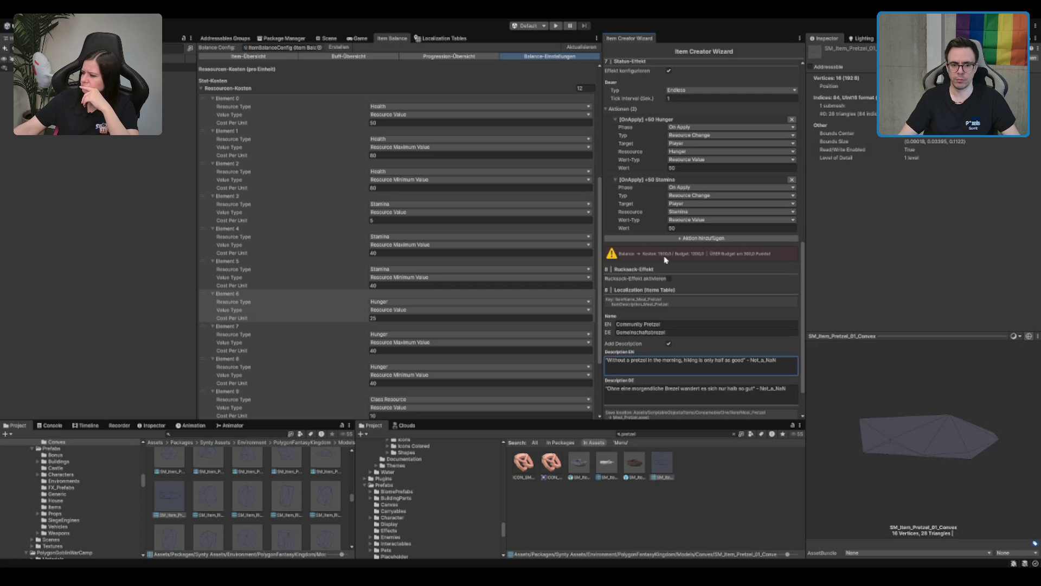
left_click(716, 228)
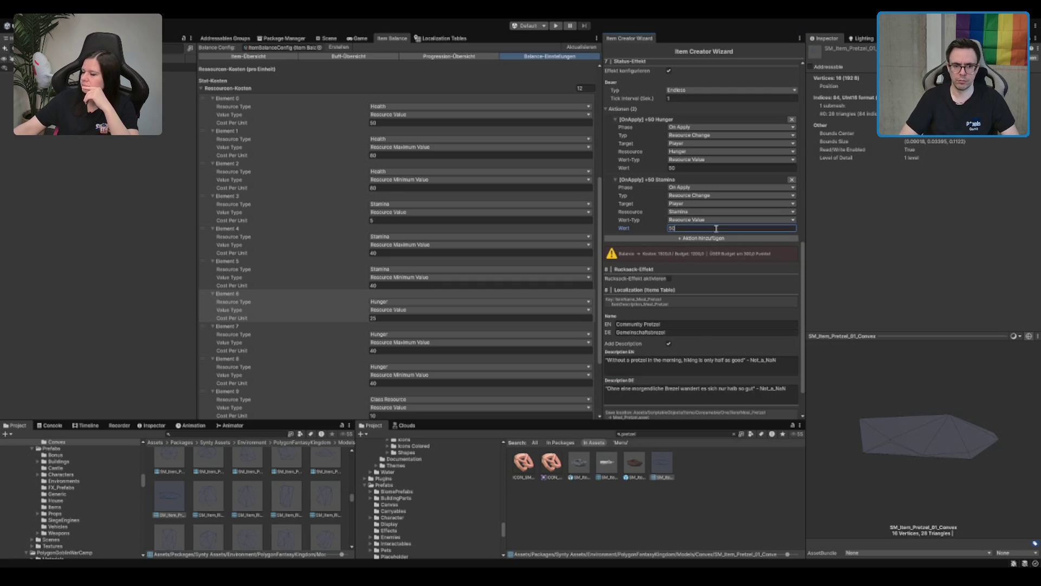
type("2")
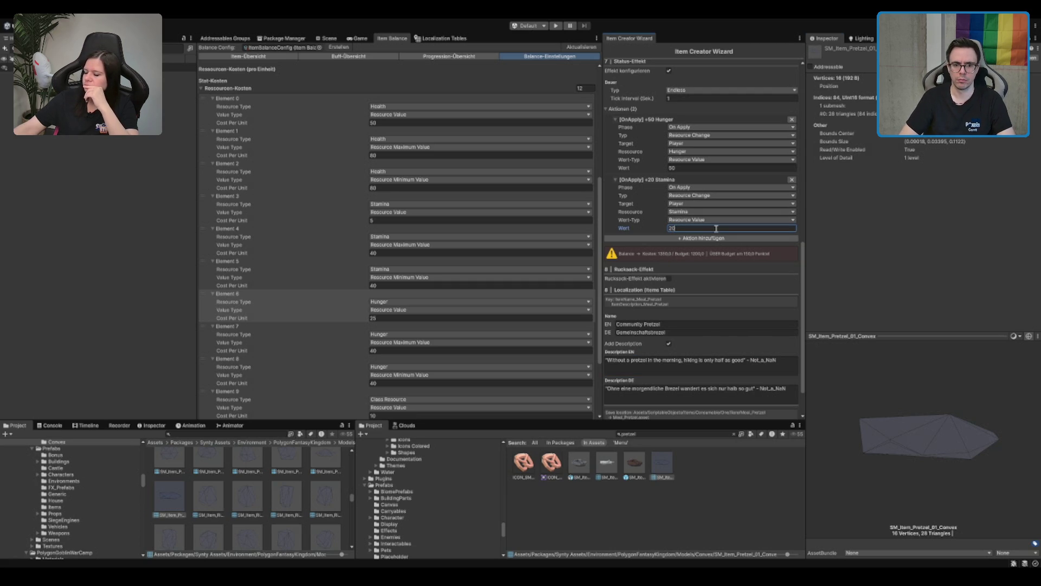
key("BackSpace")
key("BackSpace")
type("1")
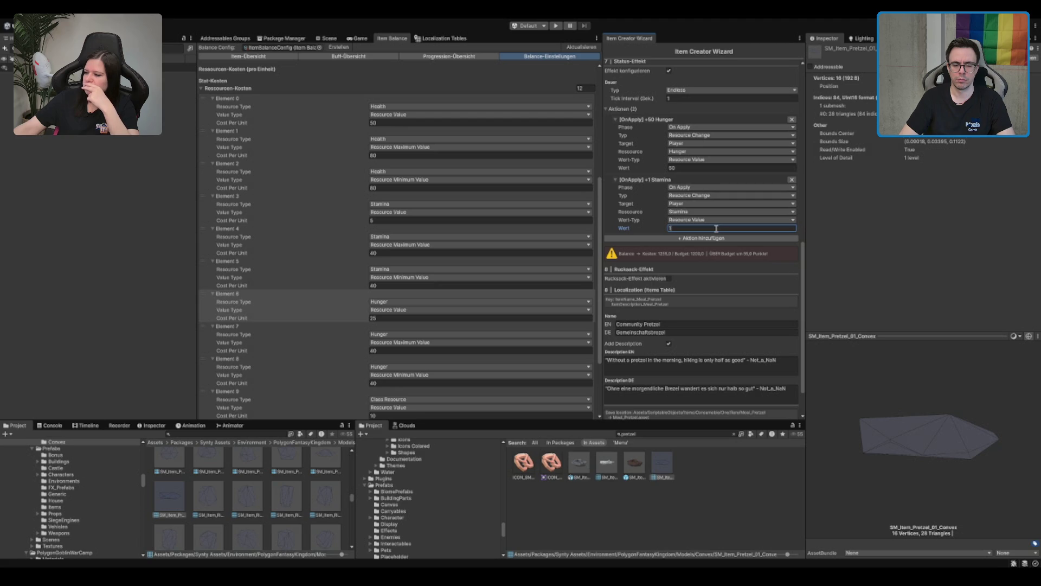
key("BackSpace")
type("50")
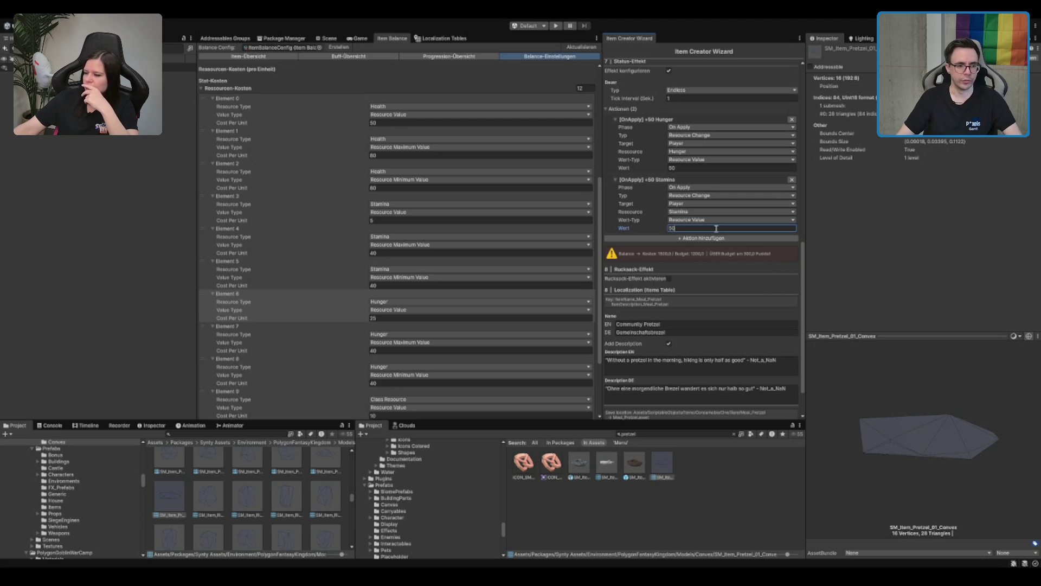
Set the Hunger resource cost per unit to 20 in the balance config
left_click(413, 318)
type("20")
key("Return")
left_click(795, 253)
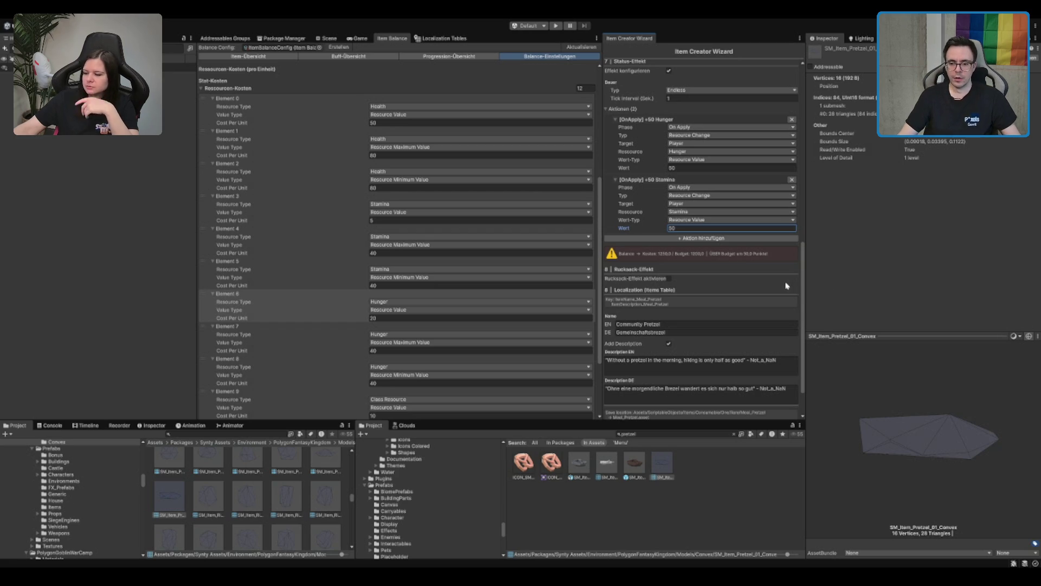
Generate the icon preview and rotate the pretzel on Y and Z to face the camera
scroll(770, 304, "up", 15)
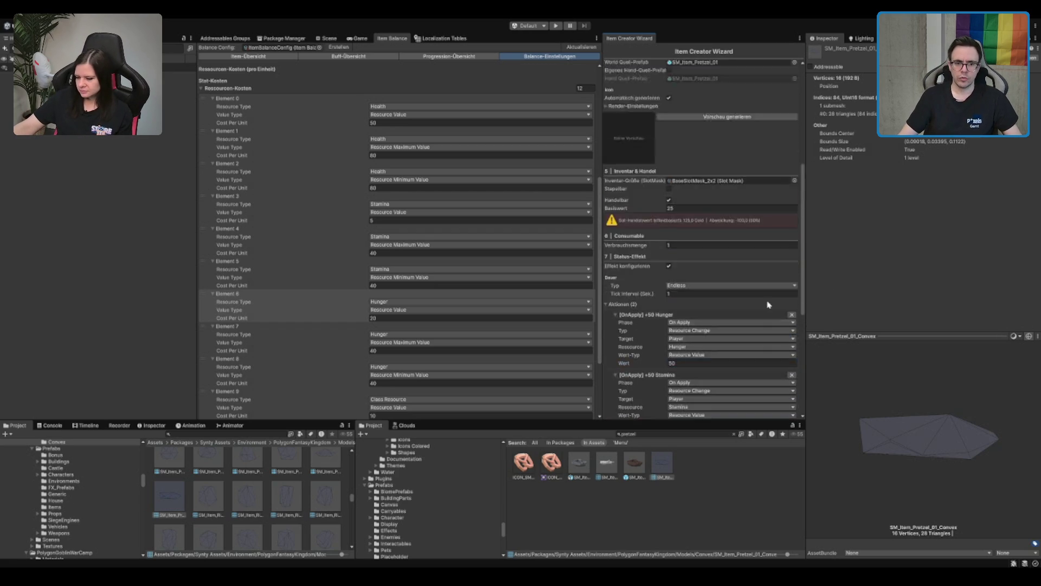
left_click(705, 336)
scroll(671, 328, "down", 3)
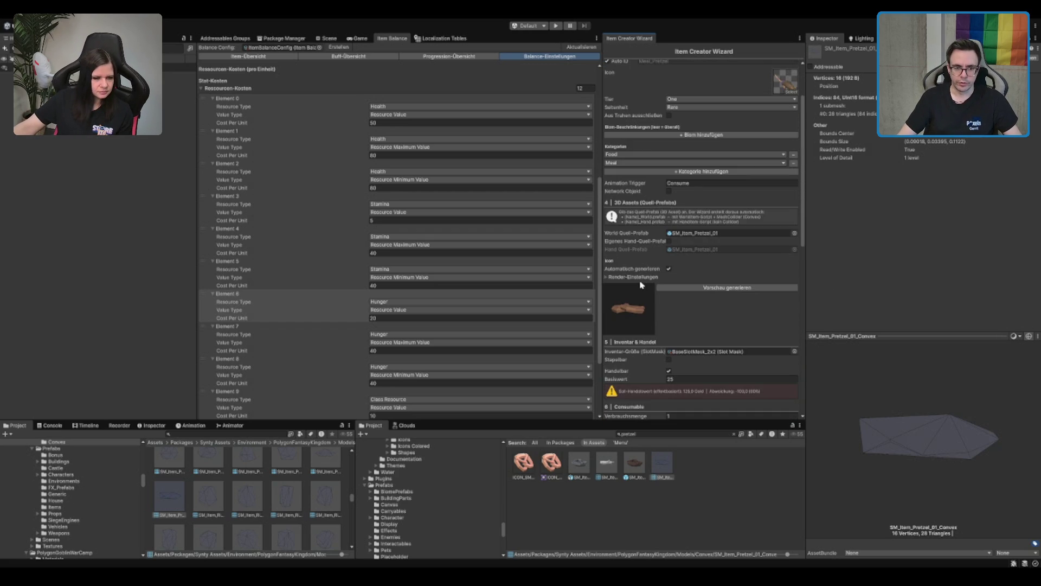
left_click(608, 277)
scroll(698, 305, "down", 6)
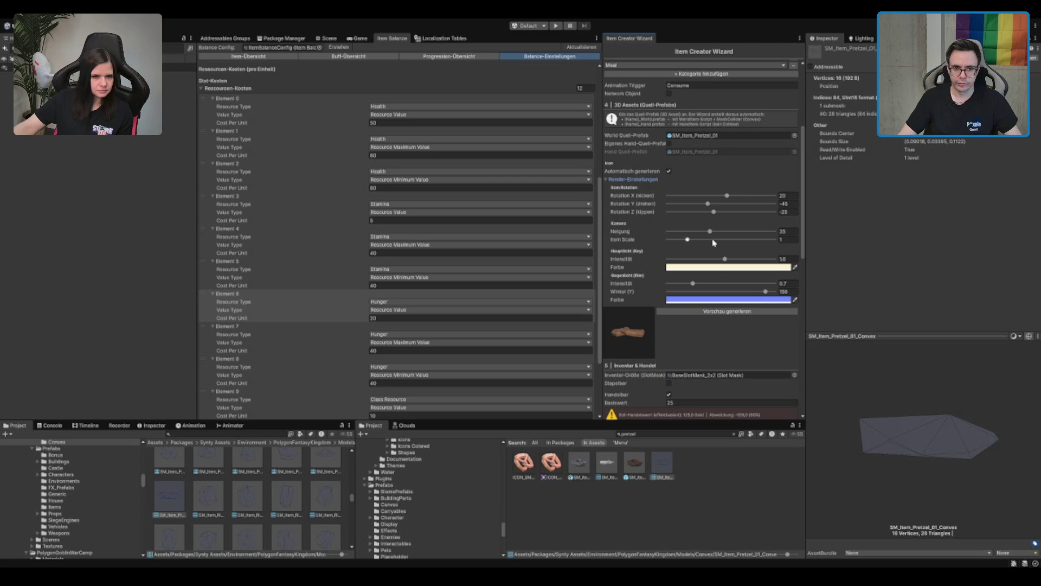
mouse_move(708, 205)
left_mouse_down()
mouse_move(742, 205)
mouse_move(715, 217)
mouse_move(747, 211)
left_mouse_up()
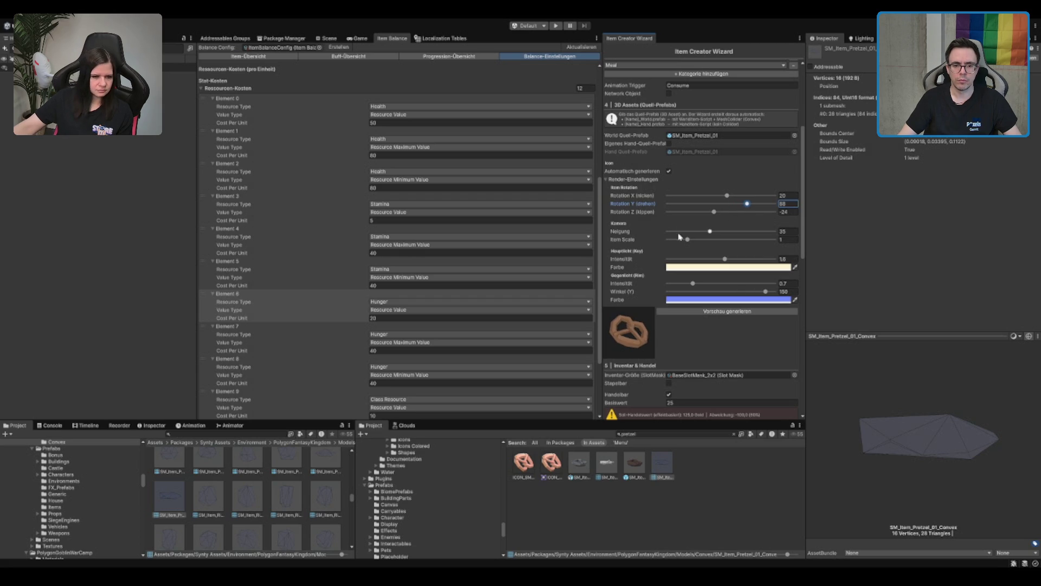
mouse_move(713, 211)
left_mouse_down()
mouse_move(730, 217)
mouse_move(689, 240)
mouse_move(815, 235)
mouse_move(724, 240)
left_mouse_up()
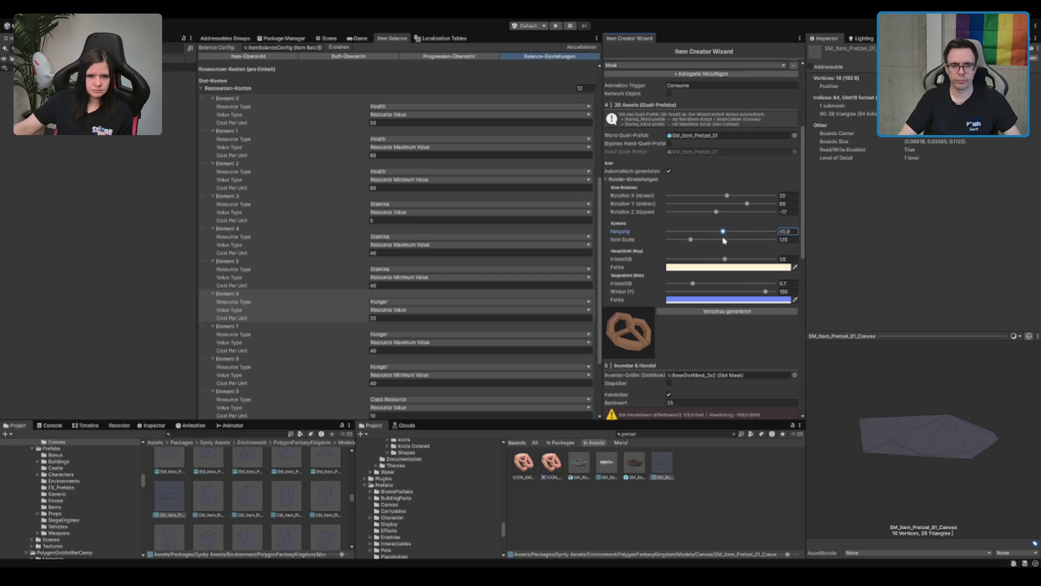
Set the camera tilt to 45 and the backlight intensity to 3
left_click(795, 232)
key("BackSpace")
key("BackSpace")
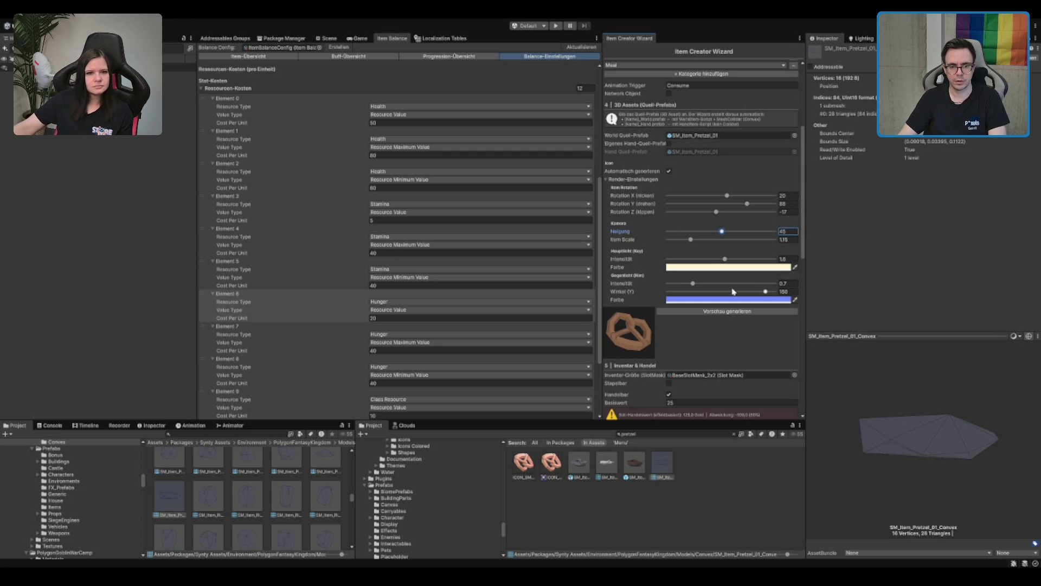
left_click_drag(728, 284, 846, 288)
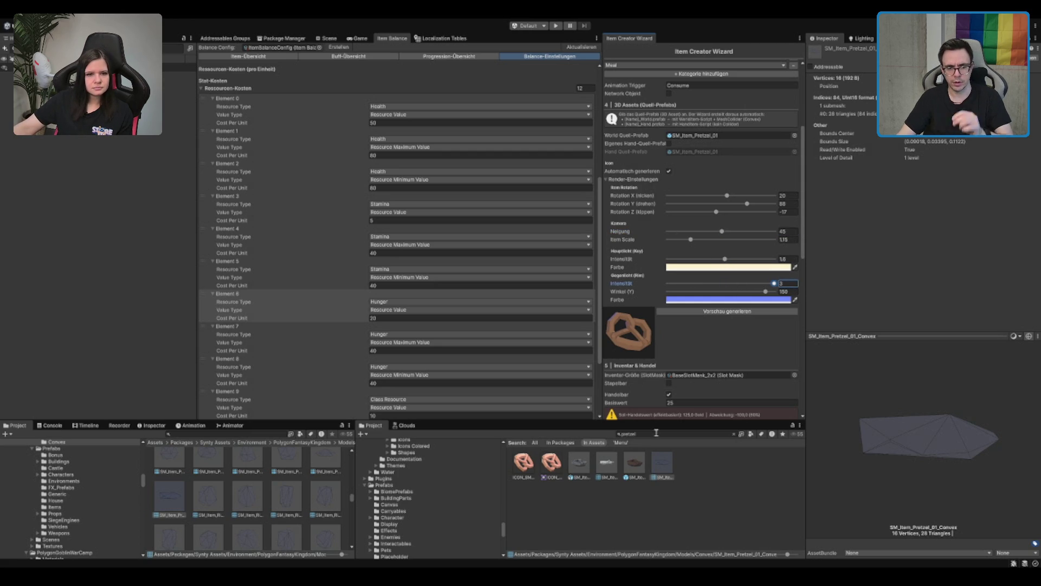
scroll(703, 341, "down", 10)
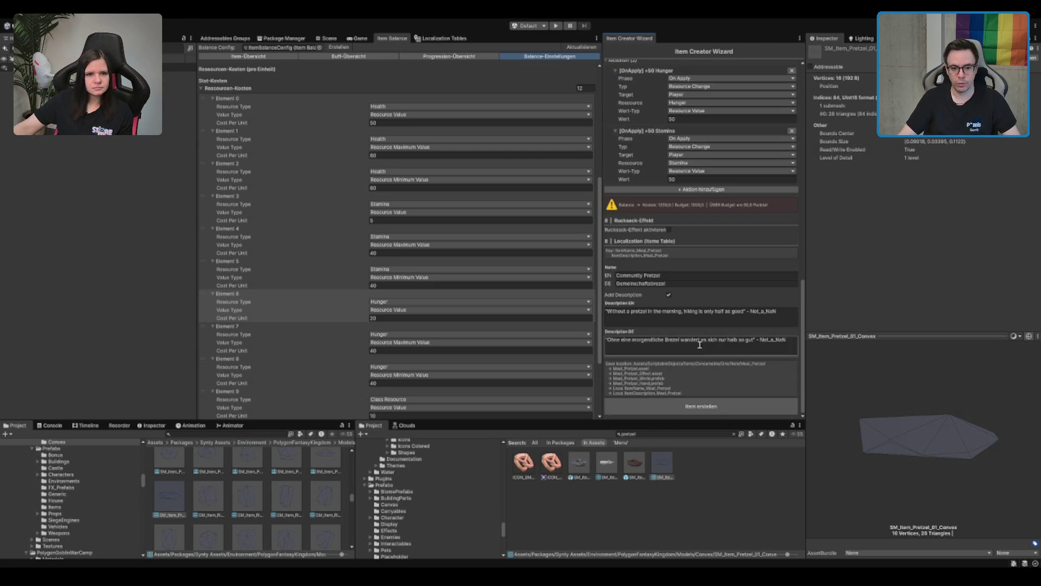
Create the Meal_Pretzel item, generating its icon, item, effect and prefab assets
scroll(684, 337, "up", 10)
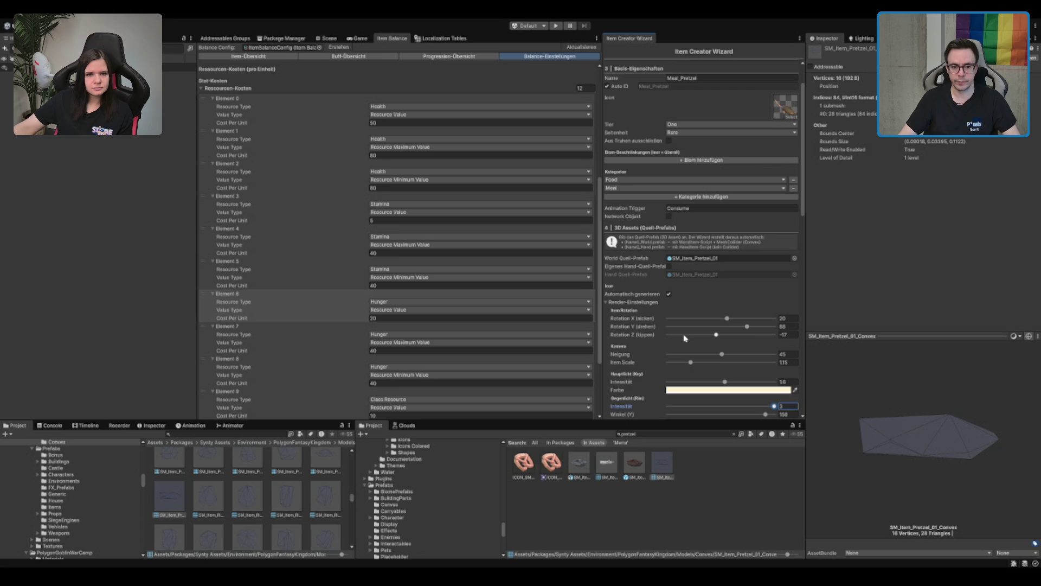
scroll(697, 233, "down", 15)
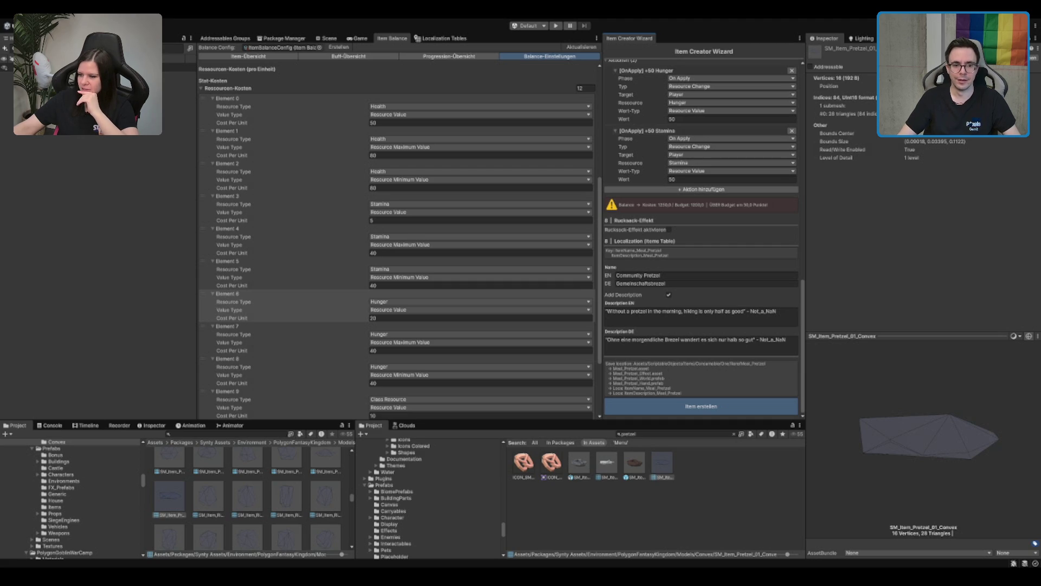
left_click(702, 406)
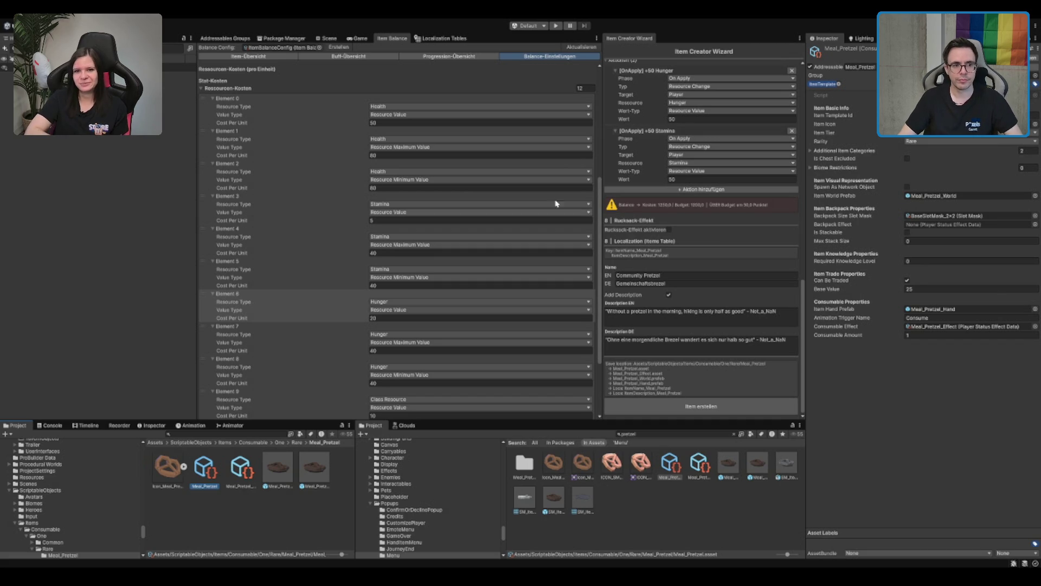
Inspect the generated Meal_Pretzel_Effect and Meal_Pretzel item assets
scroll(718, 99, "up", 10)
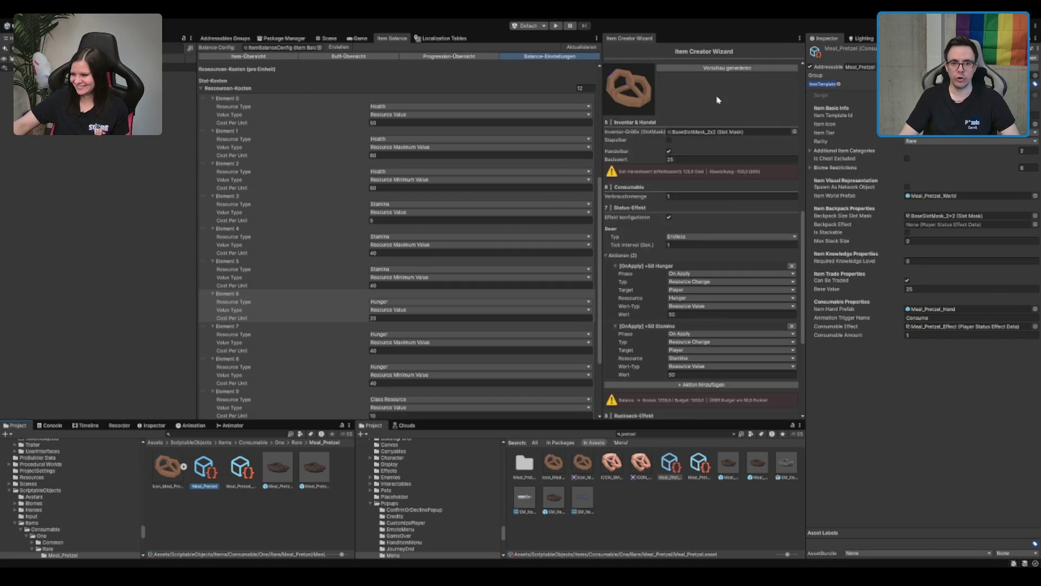
scroll(718, 101, "down", 4)
scroll(718, 103, "down", 4)
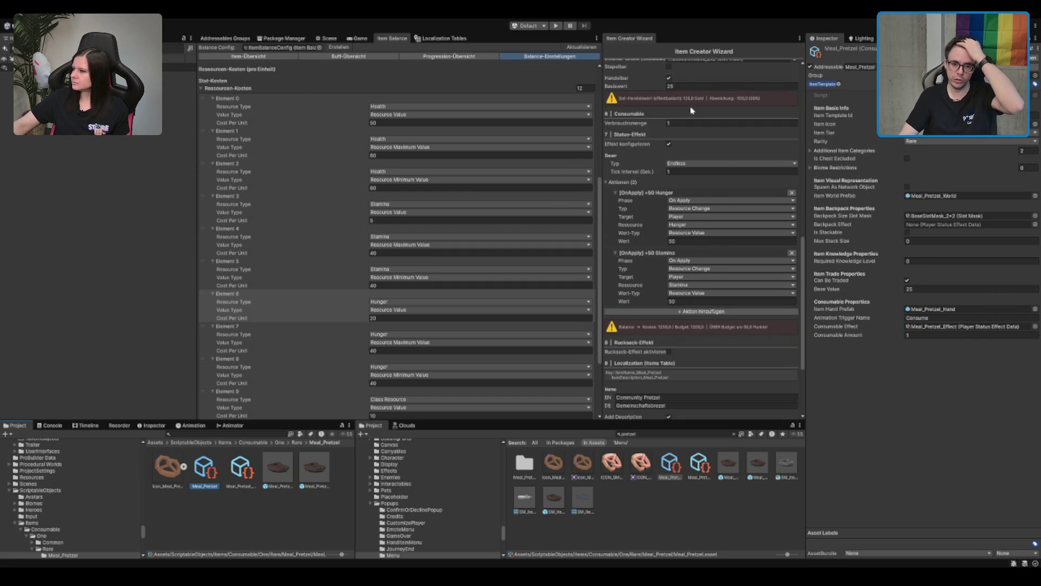
scroll(672, 119, "up", 2)
left_click(668, 135)
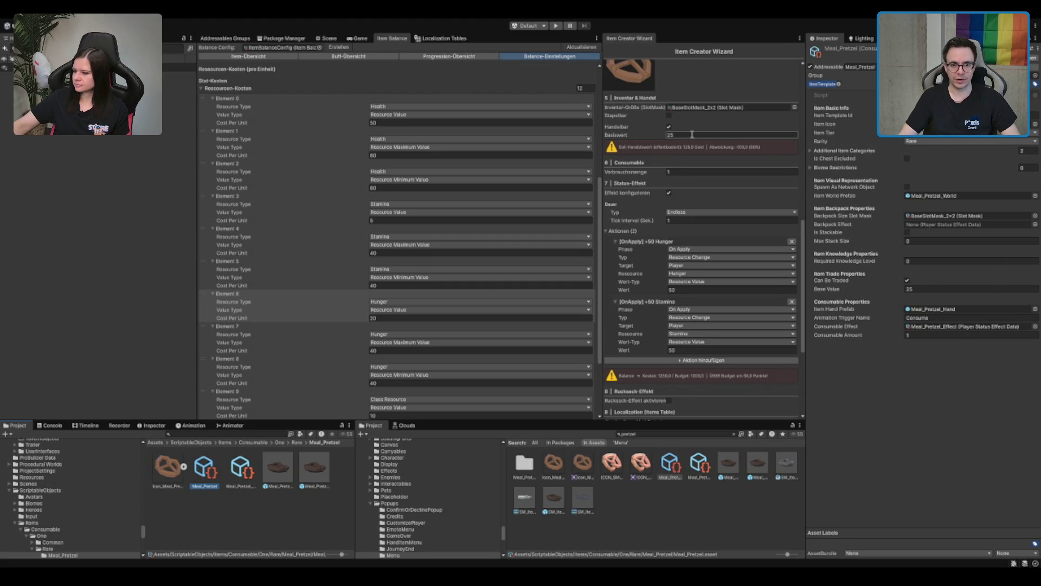
left_click(242, 467)
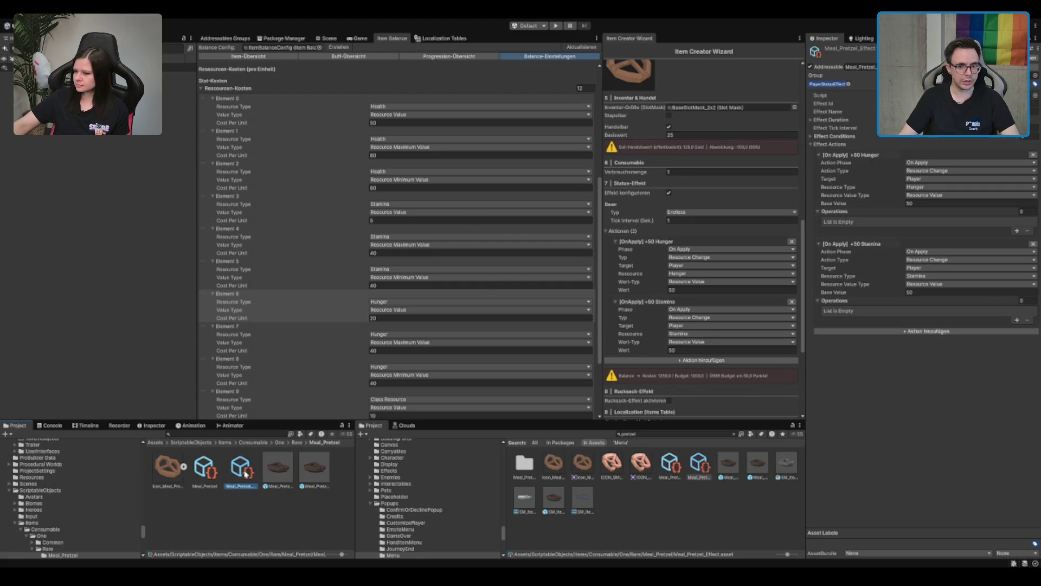
key("Right")
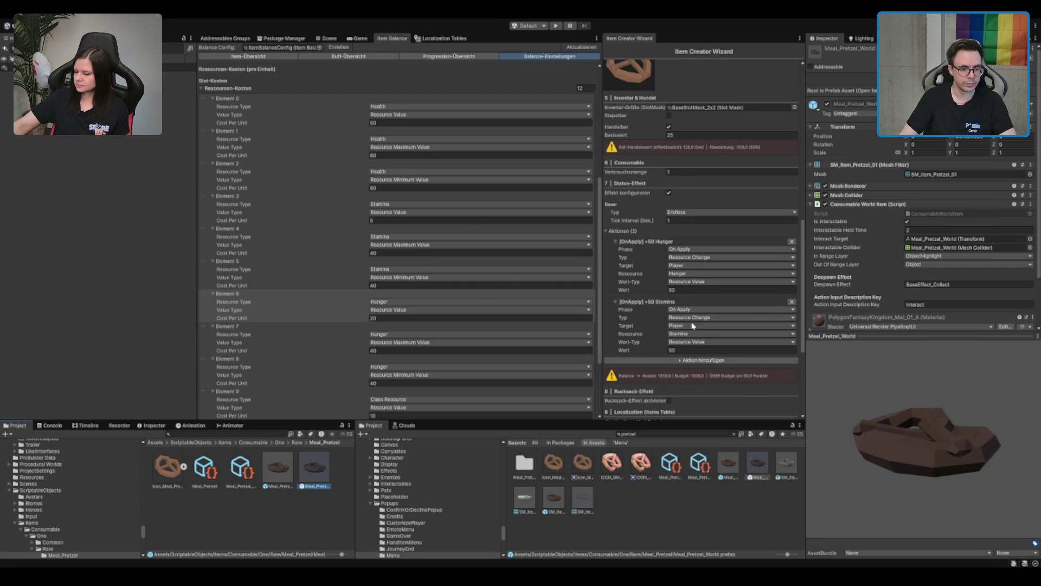
key("Left")
key("Left")
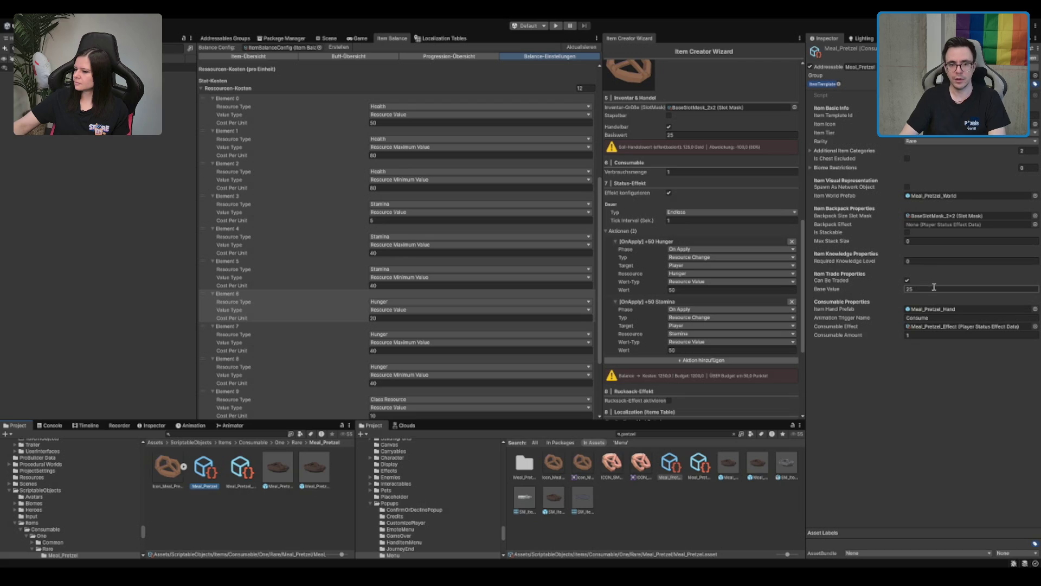
Edit the Meal_Pretzel Base Value in the Inspector and wizard, changing 125 to 60
left_click(933, 288)
type("125")
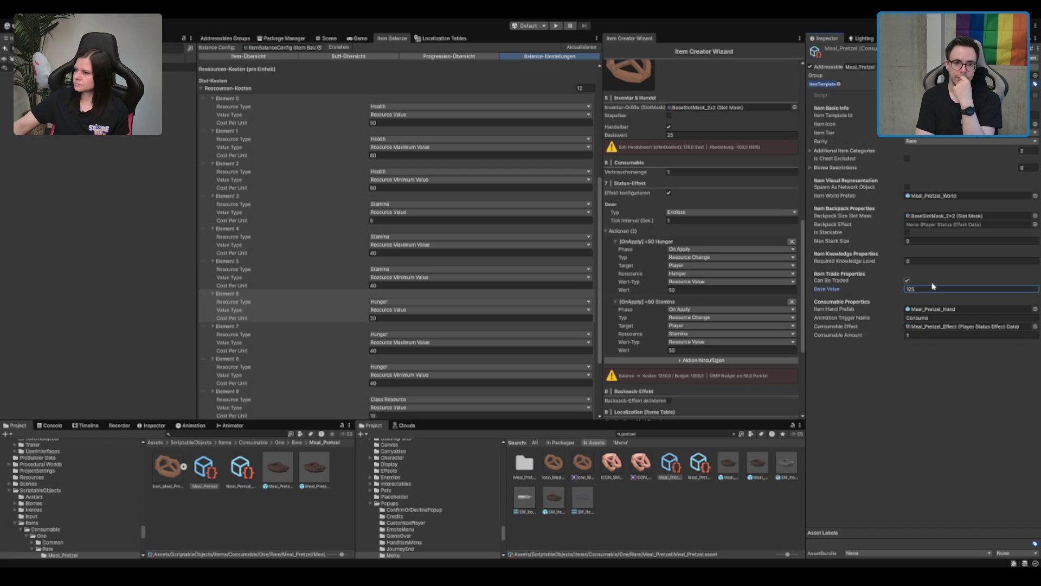
left_click(737, 137)
type("125")
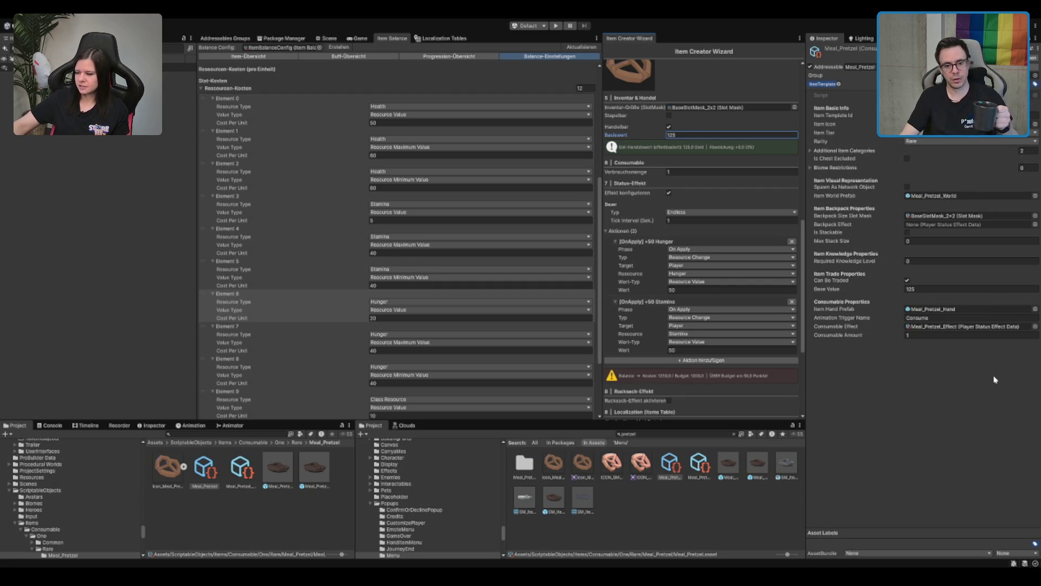
left_click(953, 286)
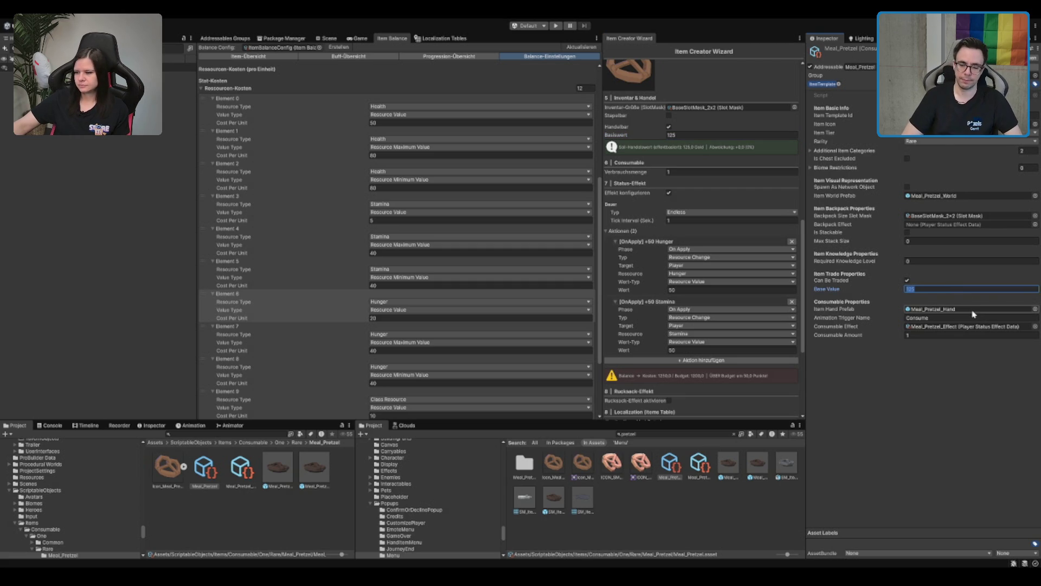
key("Right")
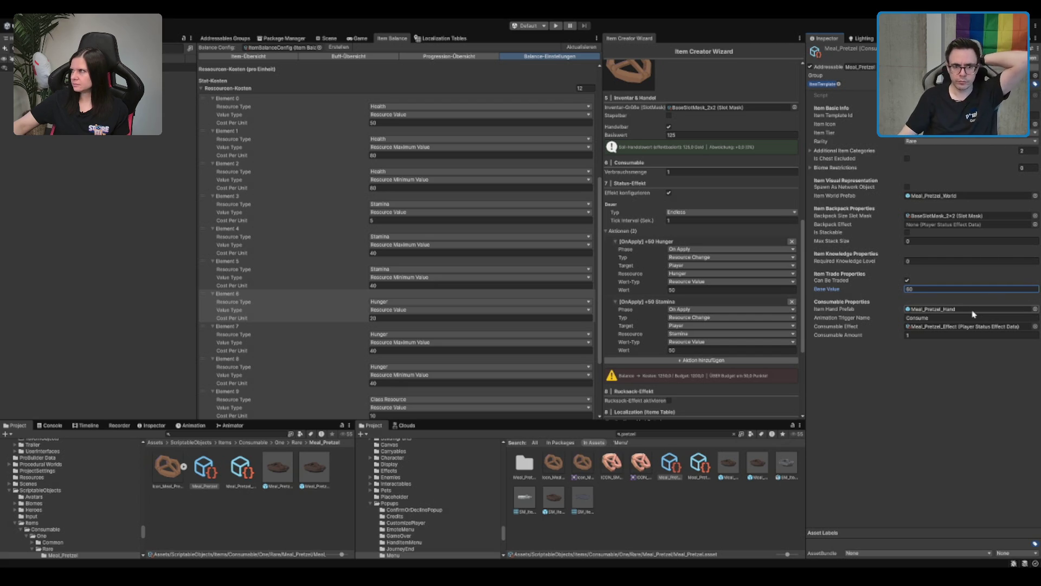
scroll(702, 300, "up", 10)
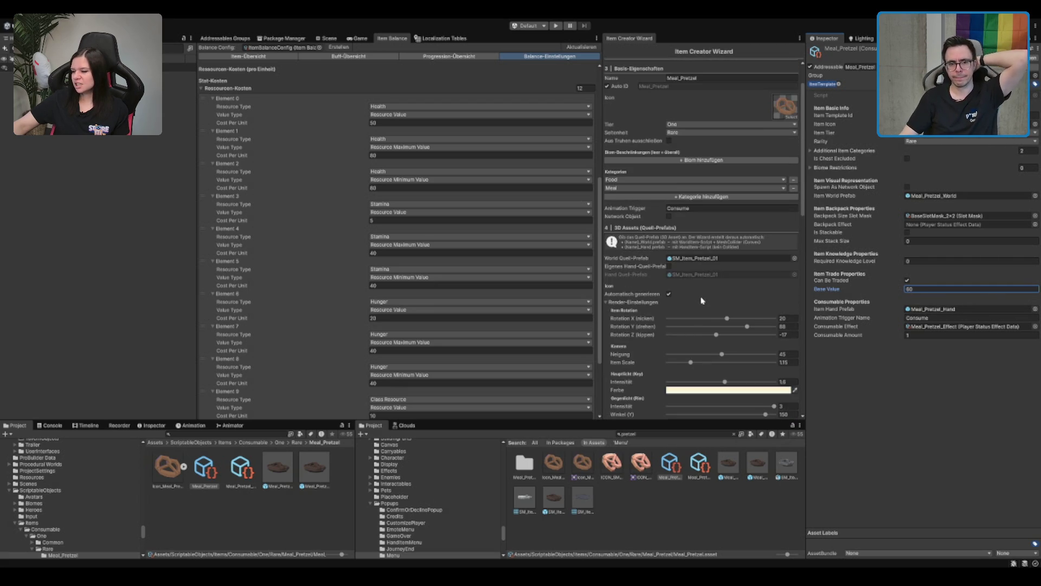
scroll(700, 300, "down", 10)
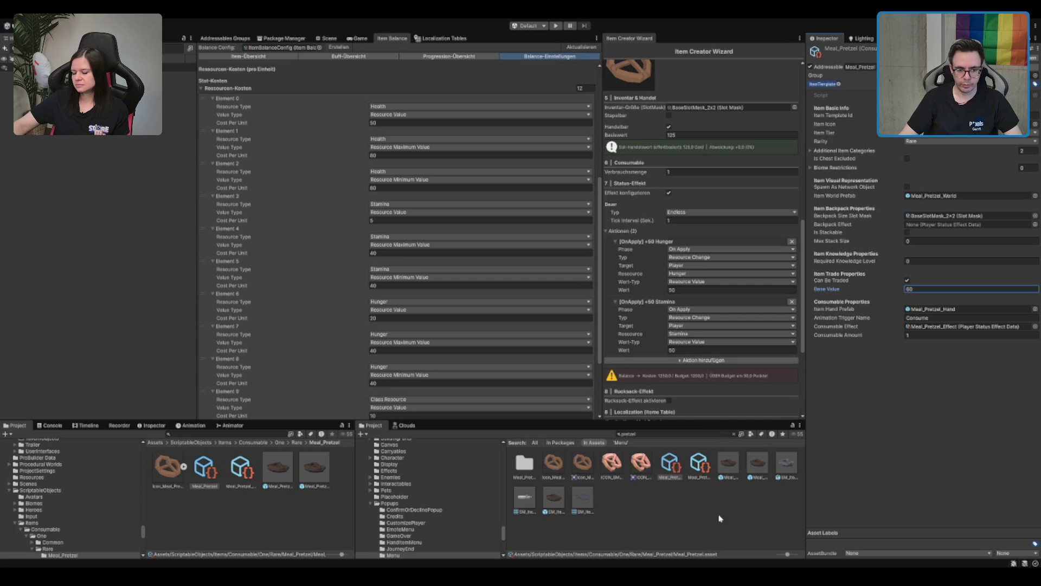
key("alt+Tab")
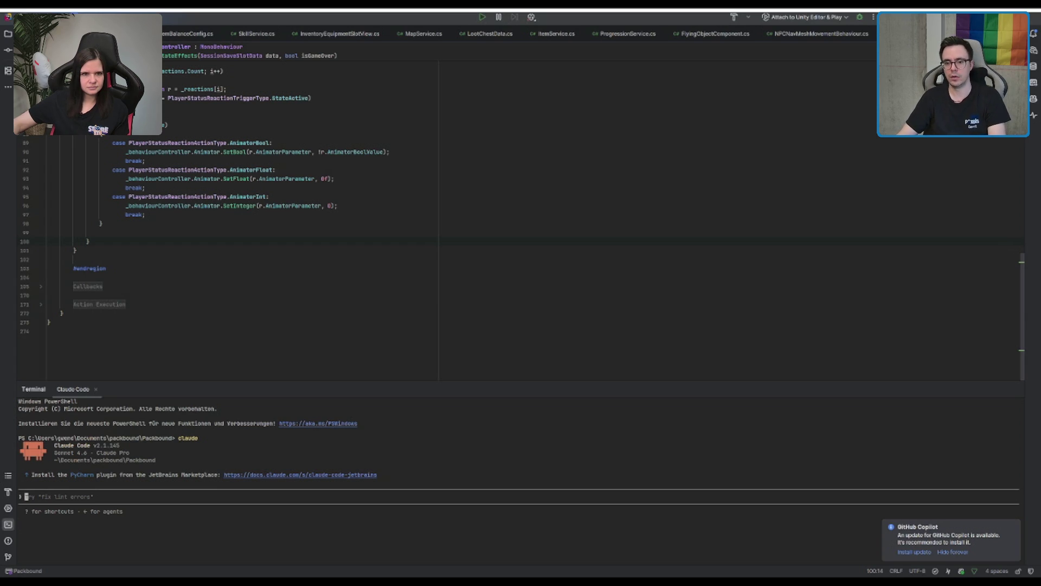
Ask Claude Code for a consumable cost multiplier in ItemBalanceConfig that halves costs
left_click(49, 277)
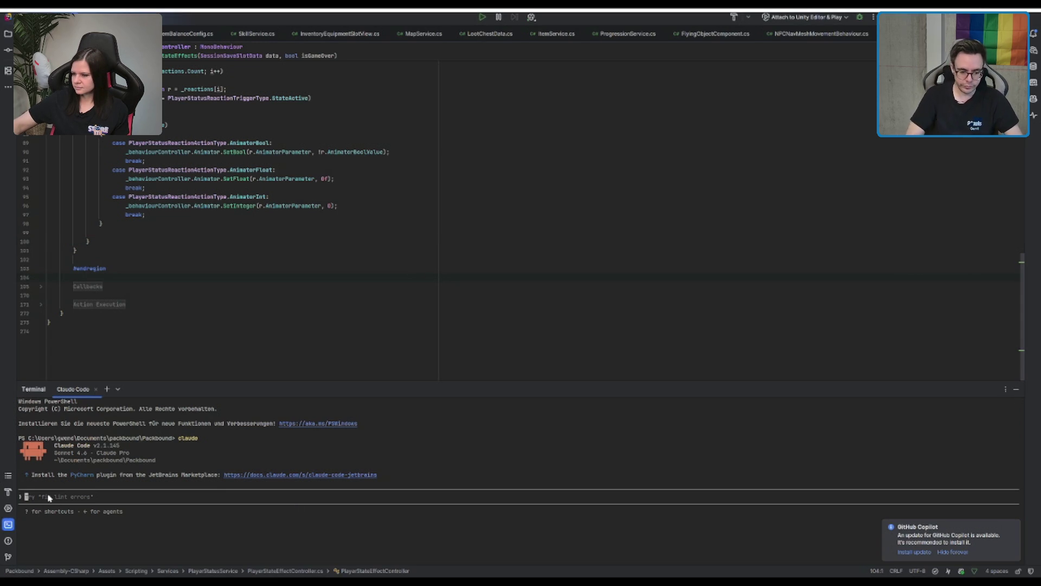
type("Hey in Solance")
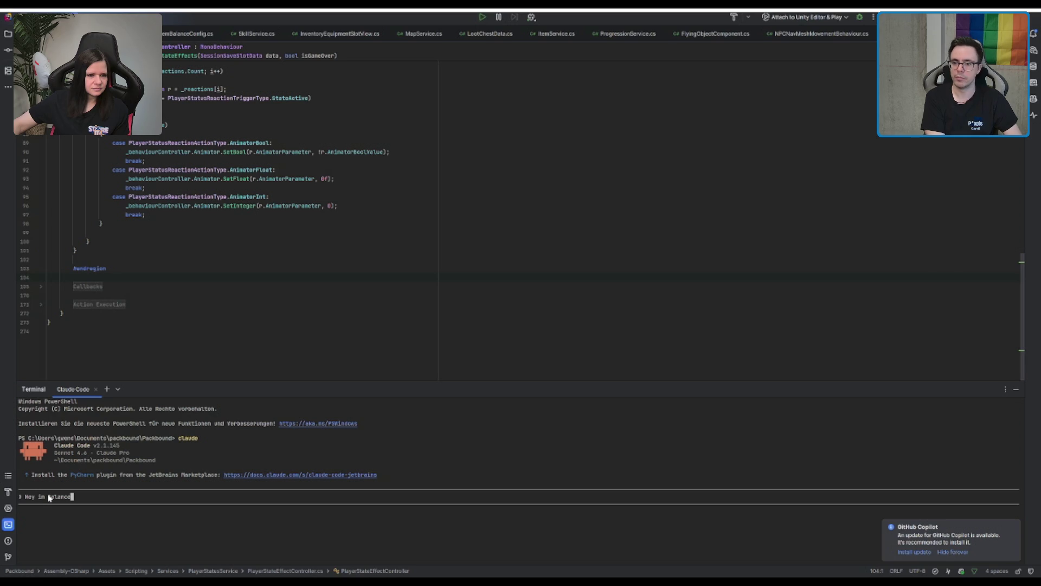
key("BackSpace")
key("BackSpace")
key("BackSpace")
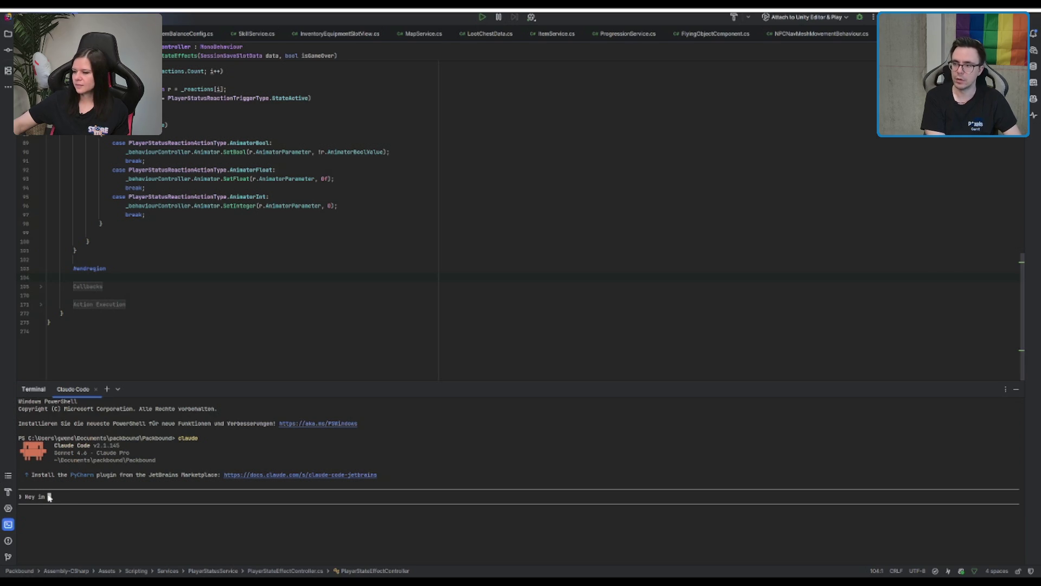
key("BackSpace")
key("BackSpace")
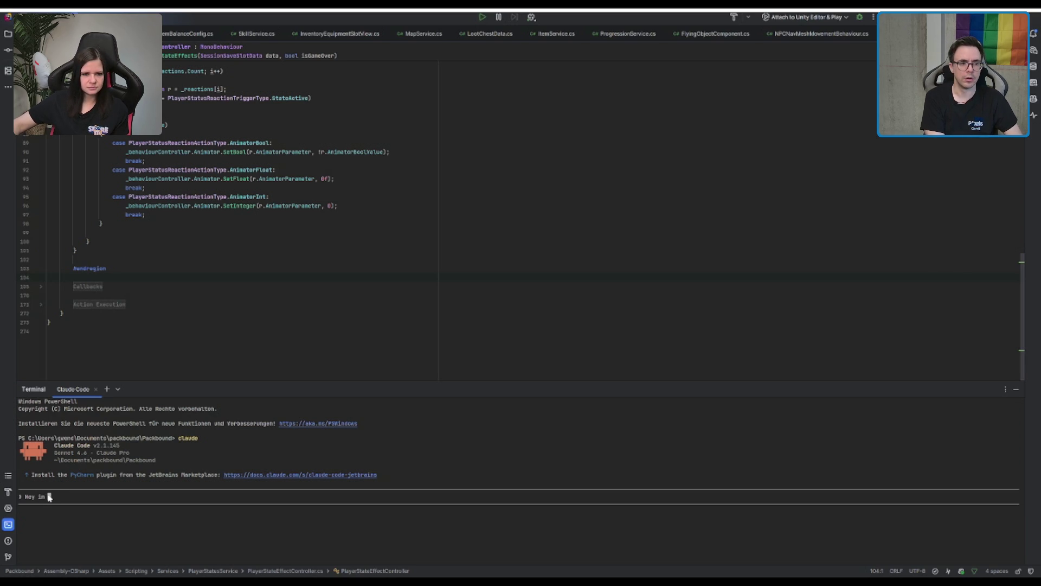
type("Sten")
type("lanceConfig ")
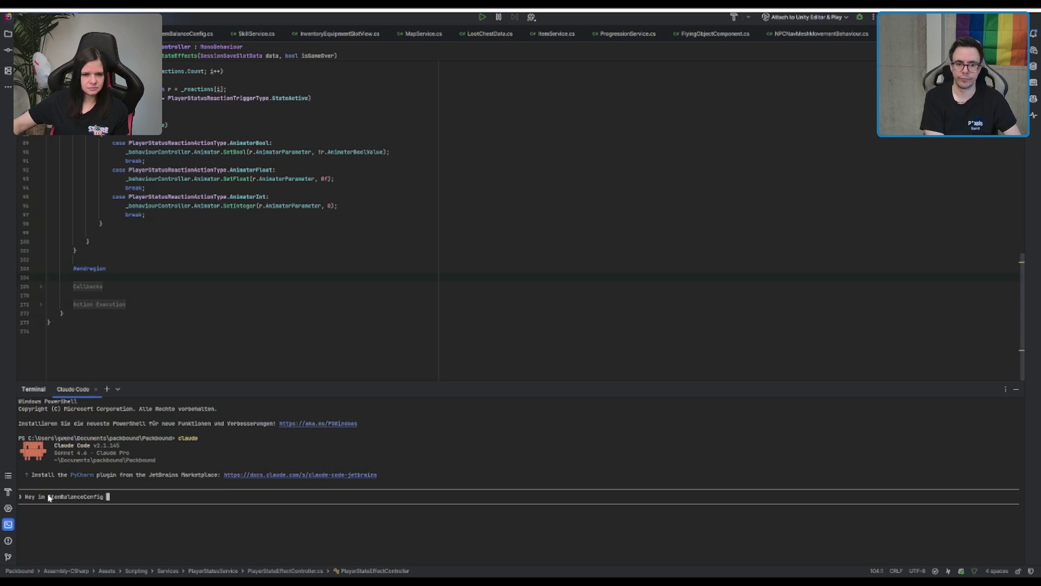
type("da möcht ich gern was anpassen: ")
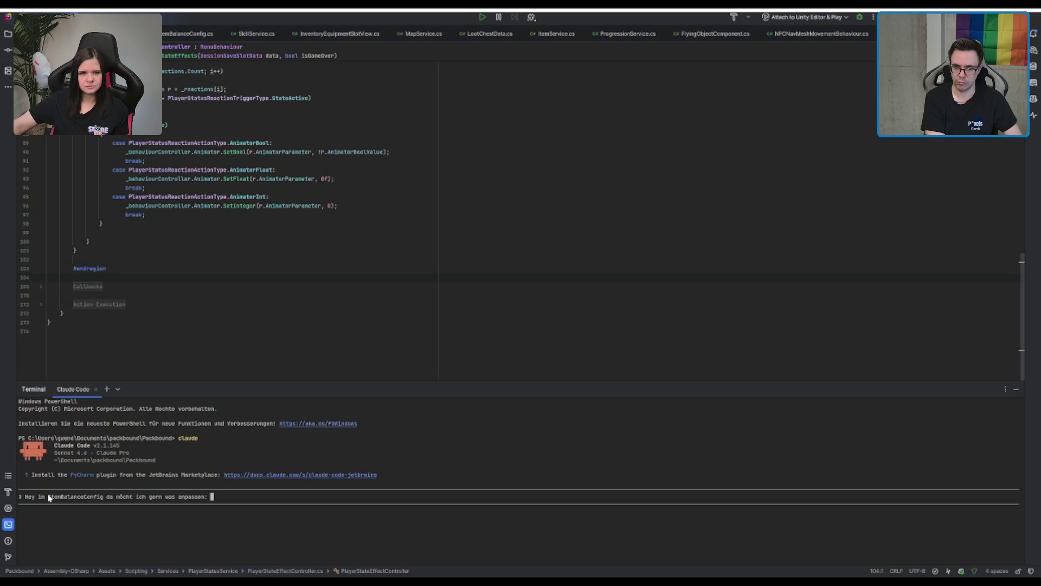
type("Wir haben ja")
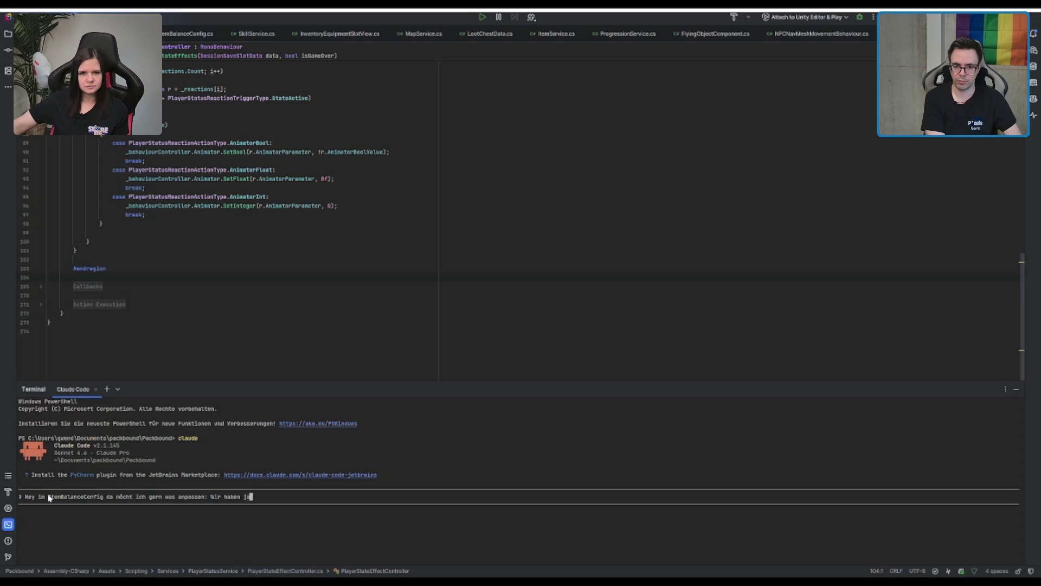
type(" einen Balancewer")
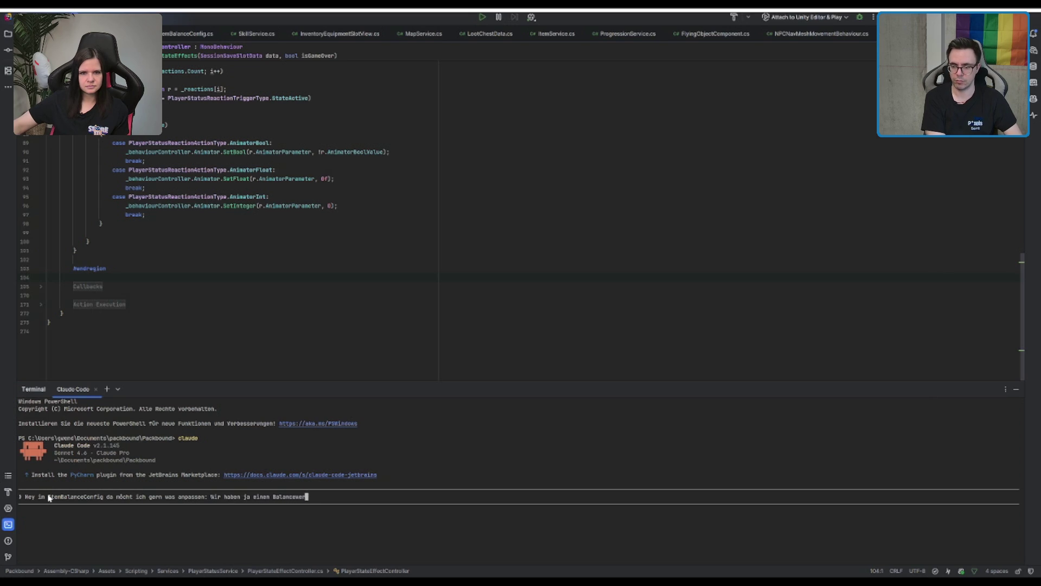
type("t, bei Consumab")
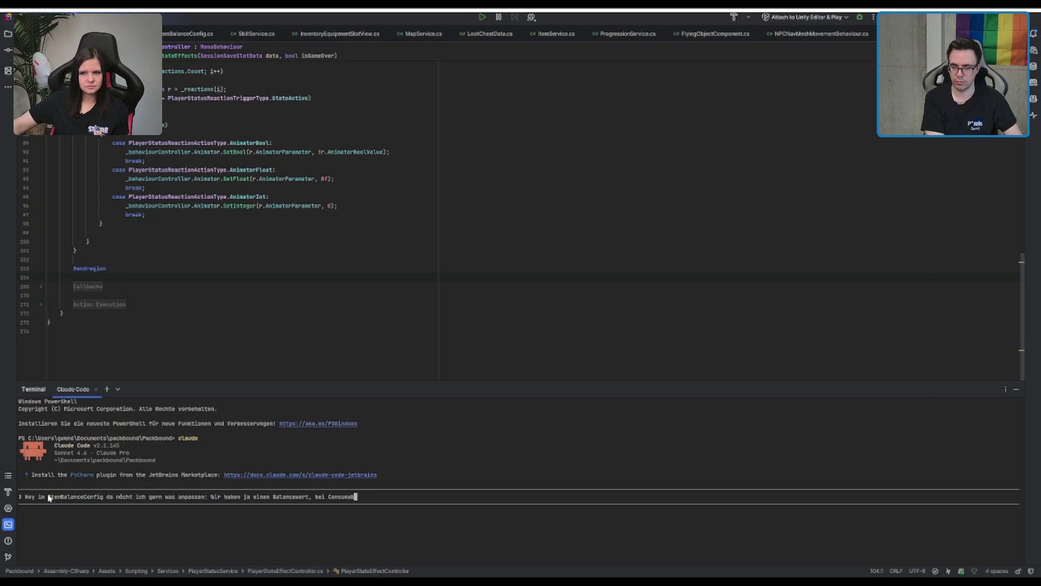
type("les würd ich gern ab")
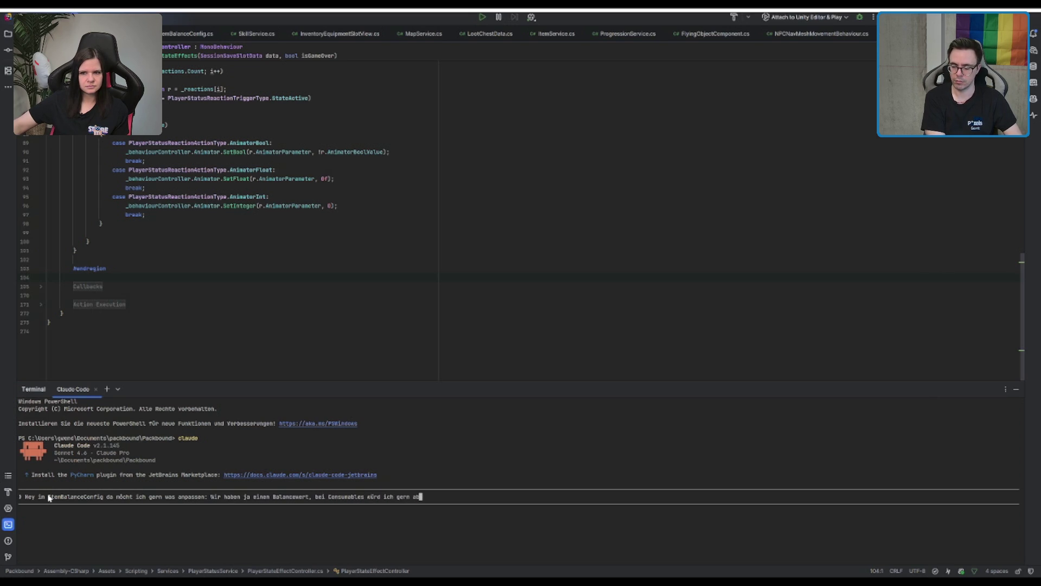
type("er dinen Multipli")
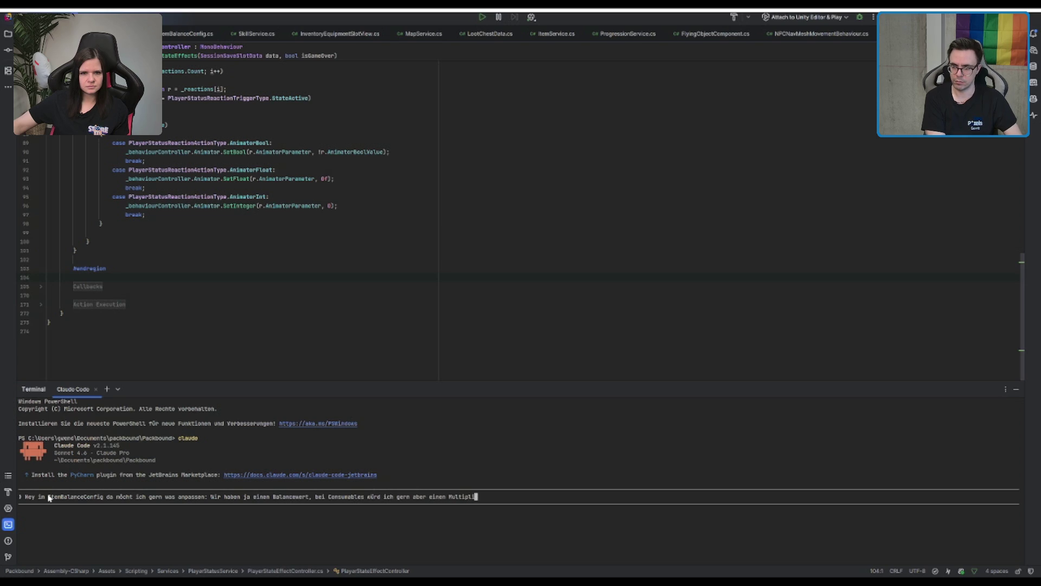
type("ator")
type(" einstellbar) von 1")
type(",")
type("draufrechnetn, also wenn ein 1x1 ")
type("tem100 balancepunkte hat dann")
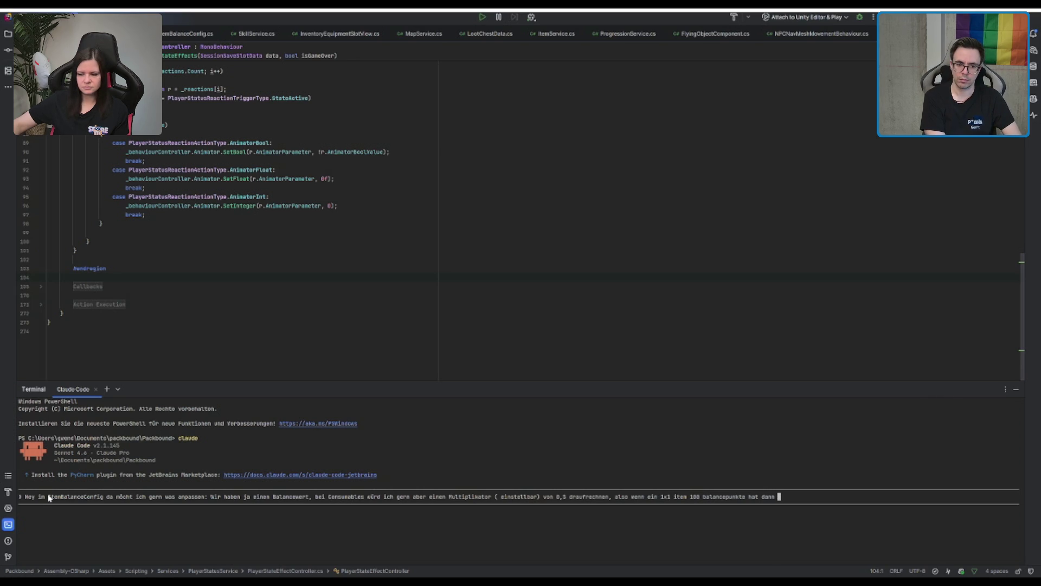
type("sind die kosten ")
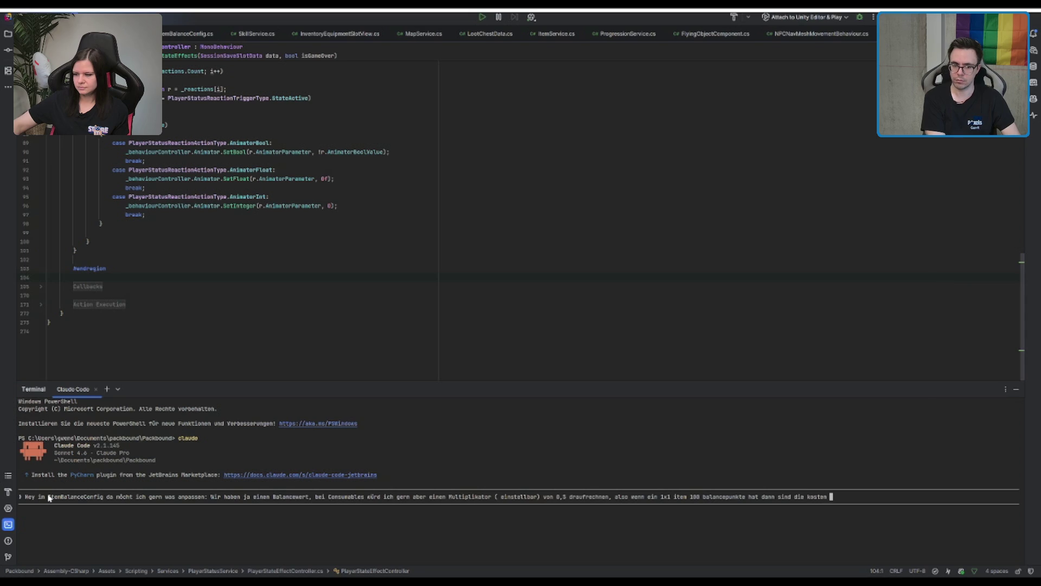
type("halbiert")
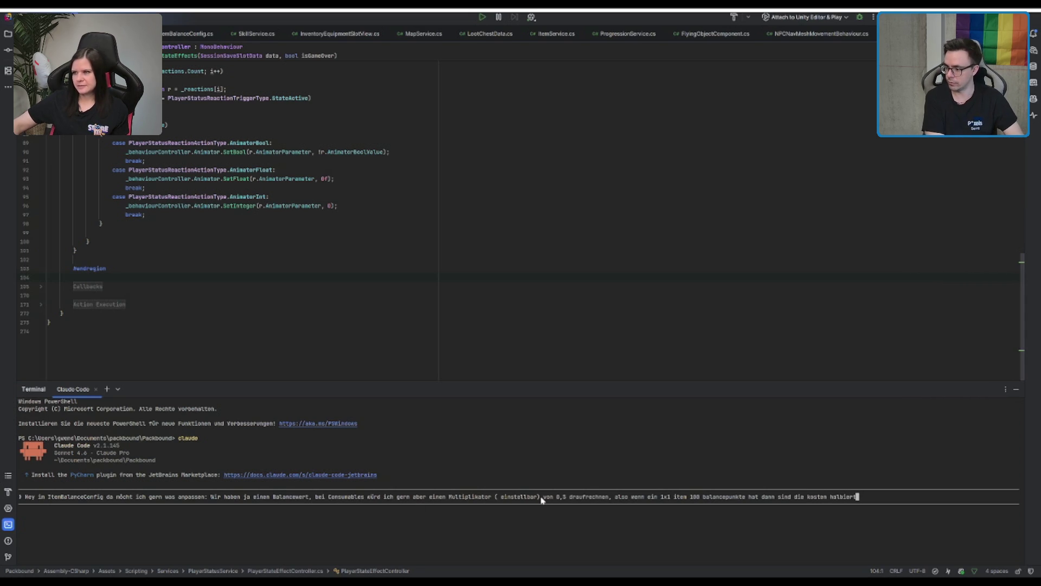
type(". Also nicht die ")
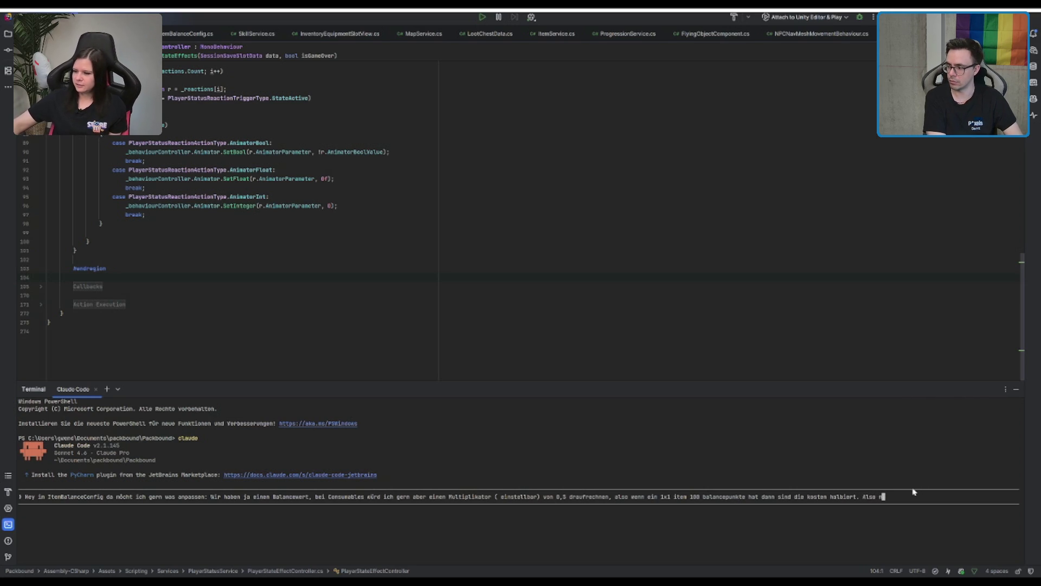
type("Balance")
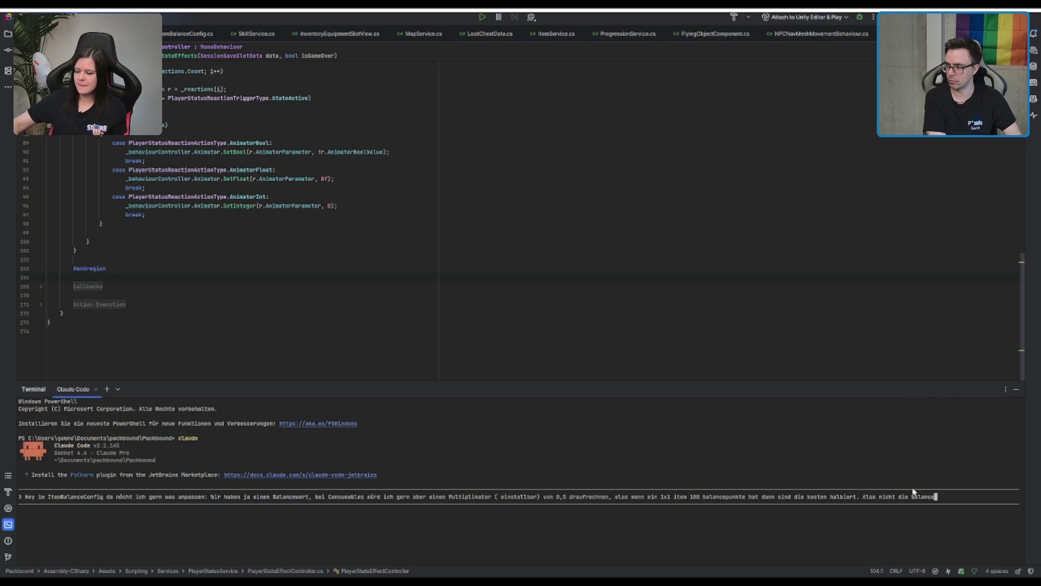
type("punkte donder")
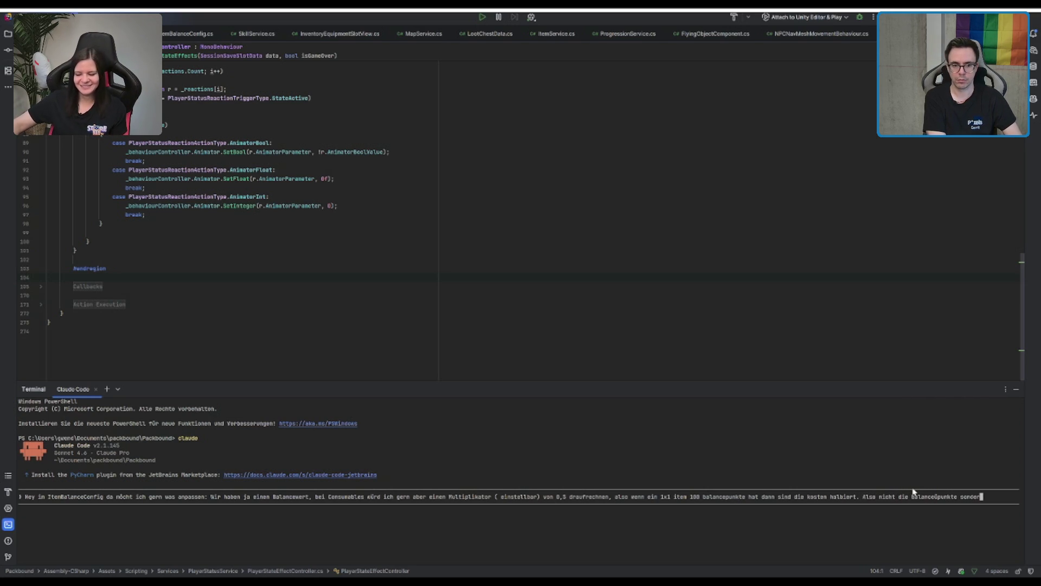
type("n die Kosten ")
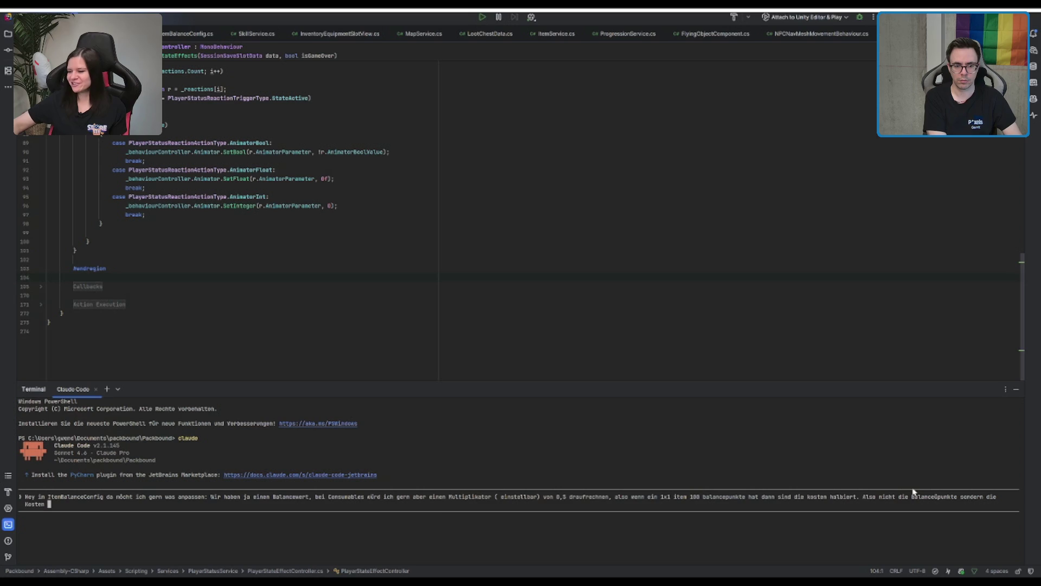
type("(basise")
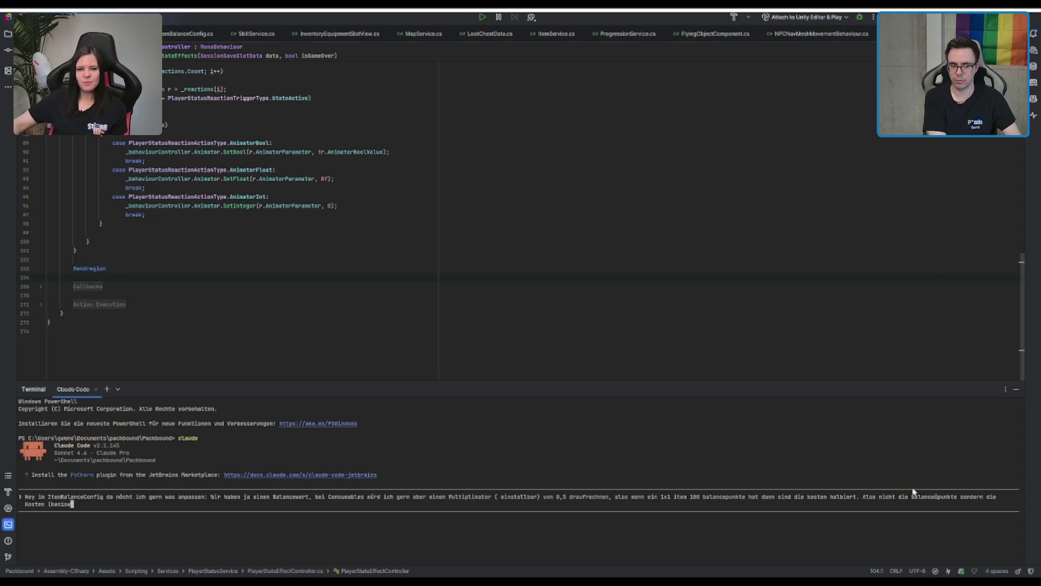
key("BackSpace")
type("wert handel")
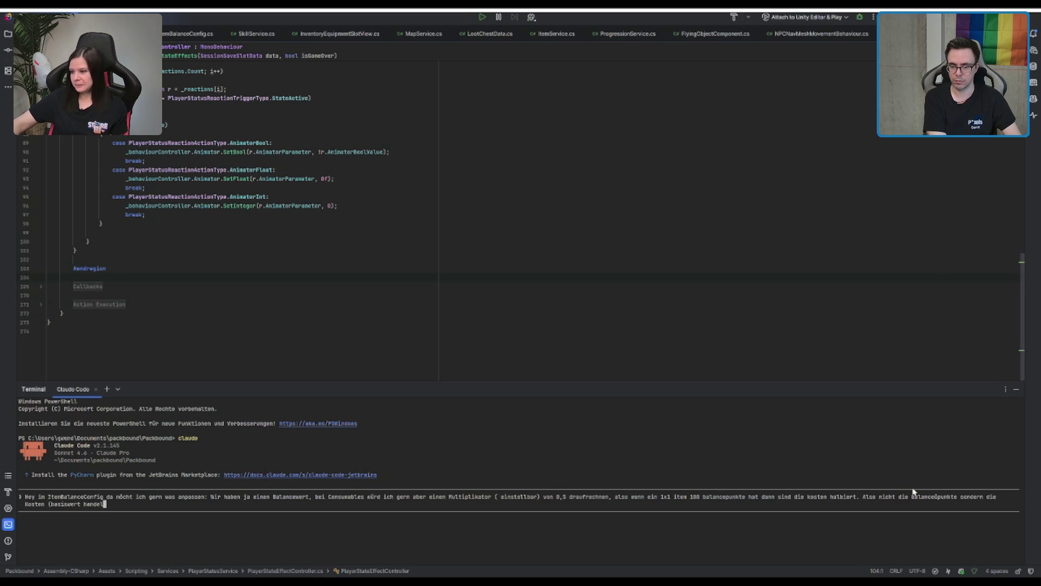
type("bar) dann ")
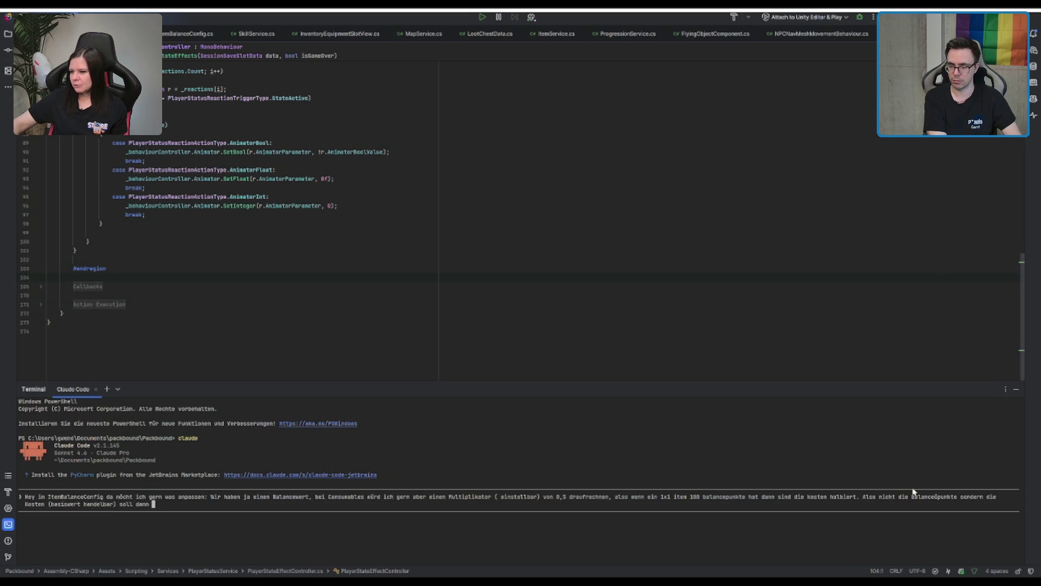
type("durch den ltipl")
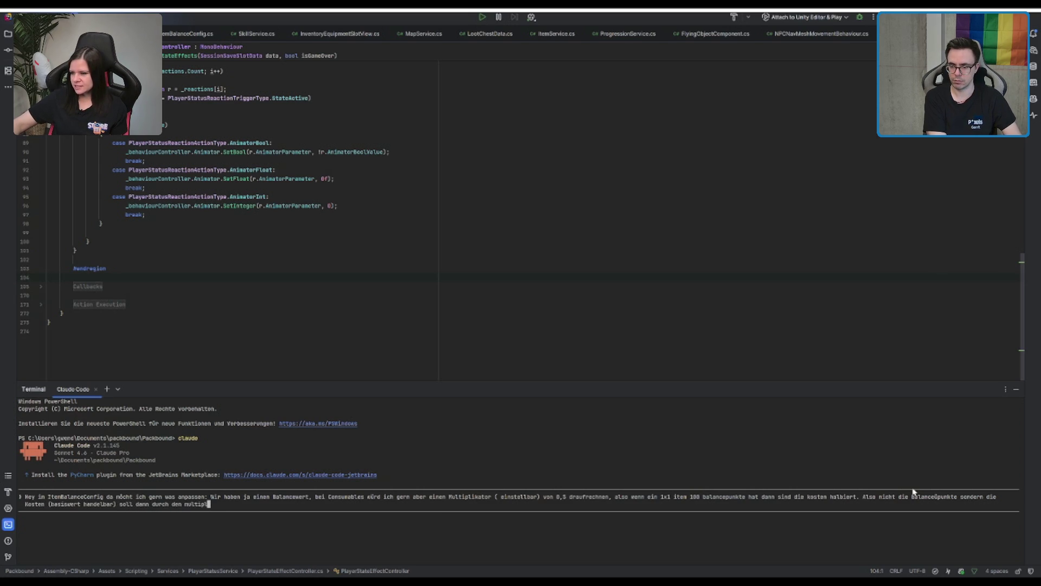
type("tor angepasst")
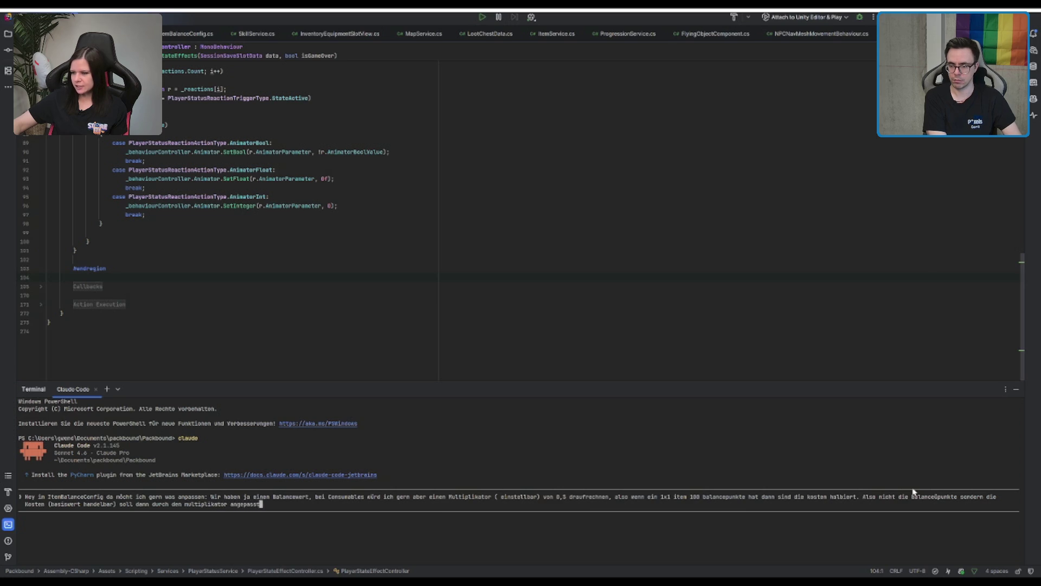
type("den")
key("Return")
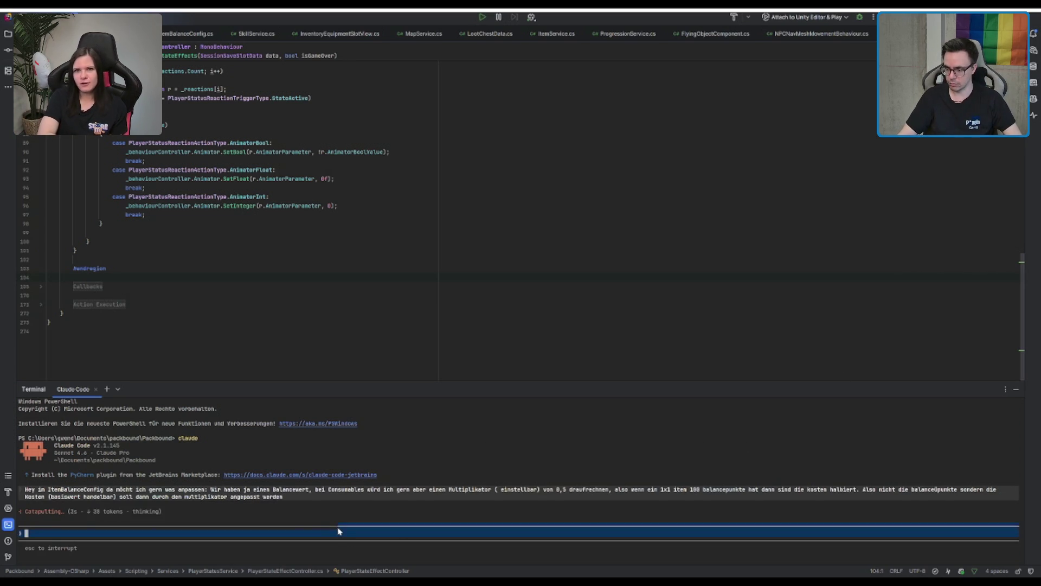
Interrupt and resend the prompt, also asking to adapt the item wizard to the multiplier
key("Escape")
type("nk dran, dann auch in den ItemSizeard und so das anzupassen damit da der soll handelsm")
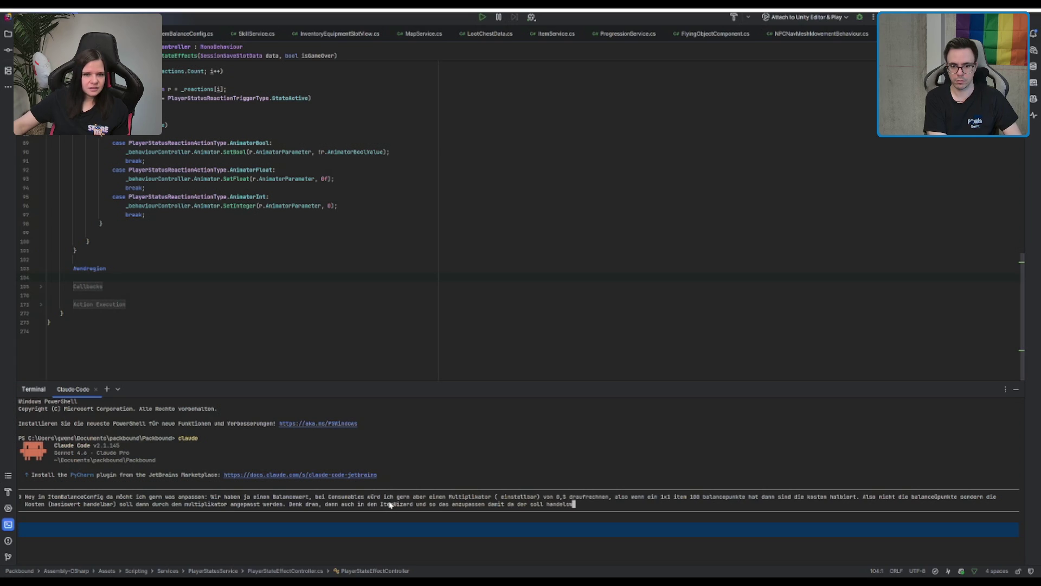
key("BackSpace")
type("wert richtig angeze")
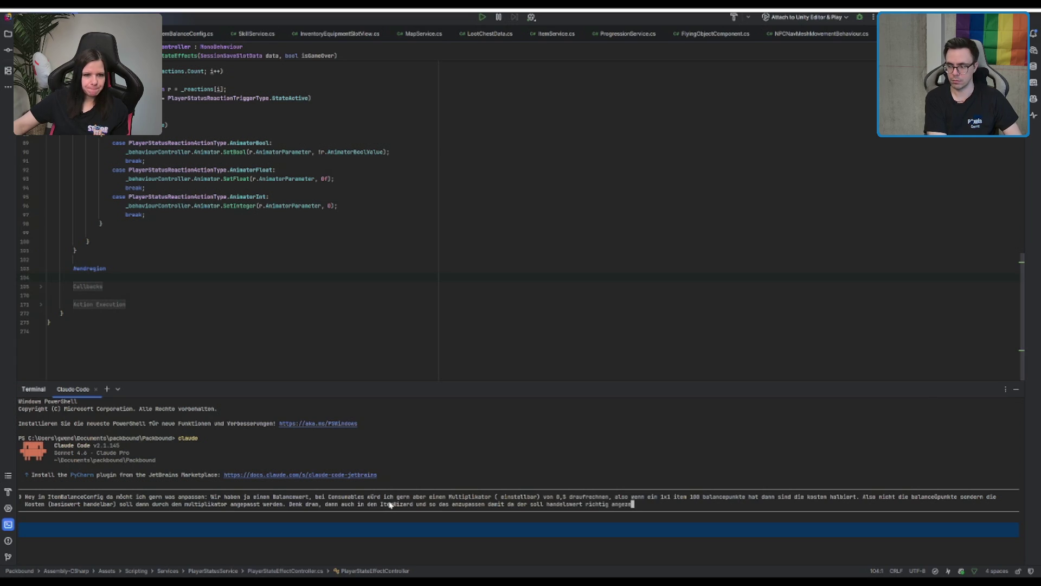
type("igt wird")
key("Return")
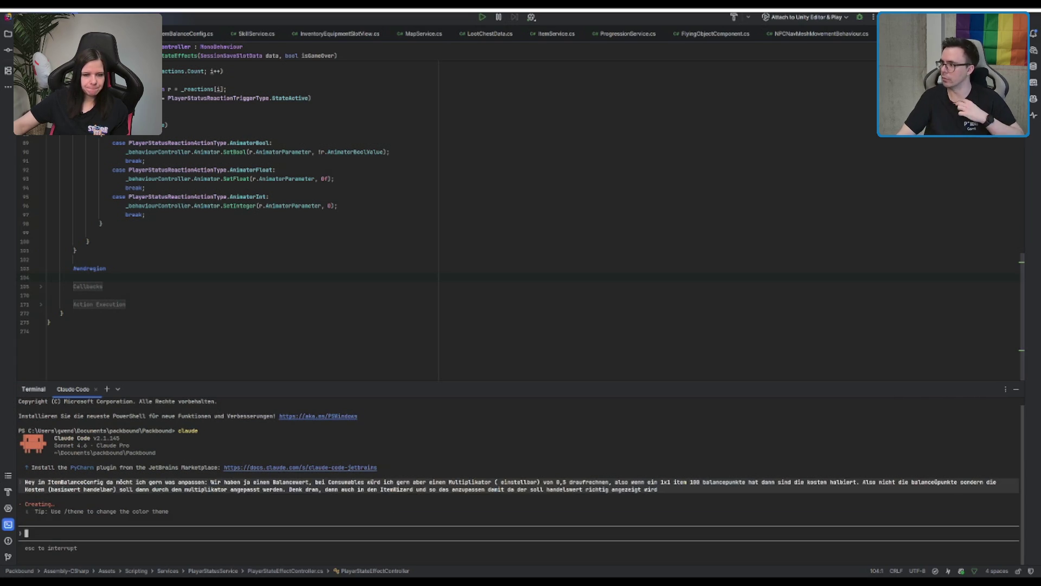
key("alt+Tab")
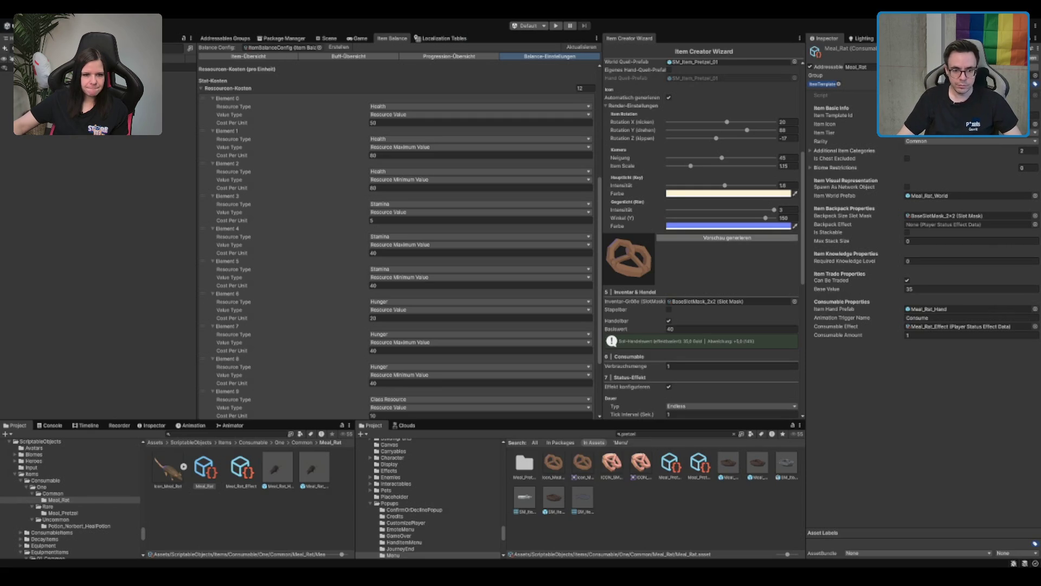
Collapse the Ressourcen-Kosten list in Item Balance and return the wizard to its top
scroll(703, 239, "up", 4)
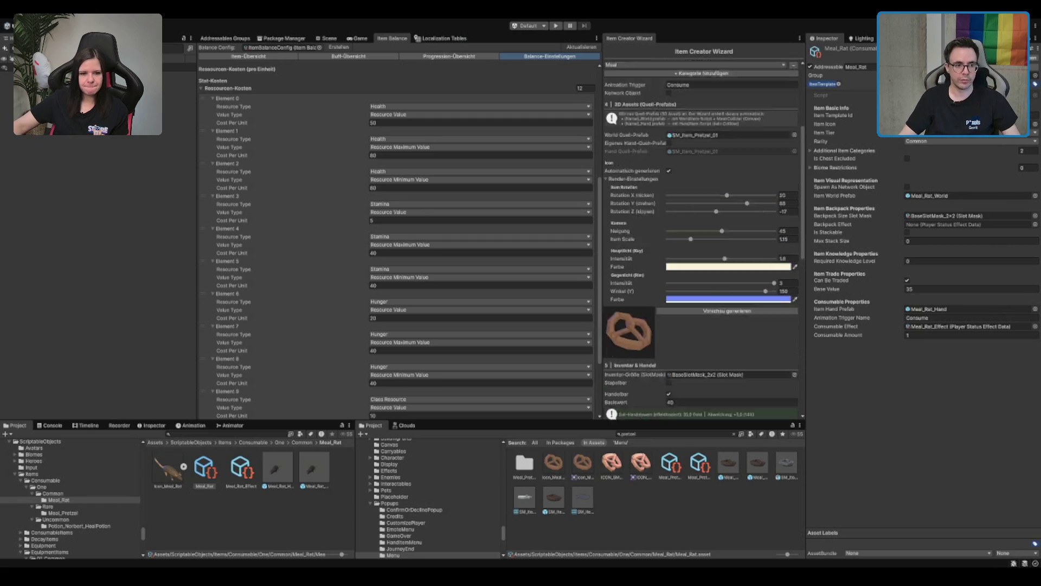
scroll(395, 238, "up", 2)
scroll(244, 304, "up", 5)
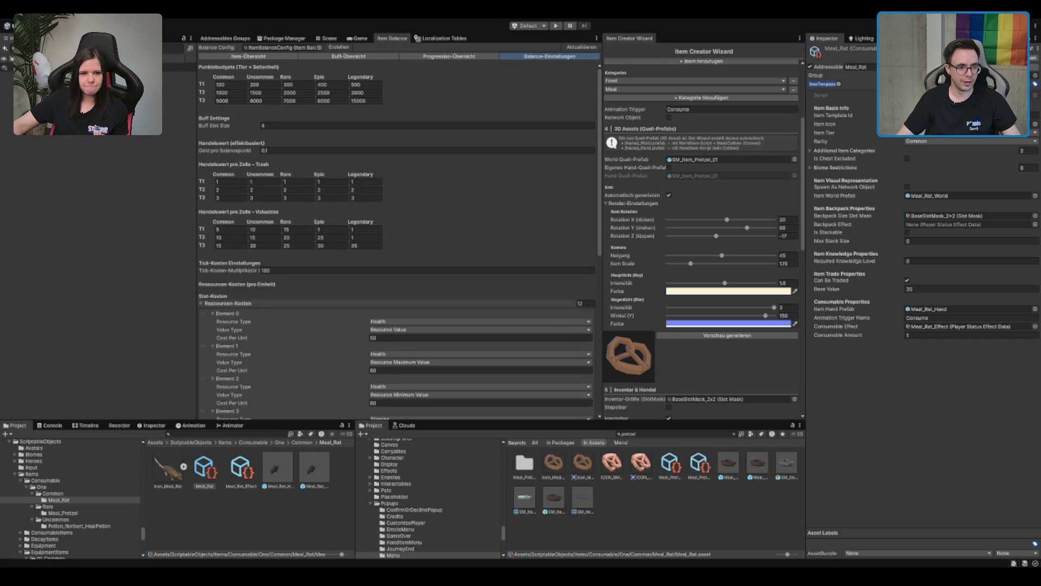
left_click(228, 303)
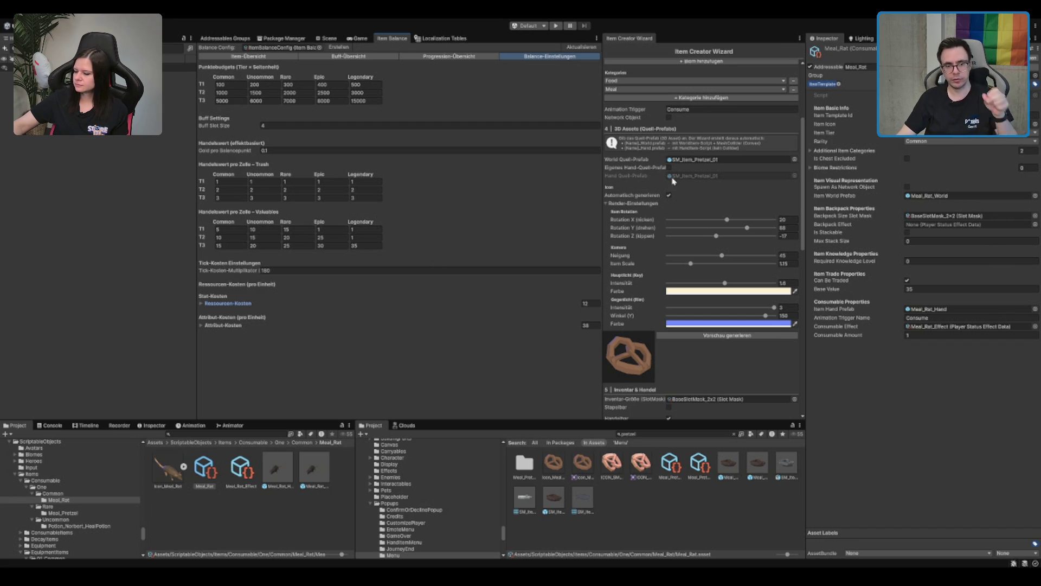
scroll(658, 195, "up", 6)
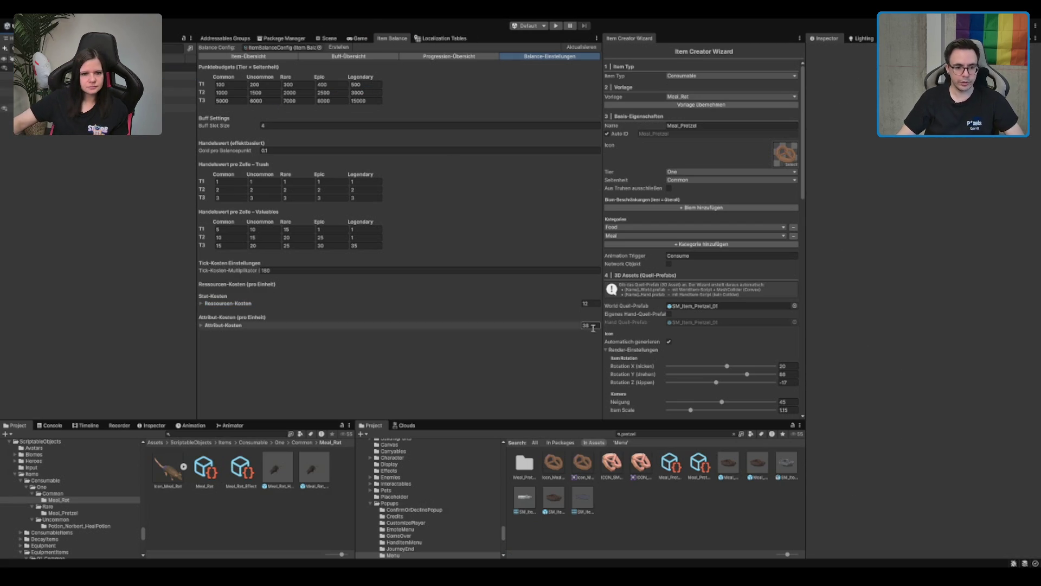
Browse the Project tree through the EquipmentItems and InventoryItems folders
scroll(434, 521, "down", 5)
scroll(438, 529, "up", 4)
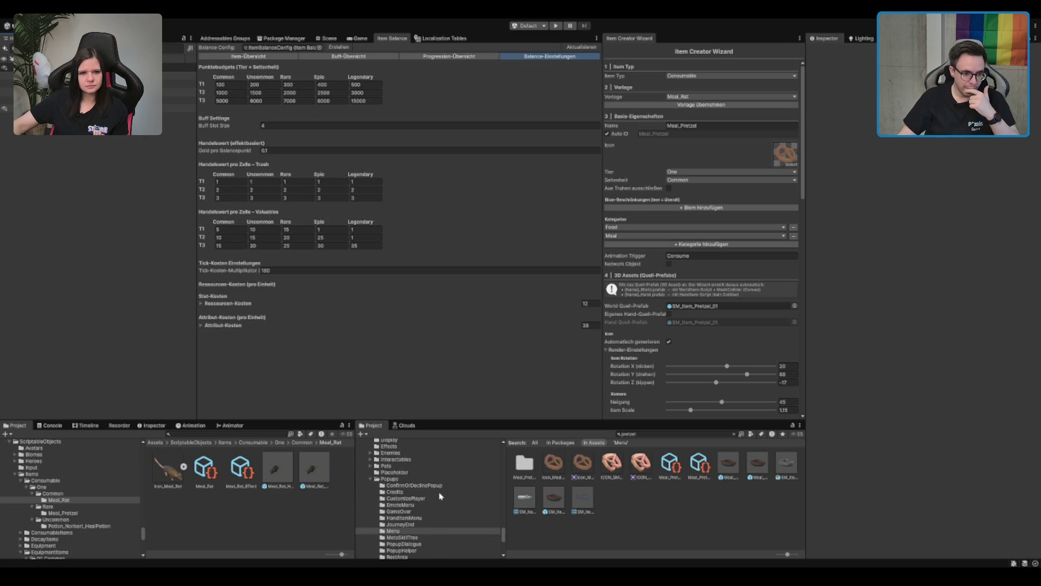
scroll(107, 509, "down", 2)
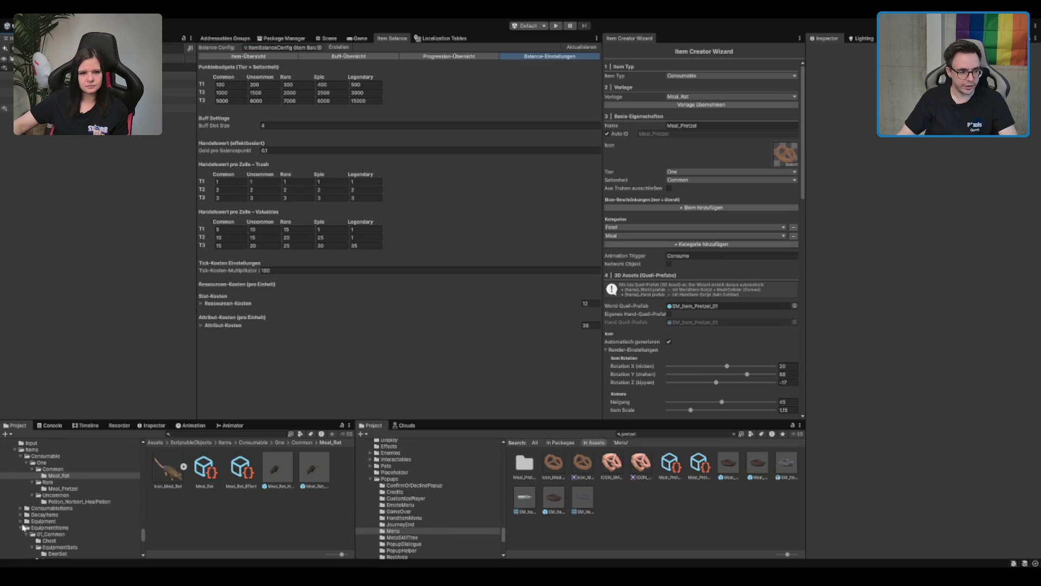
scroll(62, 534, "down", 5)
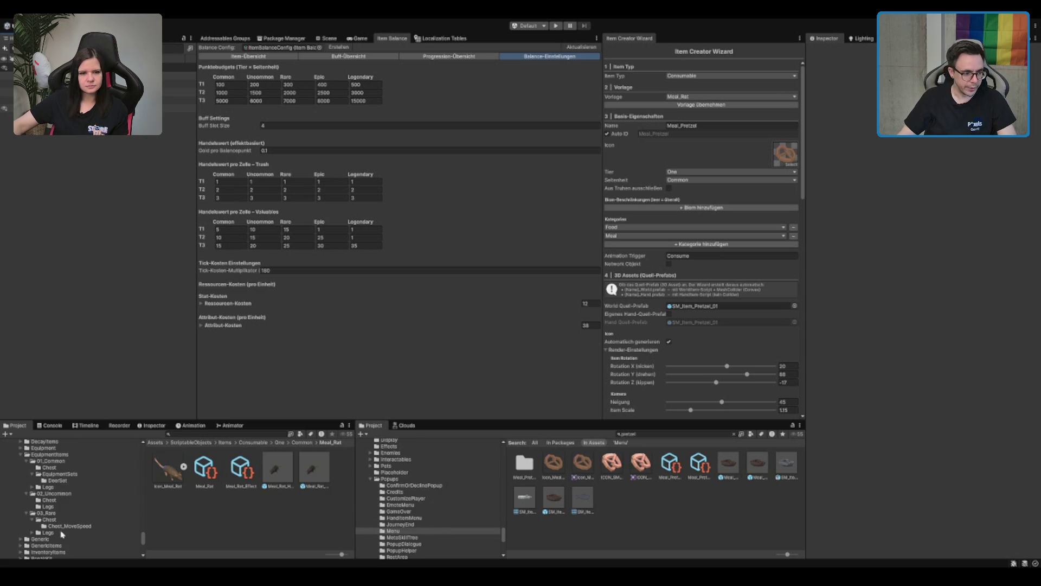
left_click(78, 454)
key("Left")
key("Down")
key("Down")
key("Down")
key("Down")
key("Down")
key("Up")
scroll(76, 500, "up", 2)
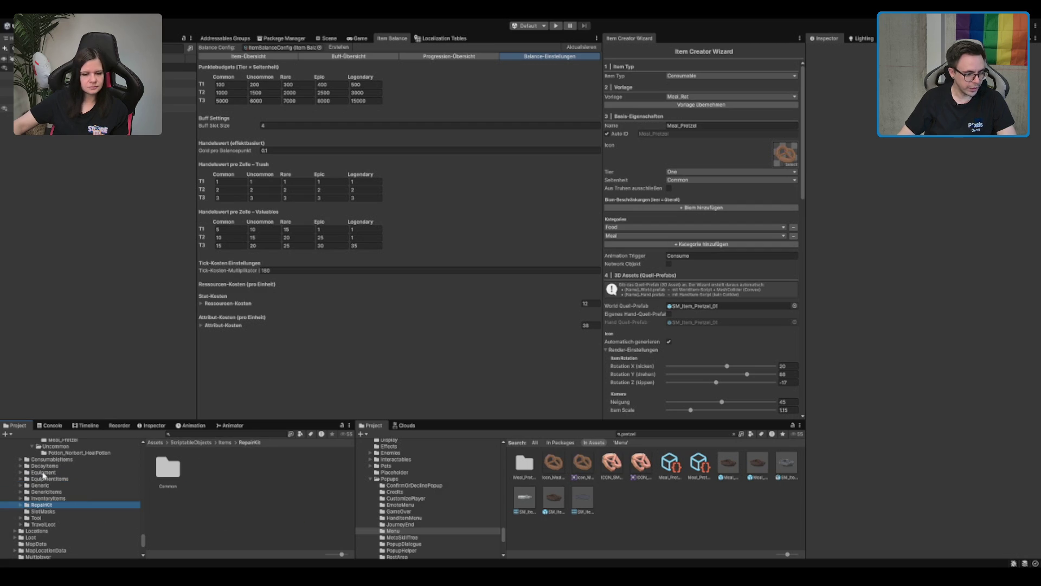
left_click(39, 480)
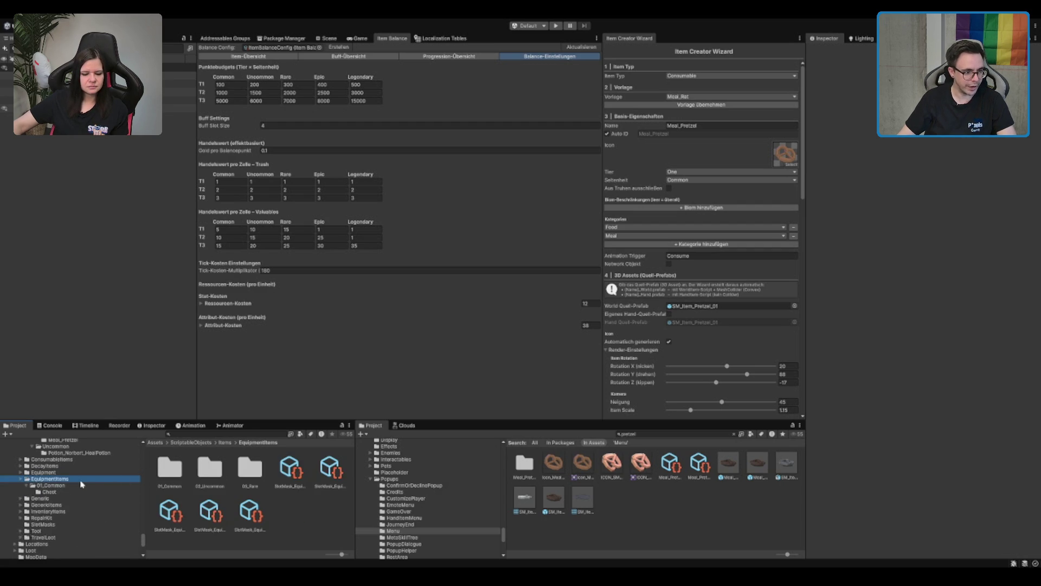
key("Up")
Open ConsumableItems > Potions > 01_Common and select the common Heal Potion to inspect its status effect
left_click(72, 459)
key("Right")
key("Right")
key("Right")
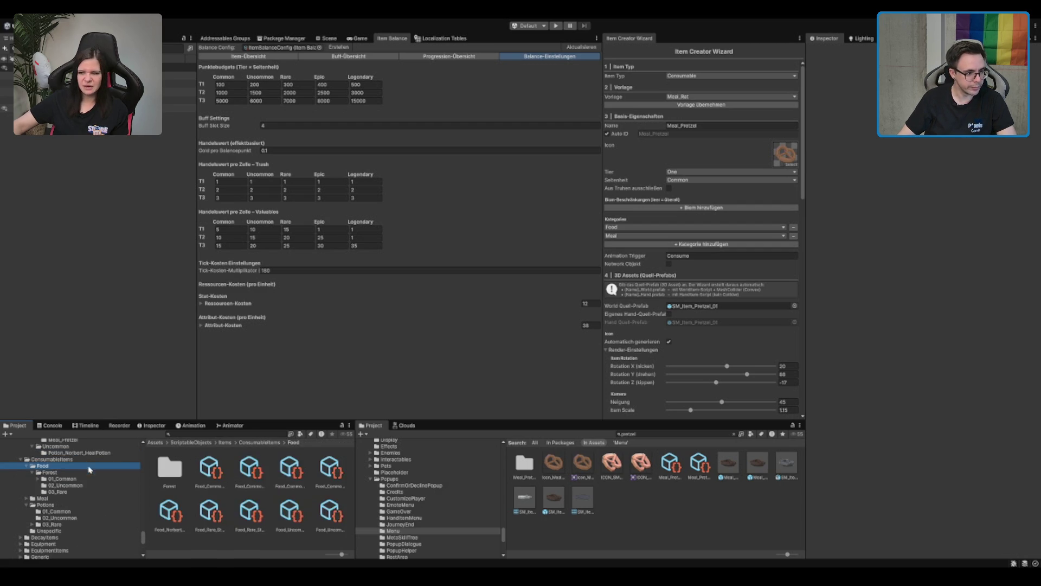
scroll(208, 485, "down", 5)
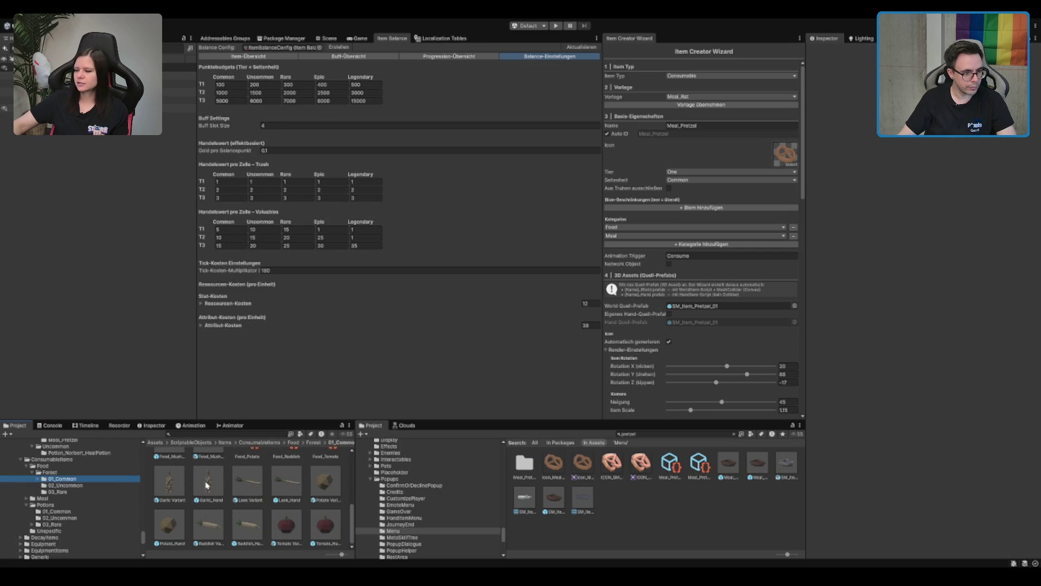
left_click(57, 479)
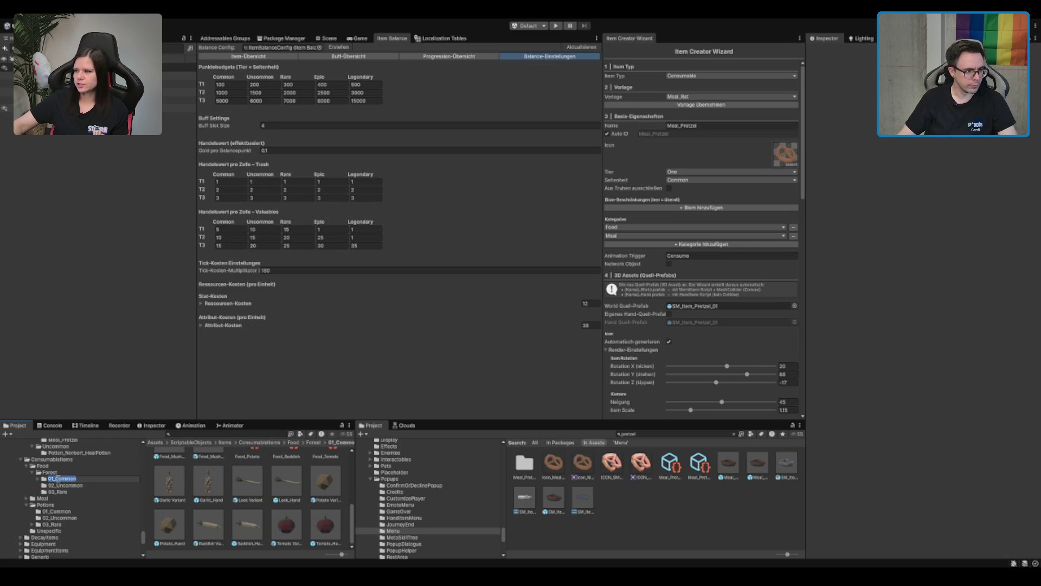
left_click(56, 511)
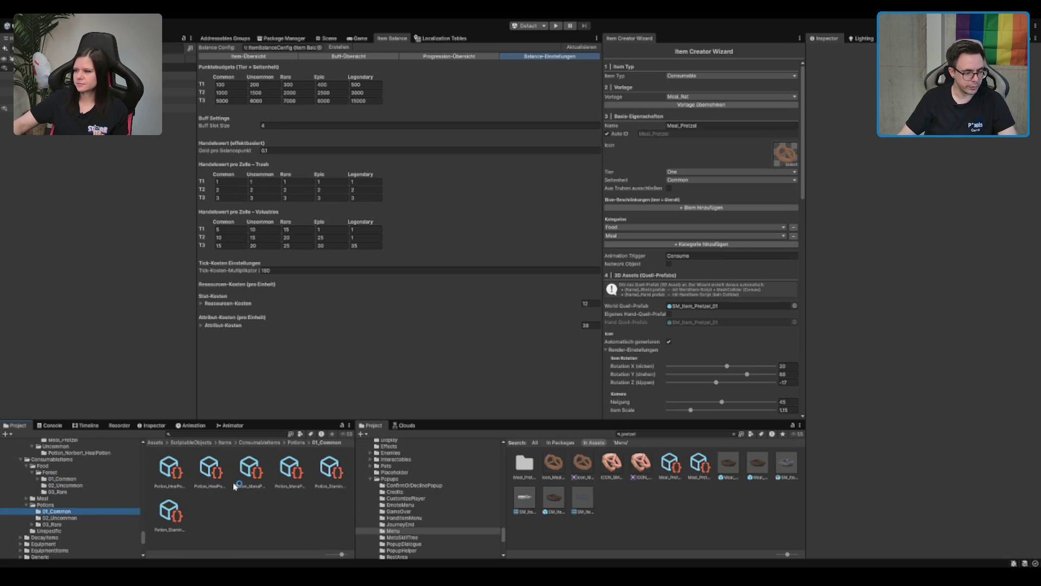
key("Down")
key("Down")
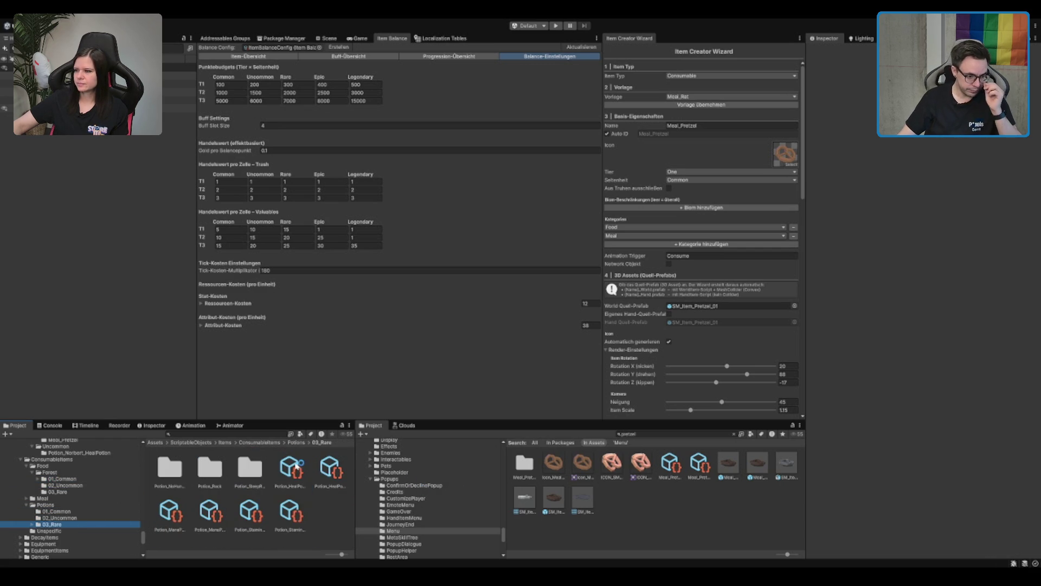
left_click(59, 512)
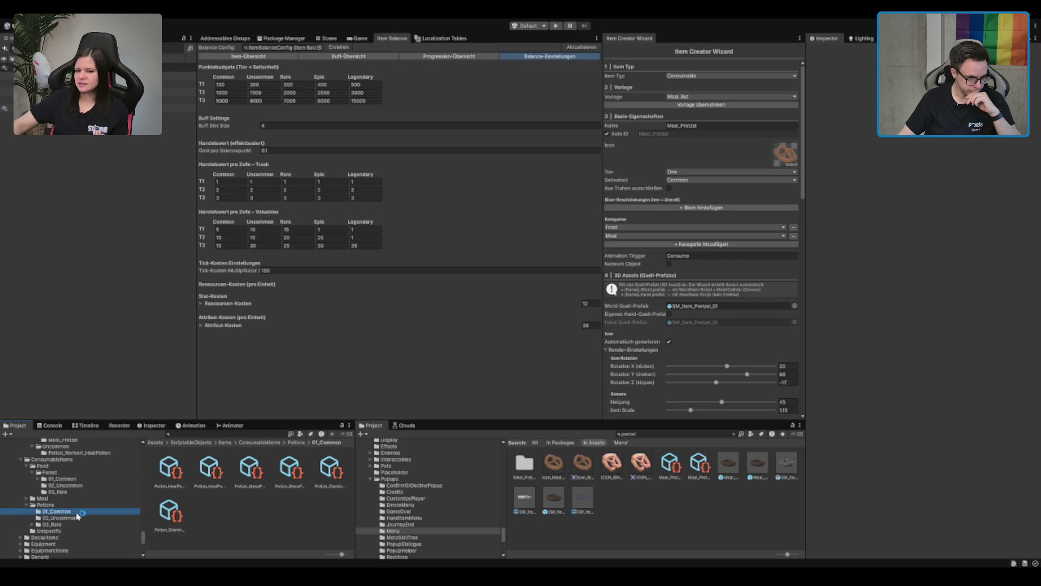
left_click(209, 470)
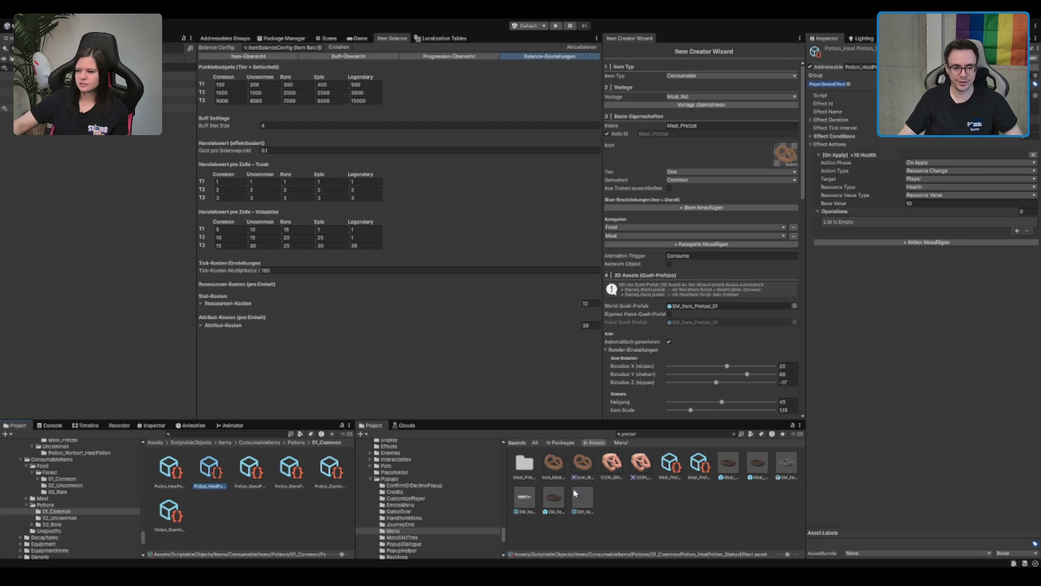
Clear the asset selection and scroll through the second Project tree's folders
left_click(648, 531)
scroll(396, 515, "down", 5)
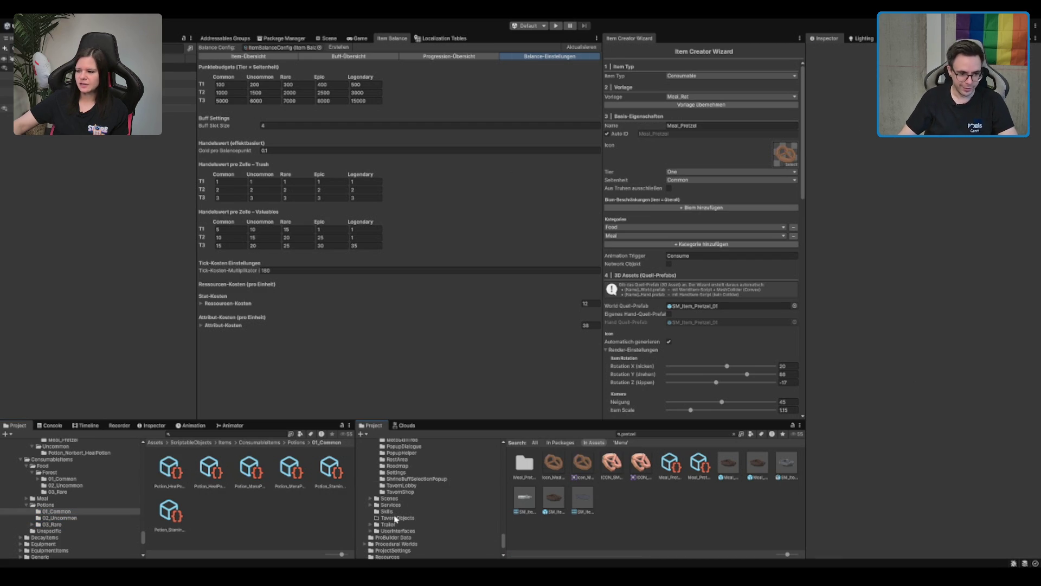
left_click(404, 498)
scroll(412, 502, "down", 4)
scroll(401, 512, "up", 10)
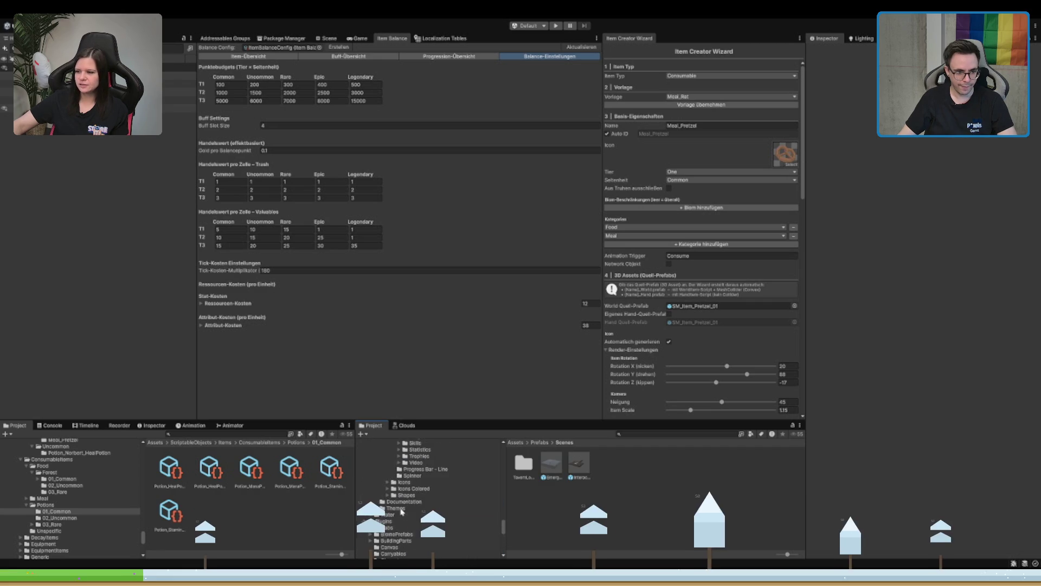
scroll(407, 504, "up", 10)
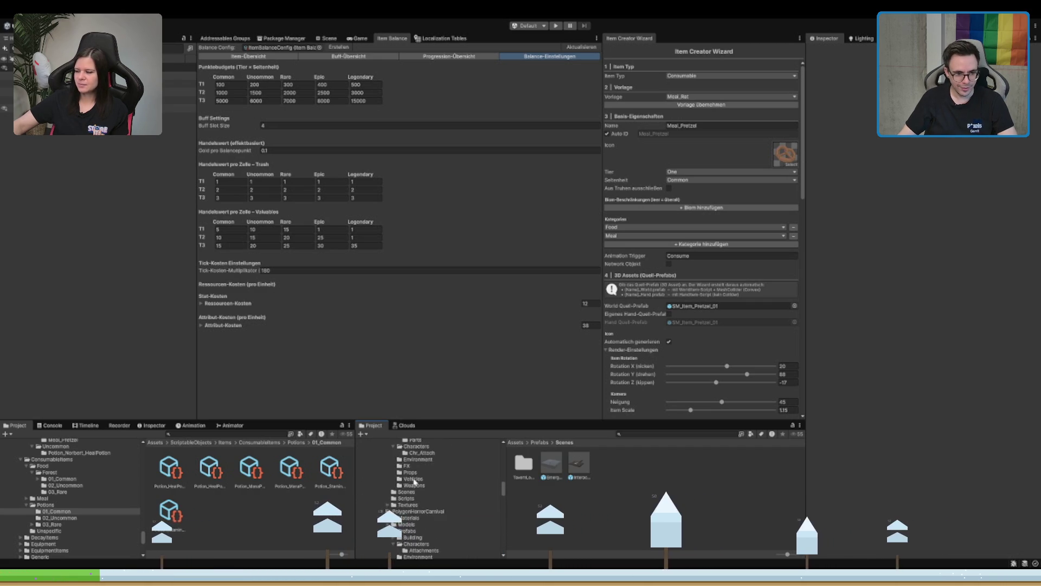
scroll(412, 482, "up", 10)
Open the Assets/Scenes folder, select the Boot scene, and return to the Scene view
left_click(406, 487)
key("Left")
key("Down")
key("Down")
key("Down")
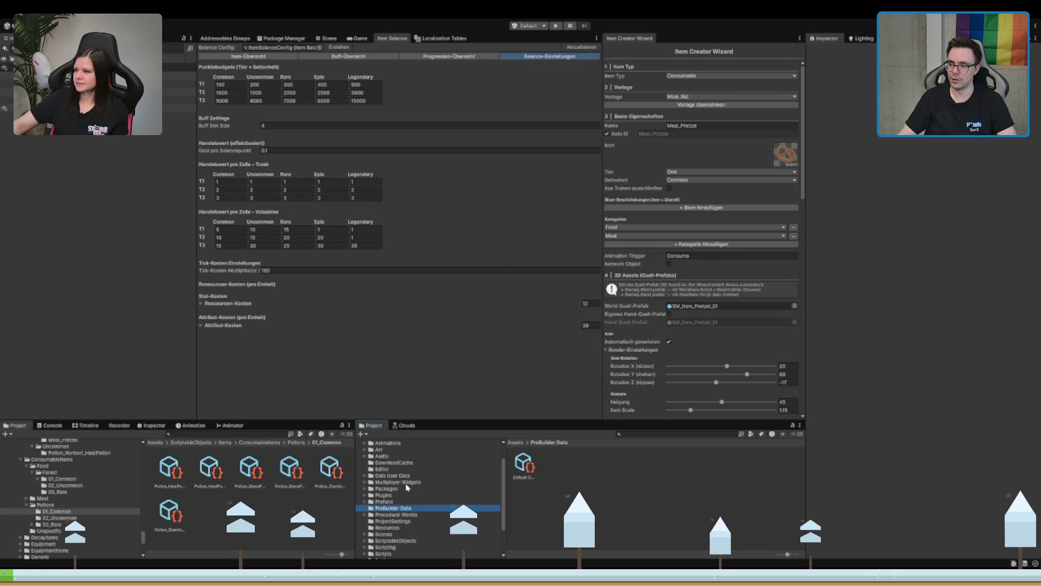
scroll(407, 490, "down", 2)
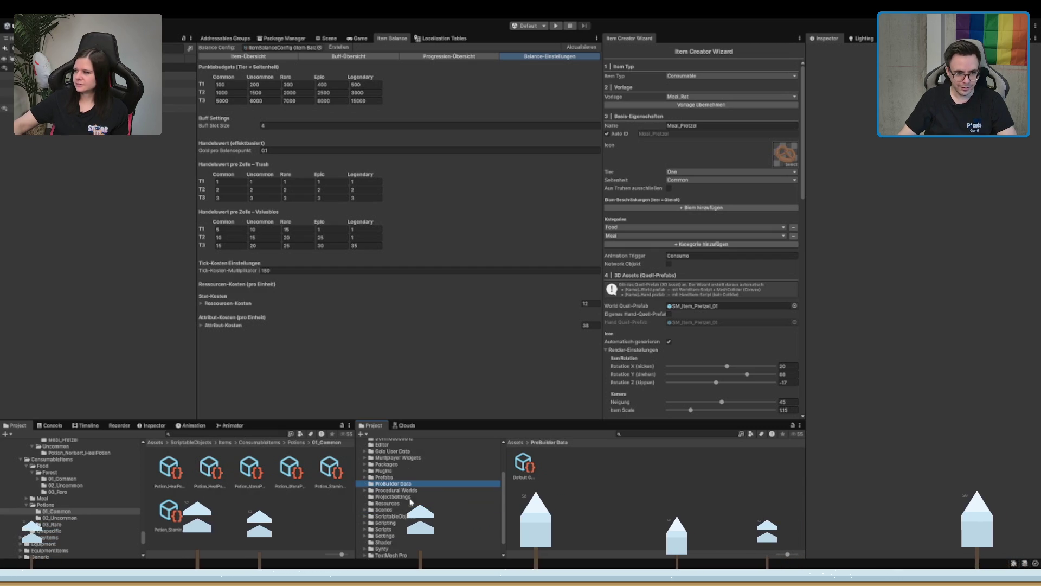
left_click(384, 509)
left_click(606, 463)
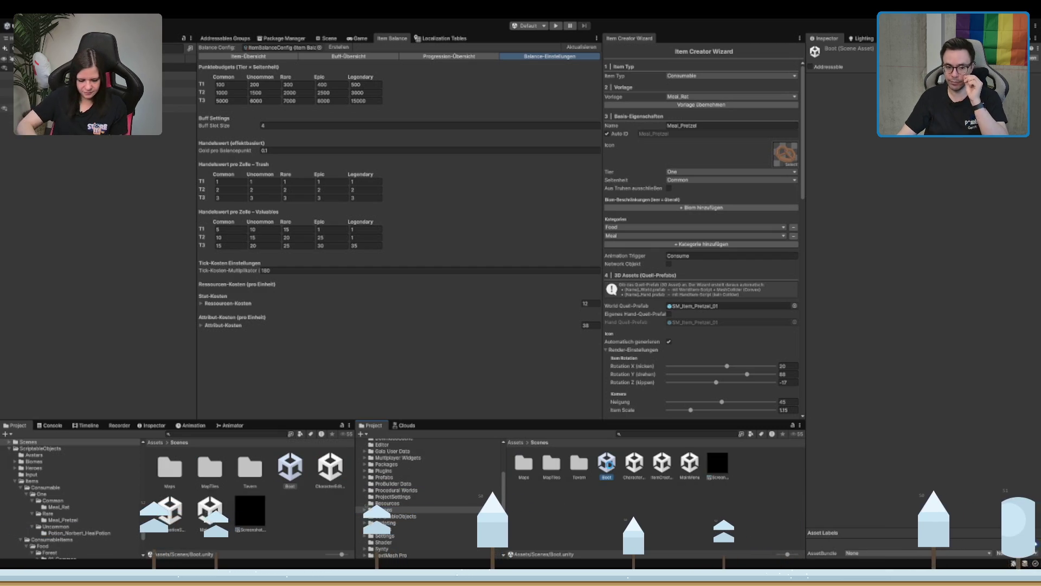
left_click(327, 38)
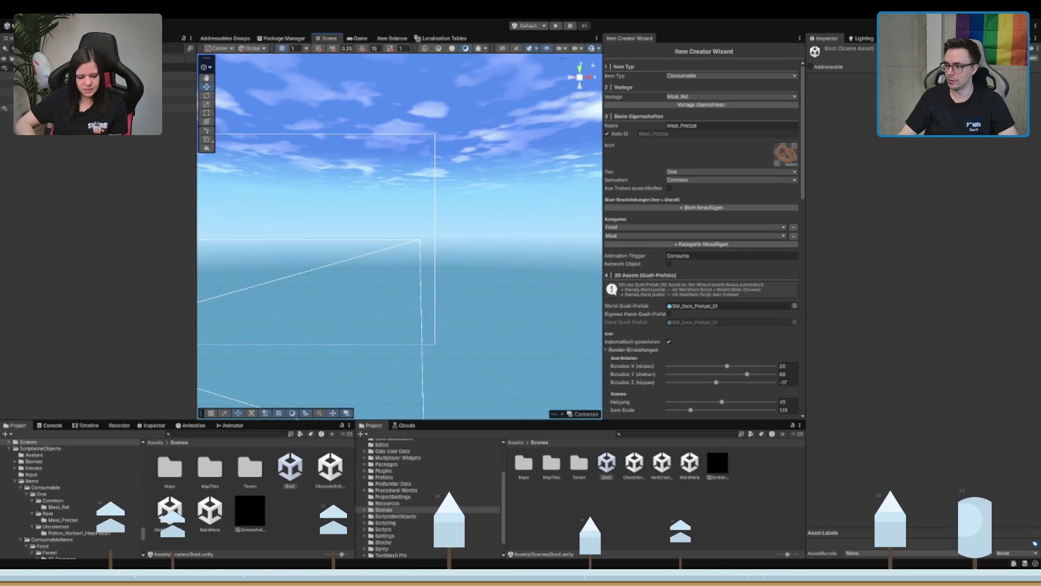